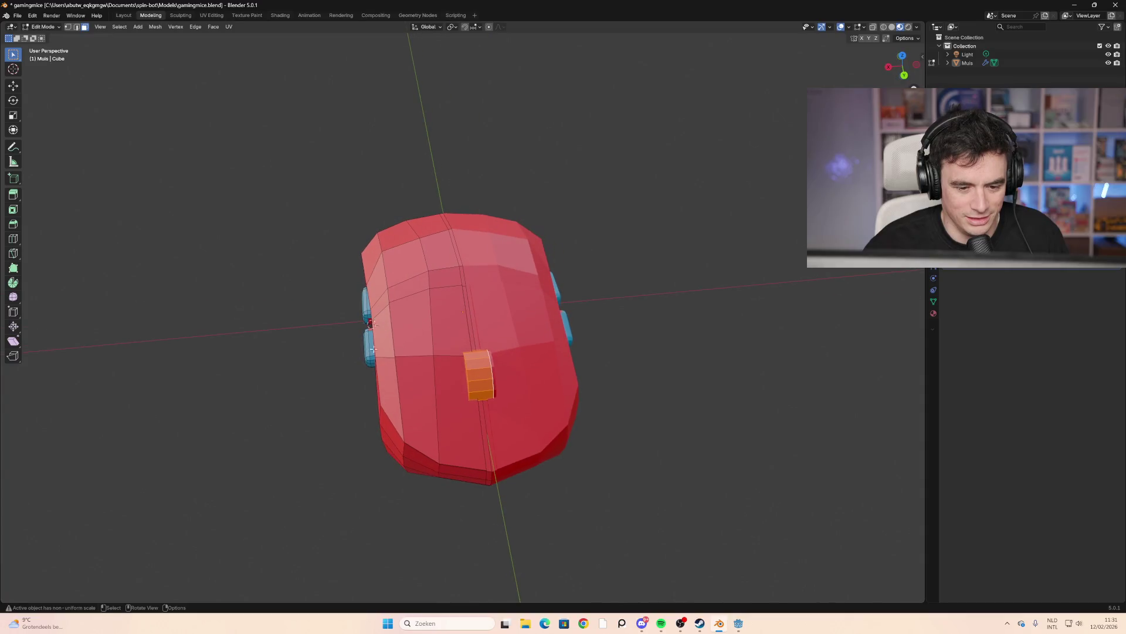
Deselect the block's faces, toggle X-ray and restore the full mirrored mouse body
key("alt+a")
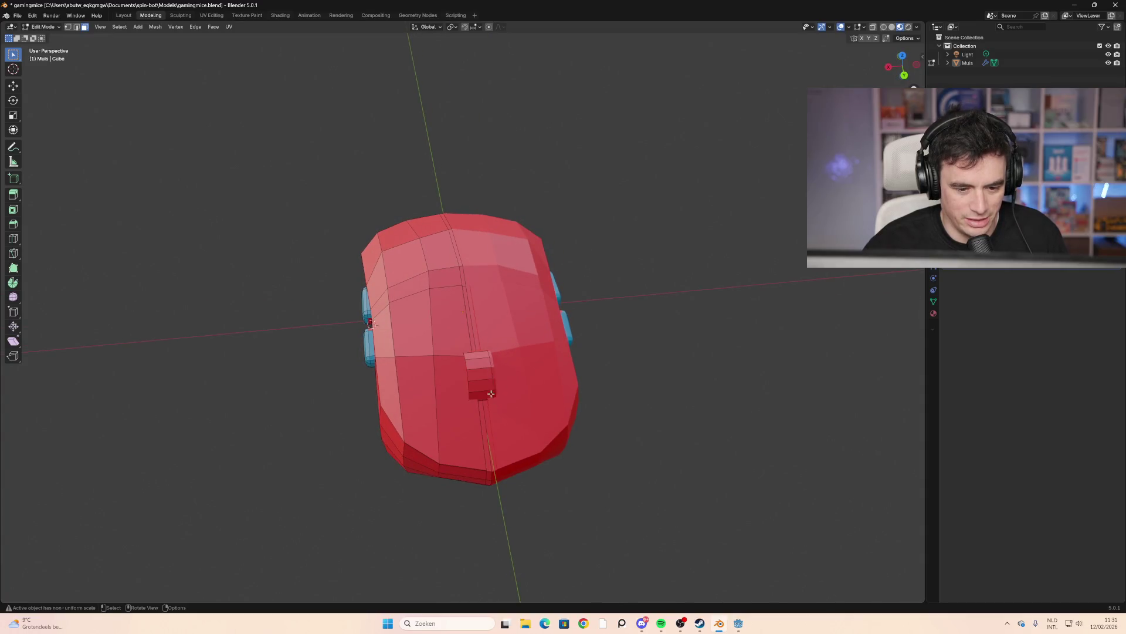
middle_click_drag(515, 303, 440, 258)
key("alt+z")
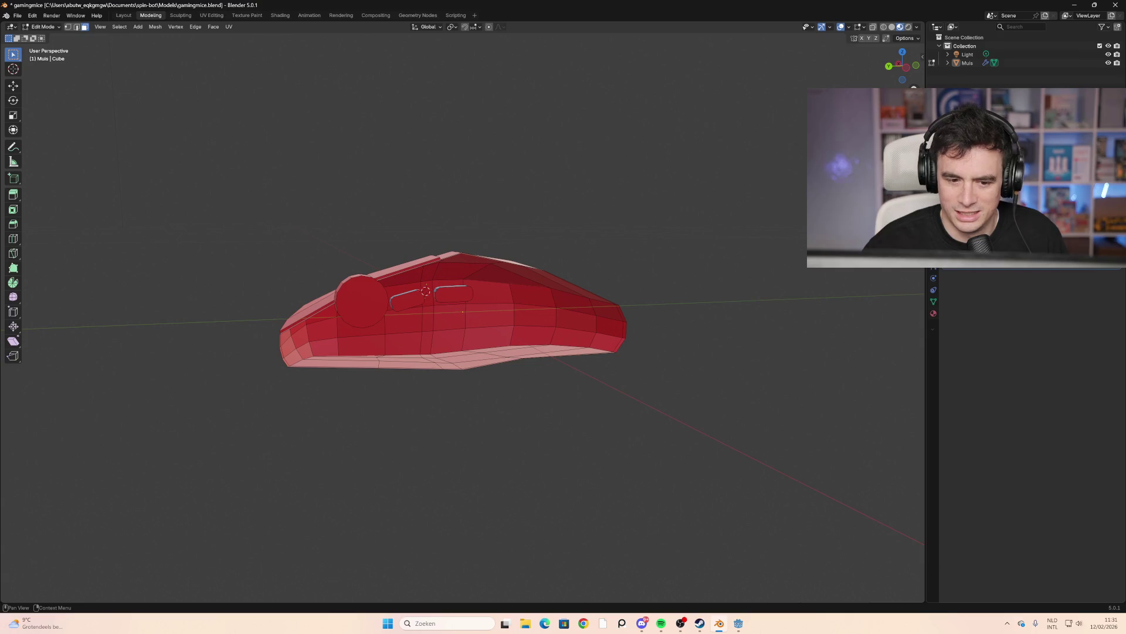
mouse_move(516, 370)
middle_mouse_down()
mouse_move(616, 382)
mouse_move(609, 371)
middle_mouse_up()
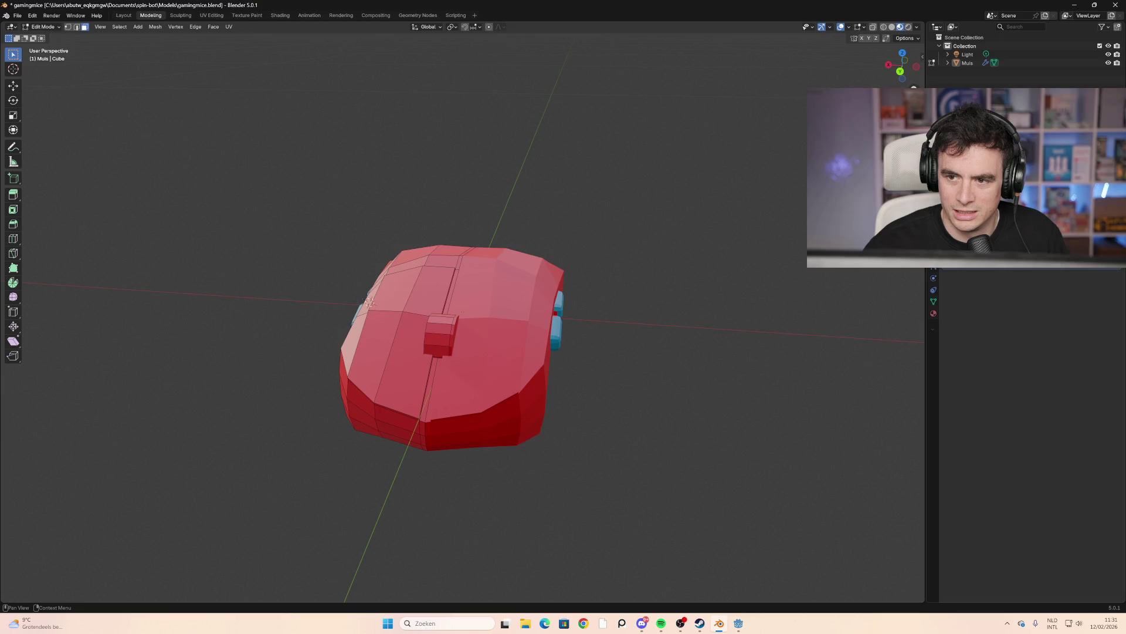
key("ctrl+z")
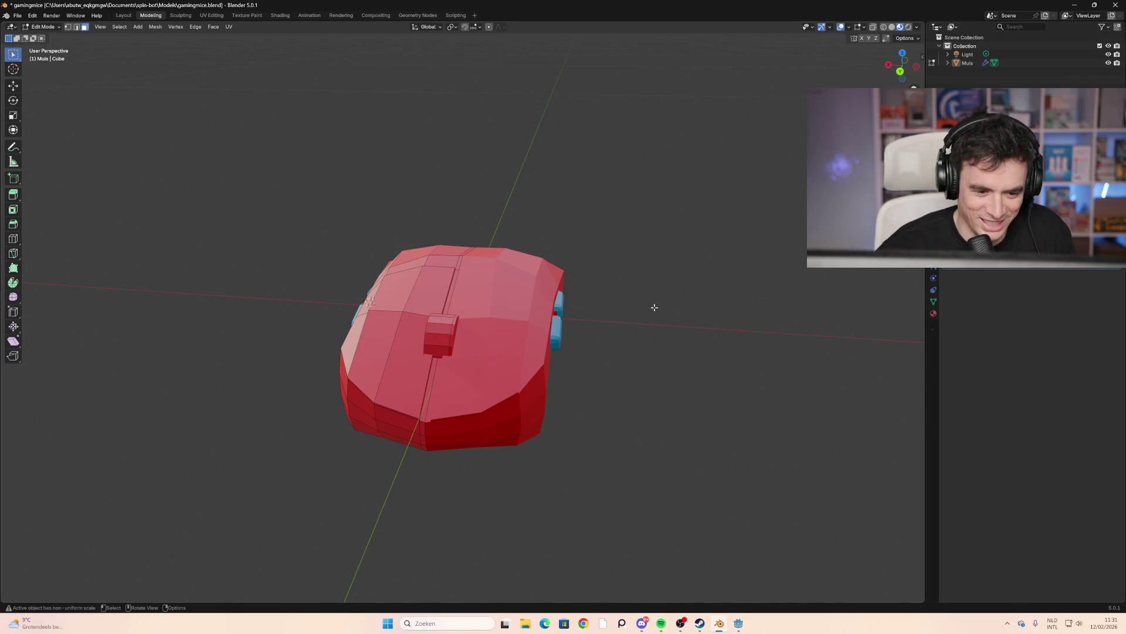
Inspect the side buttons and the top view, then return to Object Mode
mouse_move(654, 308)
middle_mouse_down()
mouse_move(751, 307)
mouse_move(659, 305)
mouse_move(720, 294)
mouse_move(592, 320)
mouse_move(616, 352)
mouse_move(538, 323)
mouse_move(619, 337)
middle_mouse_up()
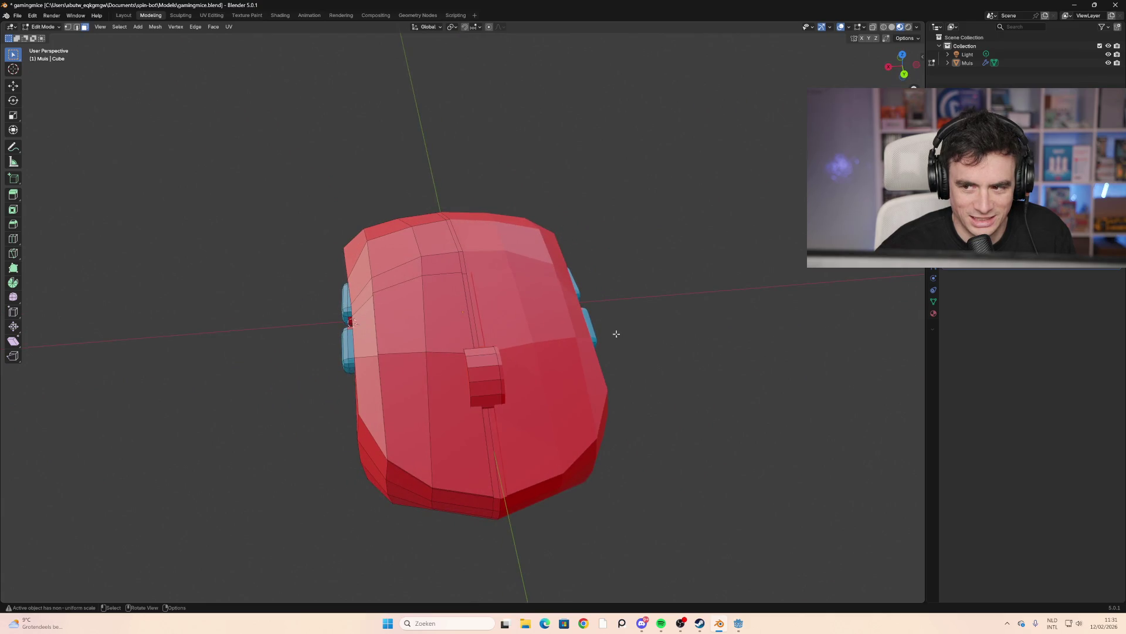
mouse_move(714, 312)
middle_mouse_down()
mouse_move(645, 308)
mouse_move(663, 305)
middle_mouse_up()
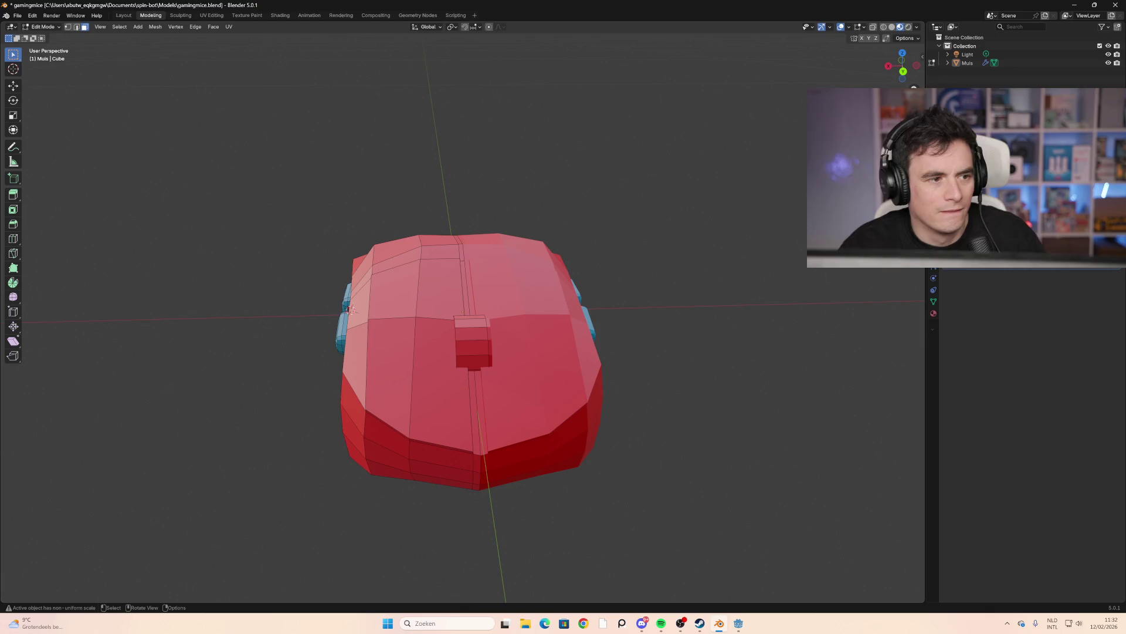
key("Tab")
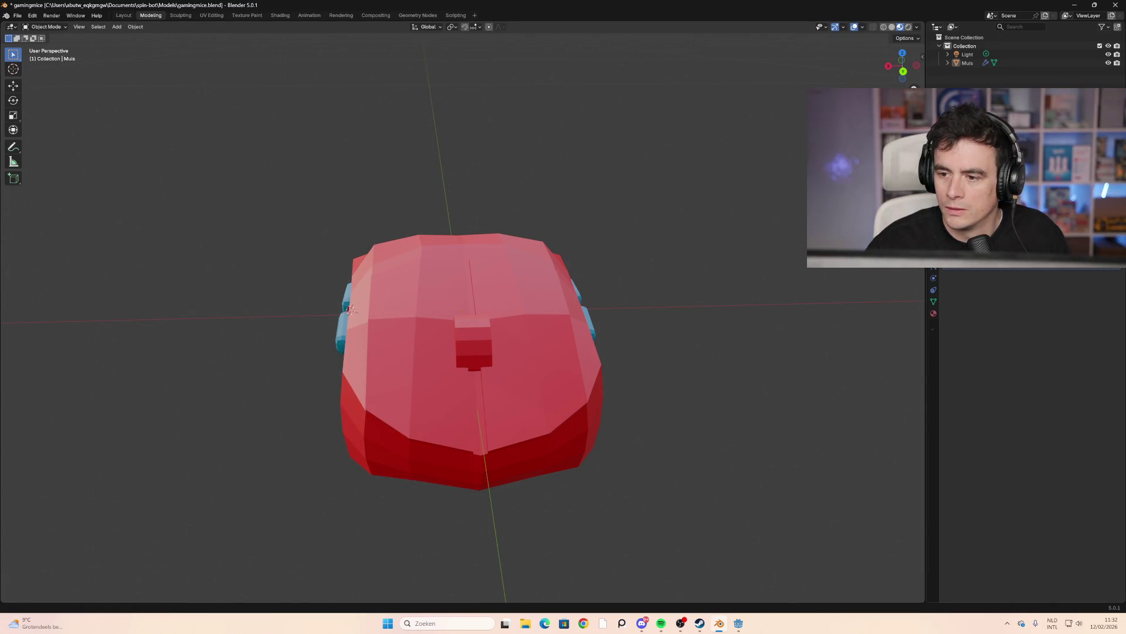
Select the Muis mouse, switch to the Shading workspace and enter Edit Mode
left_click(485, 317)
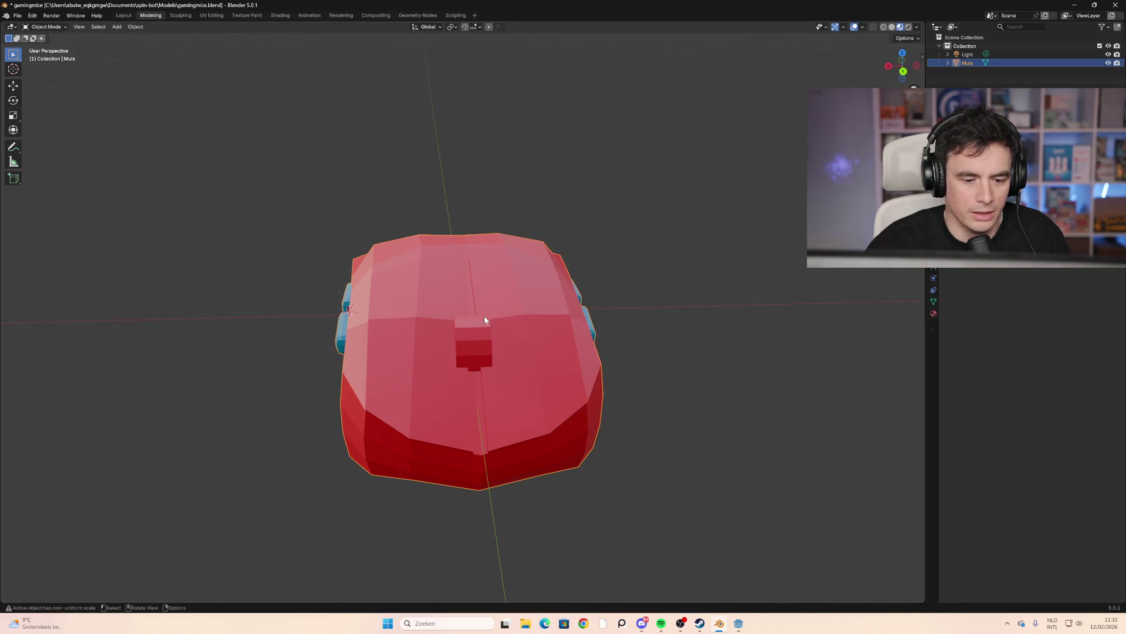
left_click(273, 16)
mouse_move(480, 203)
middle_mouse_down()
mouse_move(452, 189)
mouse_move(470, 199)
mouse_move(379, 184)
mouse_move(395, 166)
mouse_move(417, 170)
mouse_move(509, 214)
mouse_move(434, 132)
middle_mouse_up()
scroll(508, 214, "up", 3)
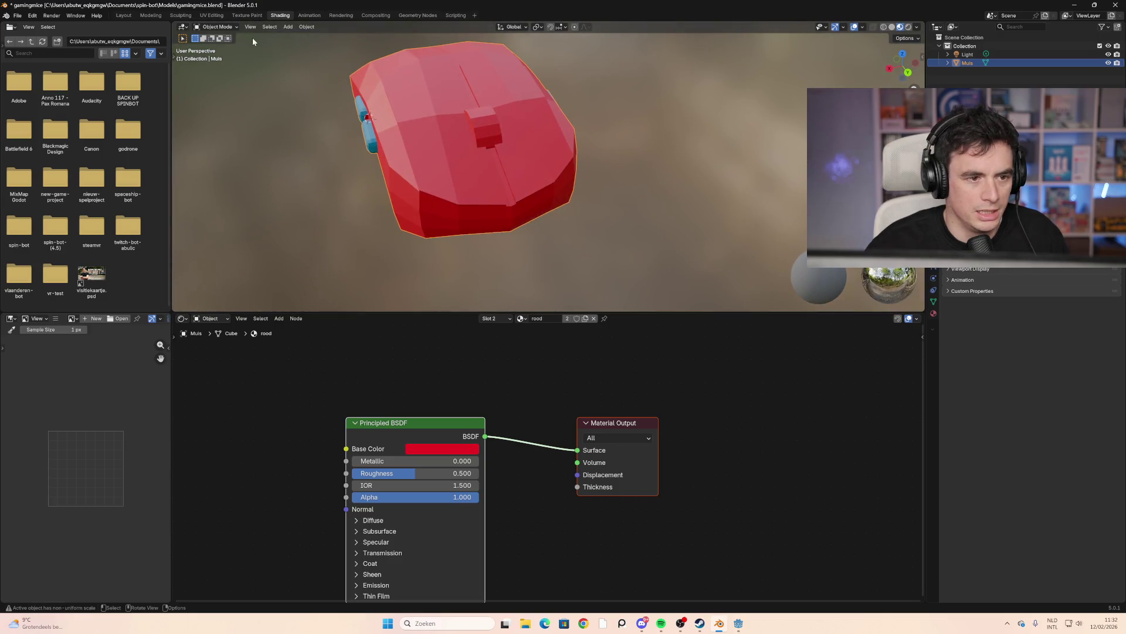
left_click(228, 27)
left_click(215, 45)
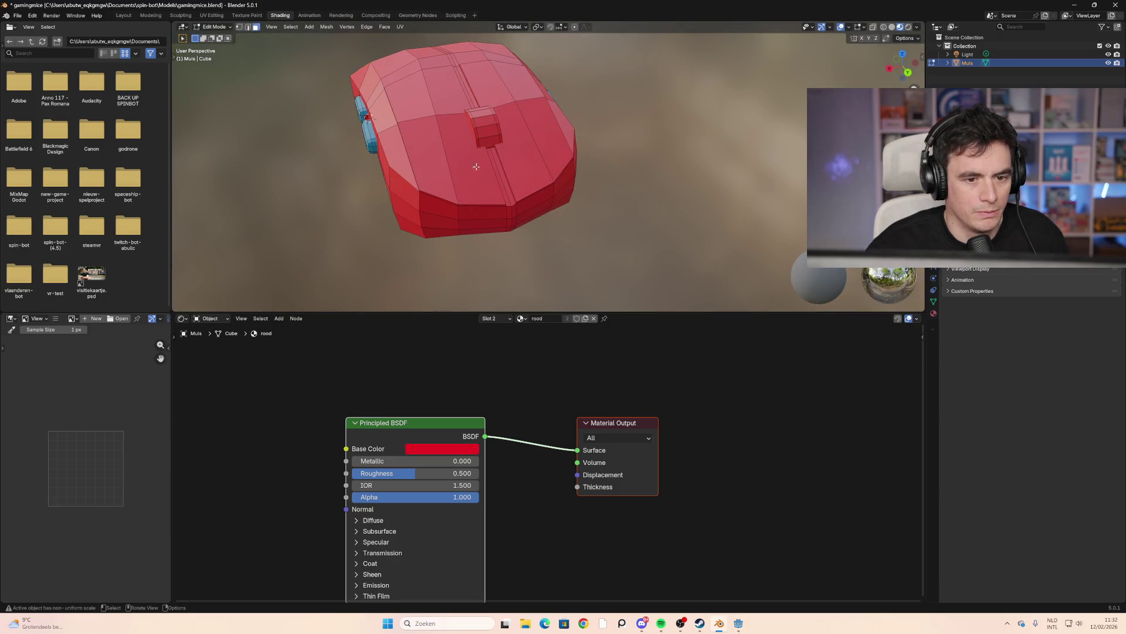
middle_click_drag(476, 166, 573, 221)
Select the right strip and raised button faces on top, then grow the selection
left_click(493, 94, "shift")
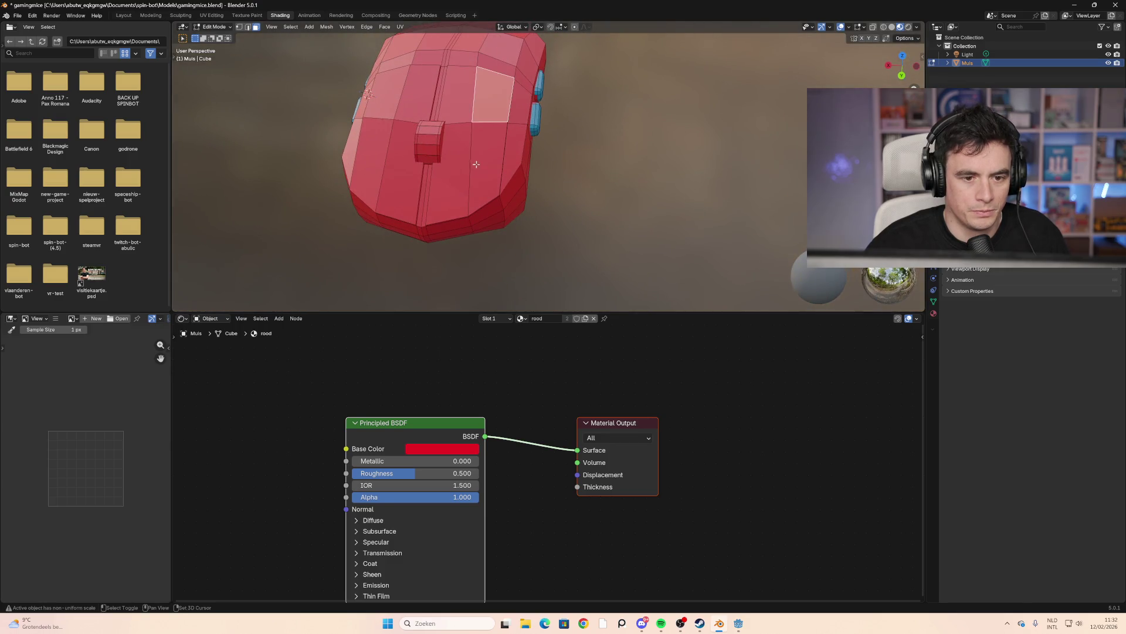
left_click(475, 164, "shift")
left_click(462, 95, "shift")
middle_click_drag(462, 95, 514, 173)
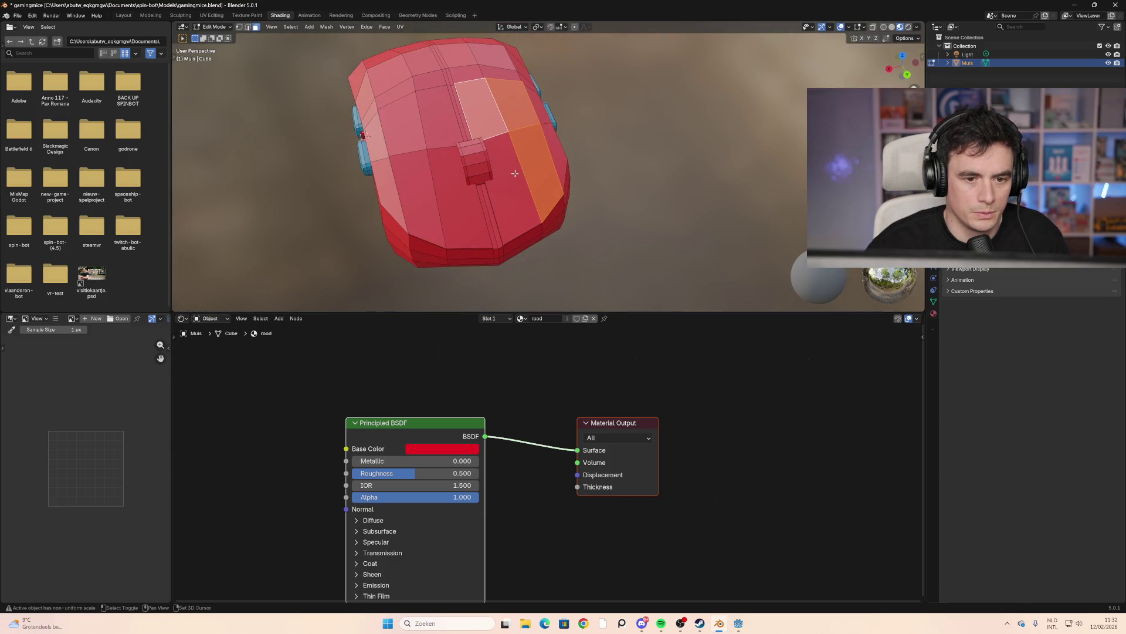
key("ctrl+z")
key("ctrl+z")
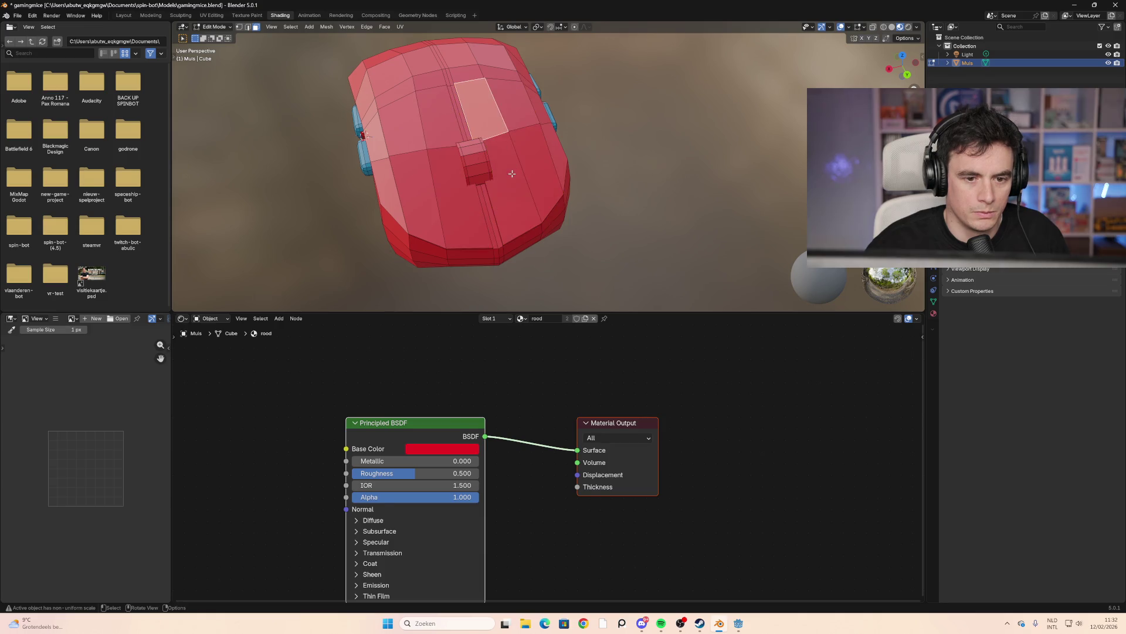
left_click(512, 173)
left_click(474, 157, "shift")
left_click(480, 180, "shift")
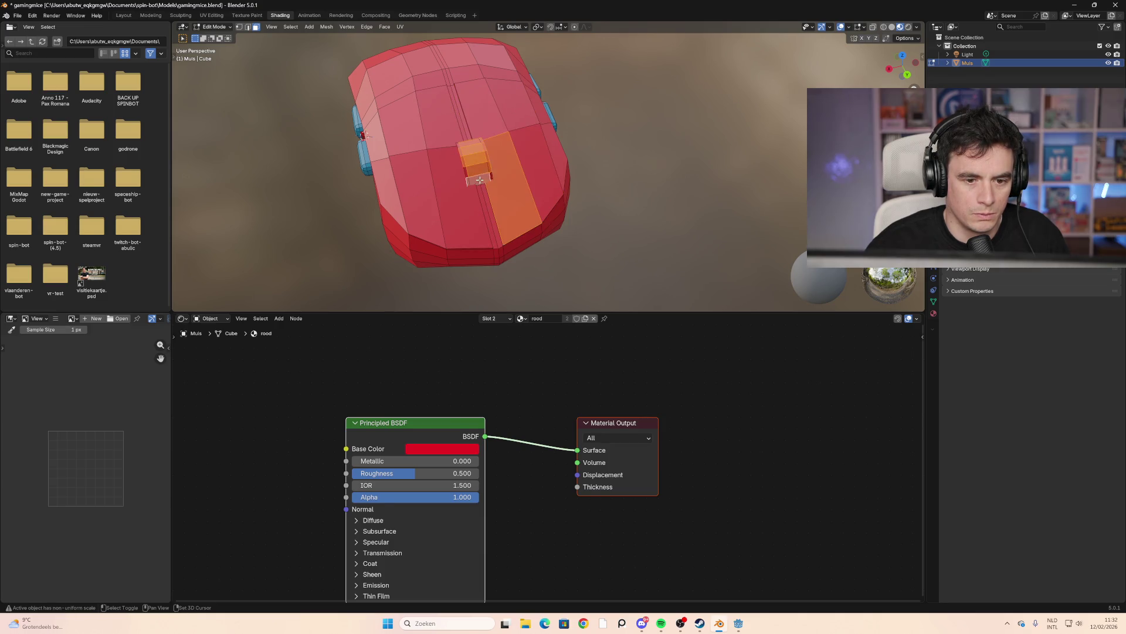
key("ctrl+KP_Add")
Deselect the extra large faces, lower strip face and stray edge strip
left_click(461, 200, "shift")
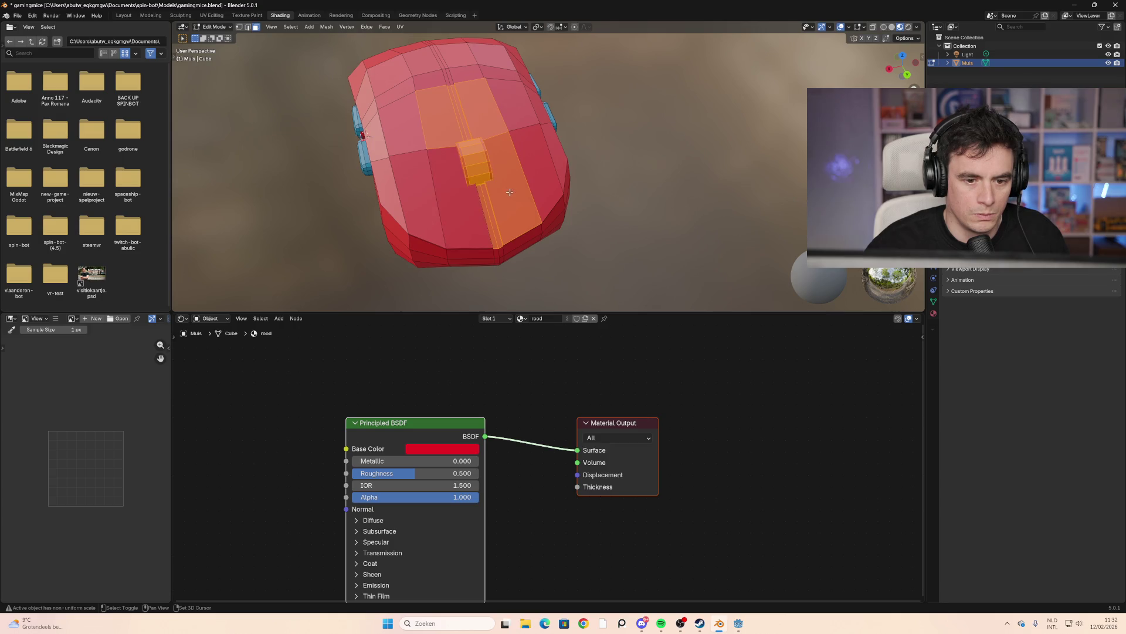
left_click(509, 193, "shift")
left_click(490, 211, "shift")
left_click(480, 111, "shift")
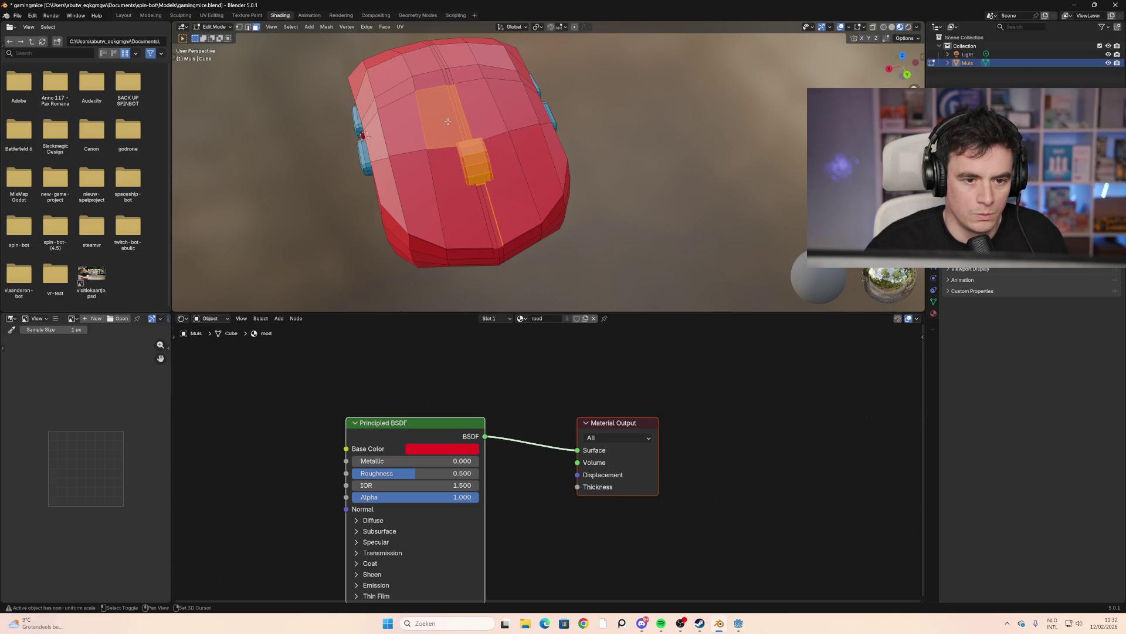
left_click(443, 120, "shift")
mouse_move(479, 157)
middle_mouse_down()
mouse_move(498, 146)
mouse_move(458, 149)
mouse_move(462, 123)
middle_mouse_up()
scroll(470, 138, "up", 6)
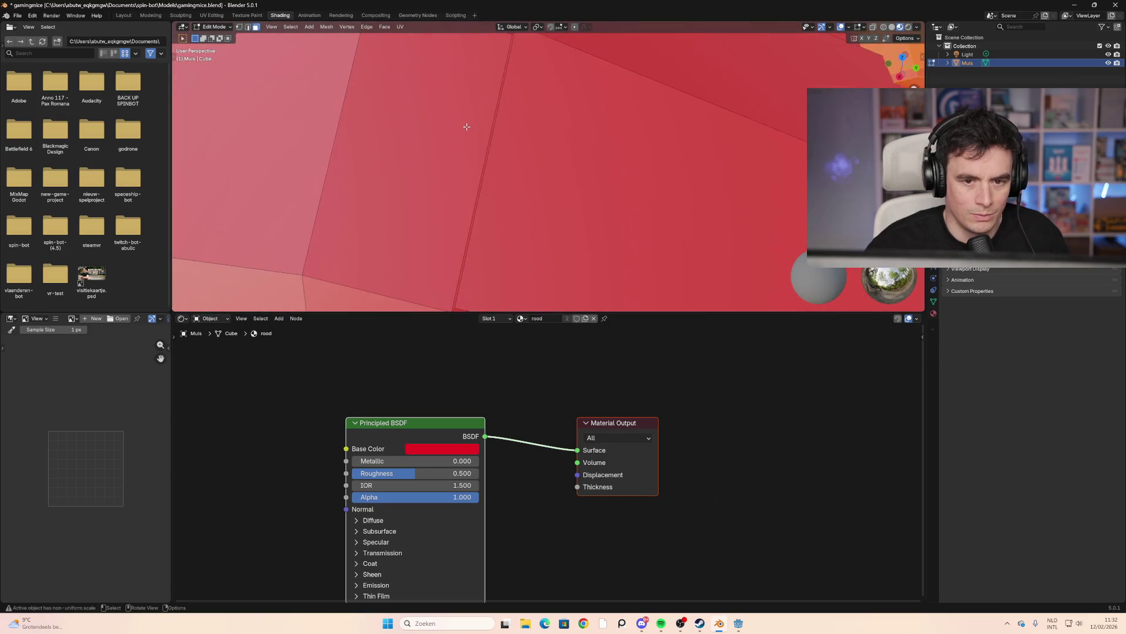
scroll(469, 120, "down", 6)
left_click(592, 81, "shift")
left_click(592, 81, "shift")
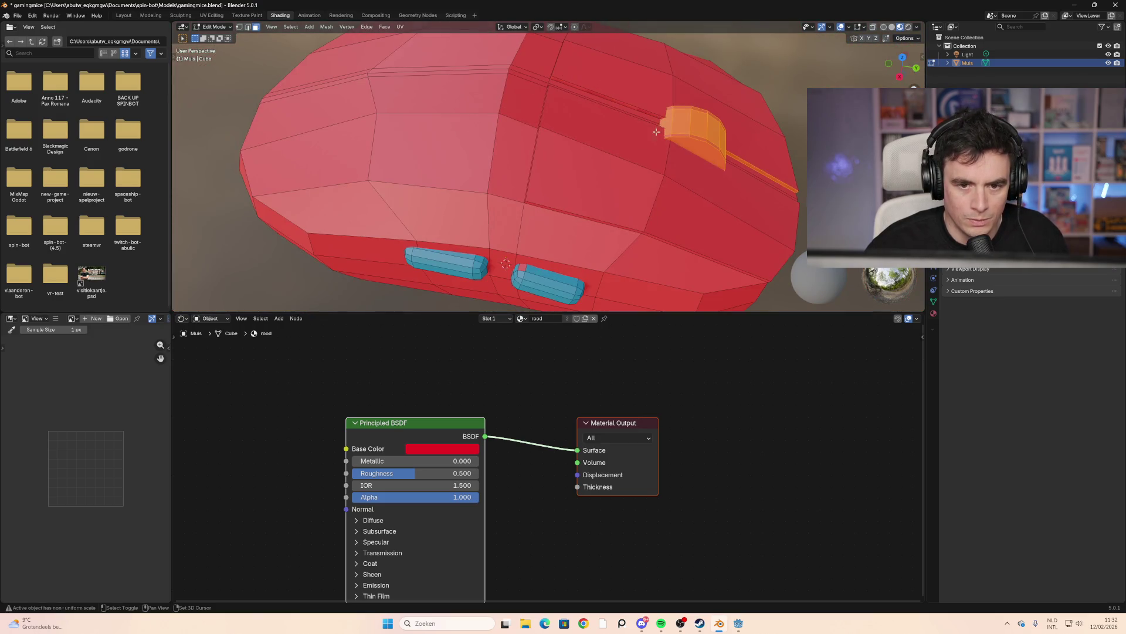
mouse_move(656, 132)
middle_mouse_down()
mouse_move(652, 162)
mouse_move(570, 200)
mouse_move(528, 295)
middle_mouse_up()
left_click(645, 169, "shift")
Try Black and rood in the material list, then make the Black slot active
left_click(521, 318)
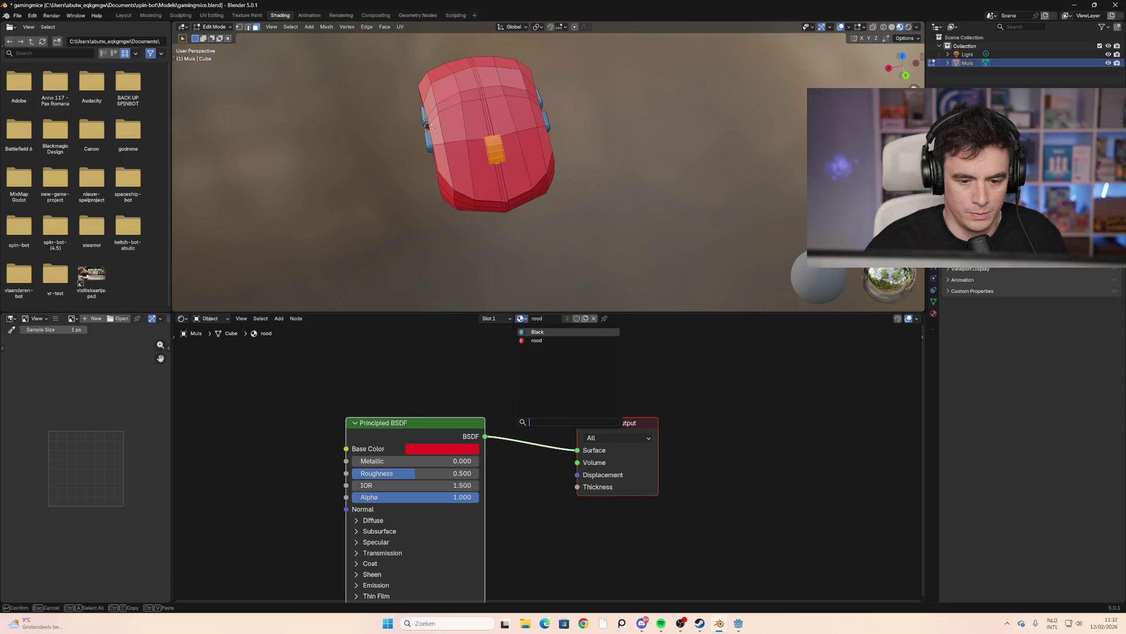
left_click(540, 332)
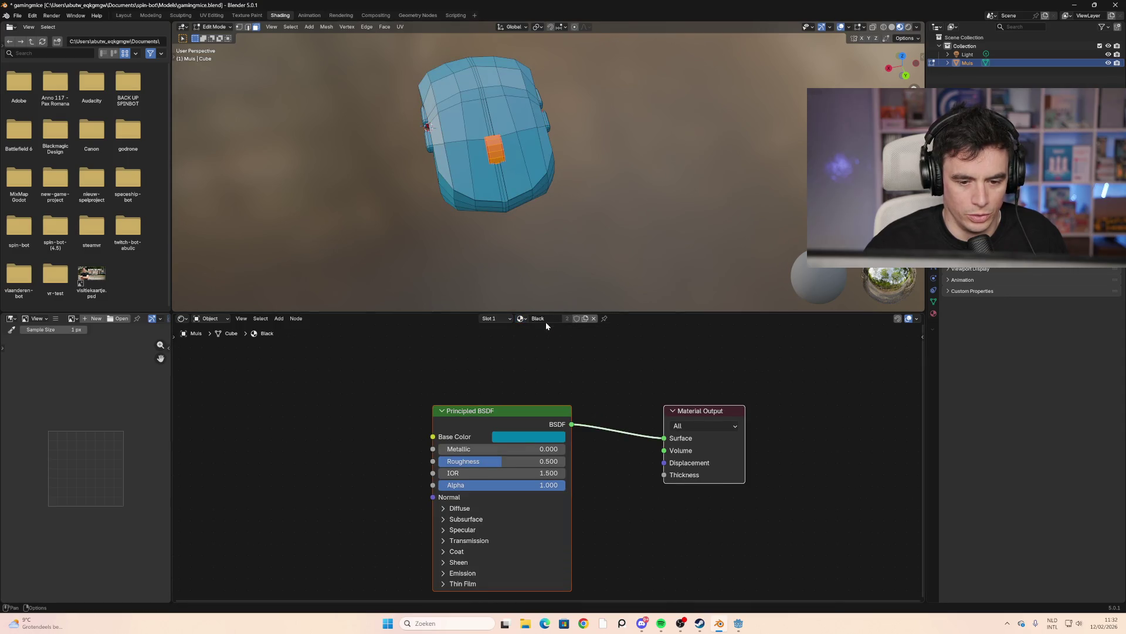
left_click(520, 318)
left_click(536, 340)
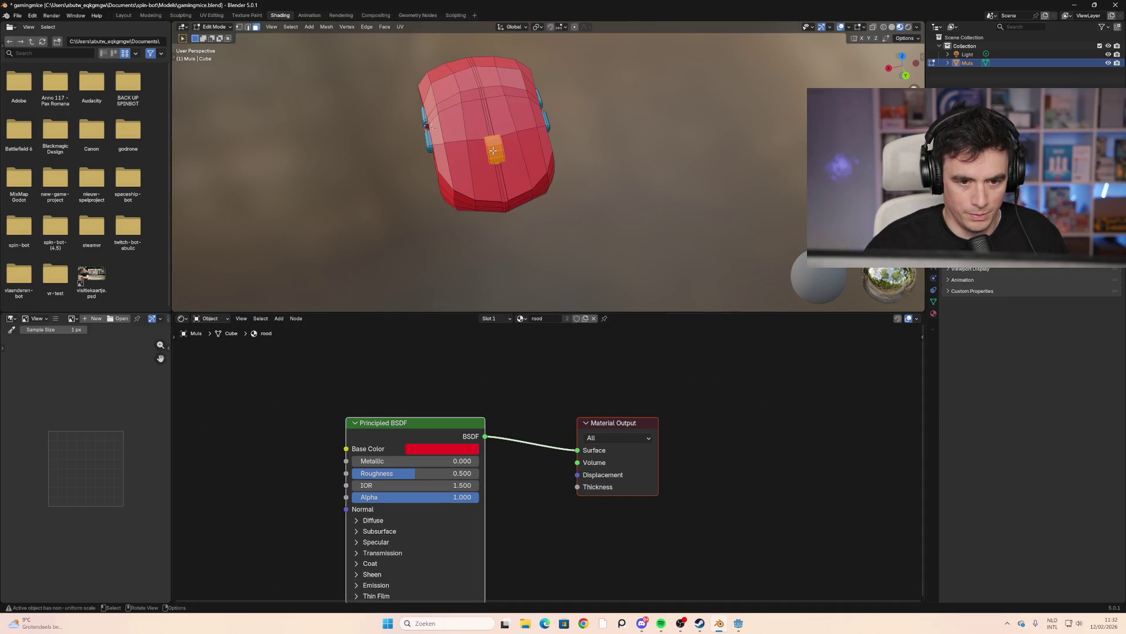
left_click(508, 319)
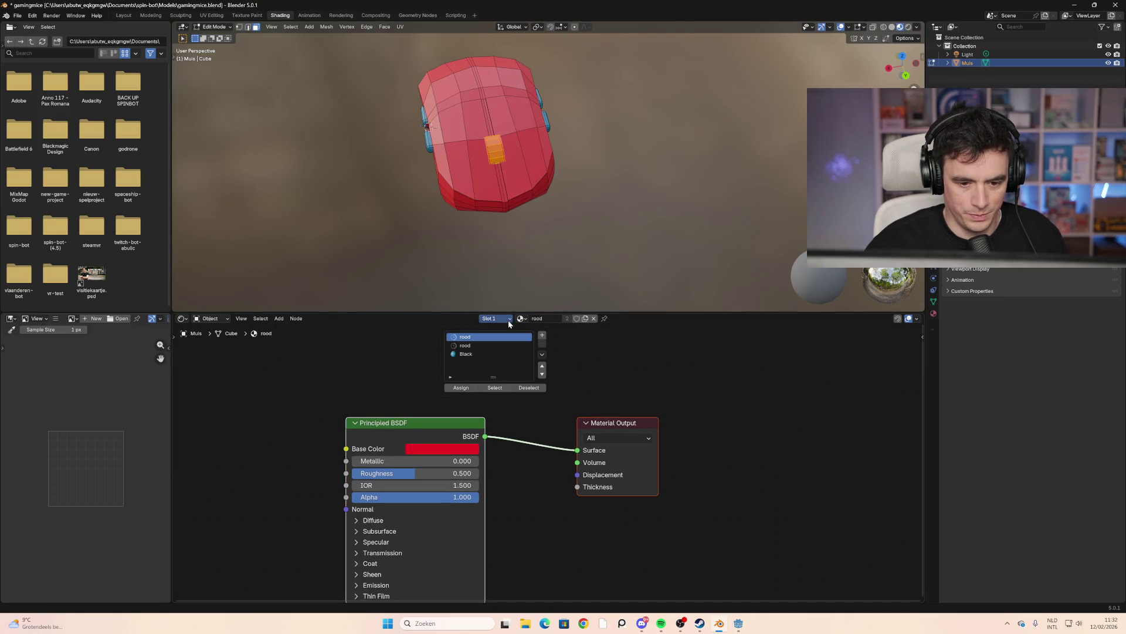
left_click(468, 354)
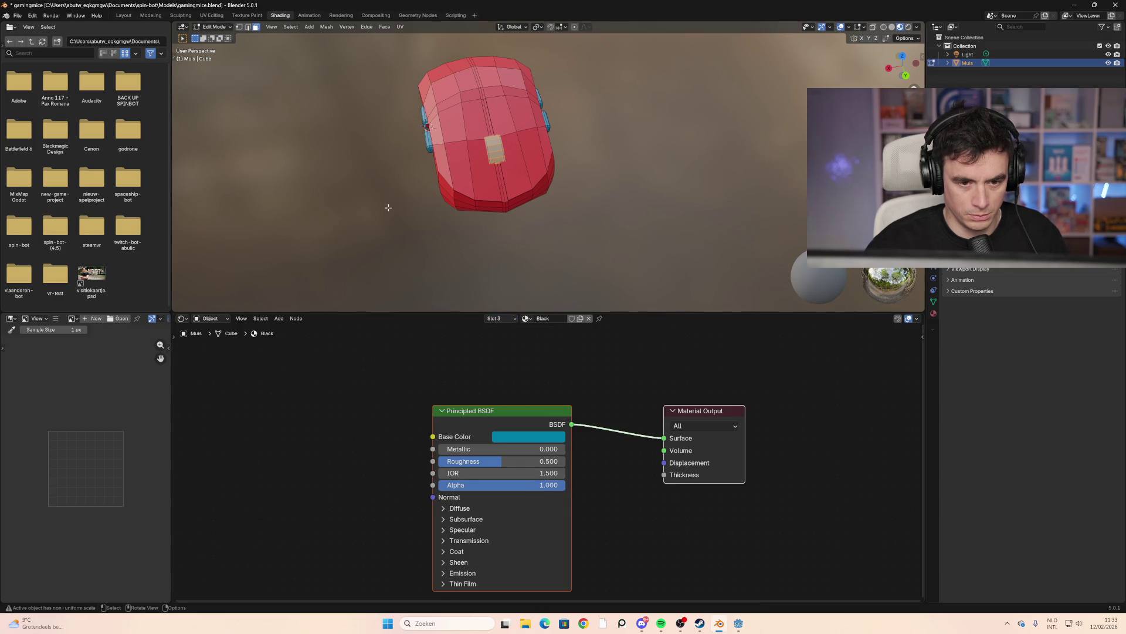
mouse_move(385, 205)
middle_mouse_down()
mouse_move(645, 176)
mouse_move(583, 187)
mouse_move(618, 209)
mouse_move(666, 201)
mouse_move(433, 174)
middle_mouse_up()
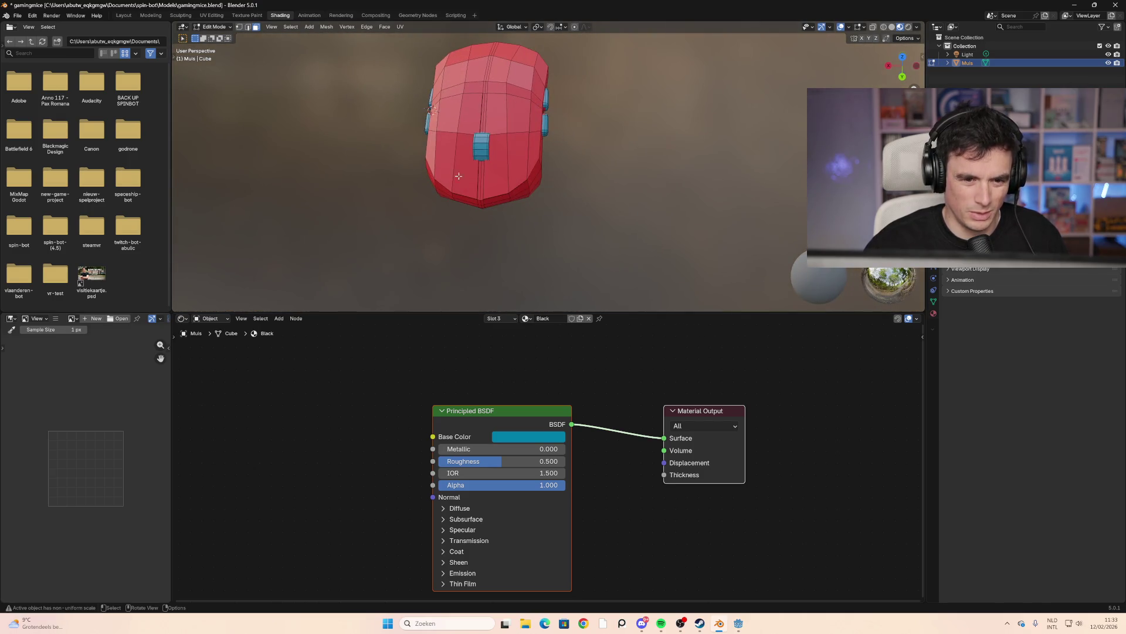
Select the right-side faces, assign rood, then add a new slot and assign it
left_click(496, 111)
left_click(496, 165, "shift")
left_click(519, 111, "shift")
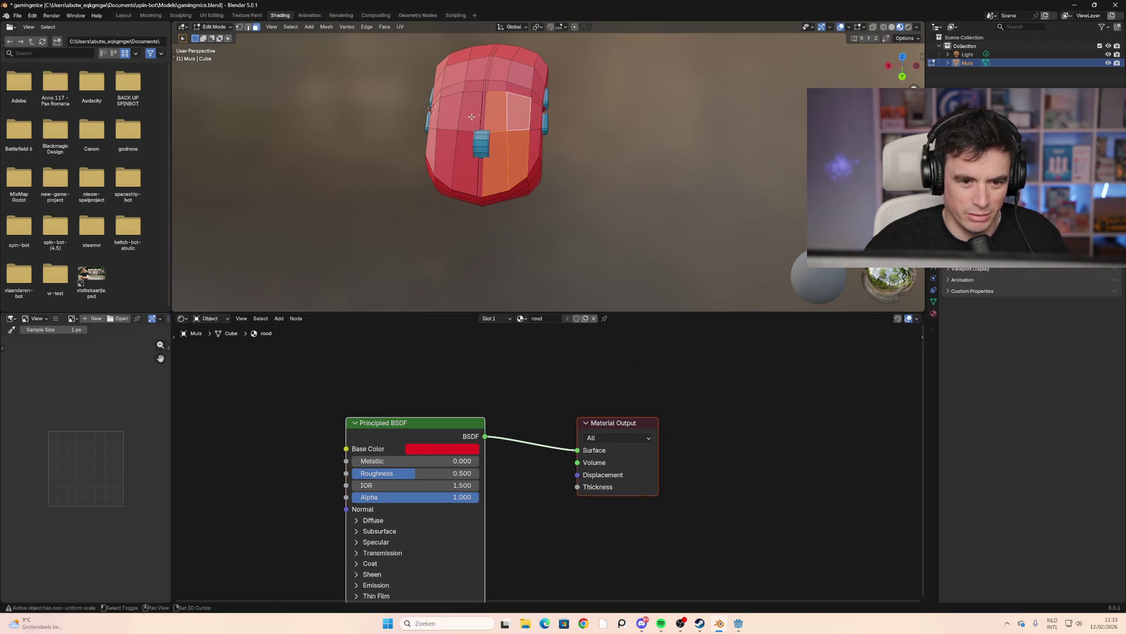
left_click(471, 117, "shift")
mouse_move(471, 117)
middle_mouse_down()
mouse_move(482, 149)
mouse_move(435, 162)
mouse_move(475, 176)
middle_mouse_up()
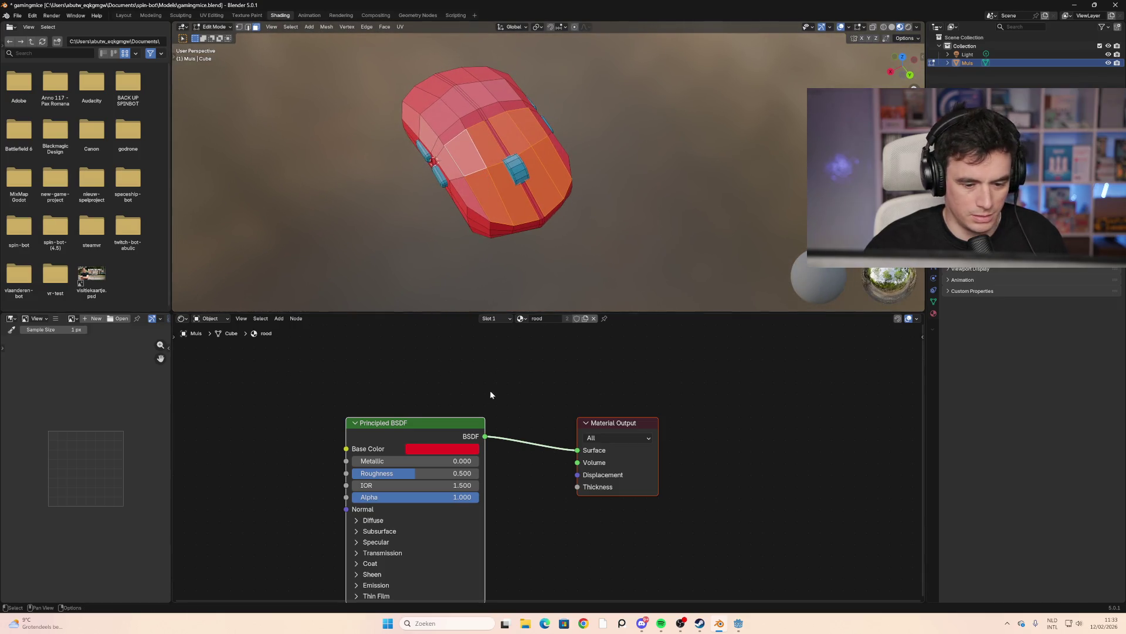
left_click(509, 319)
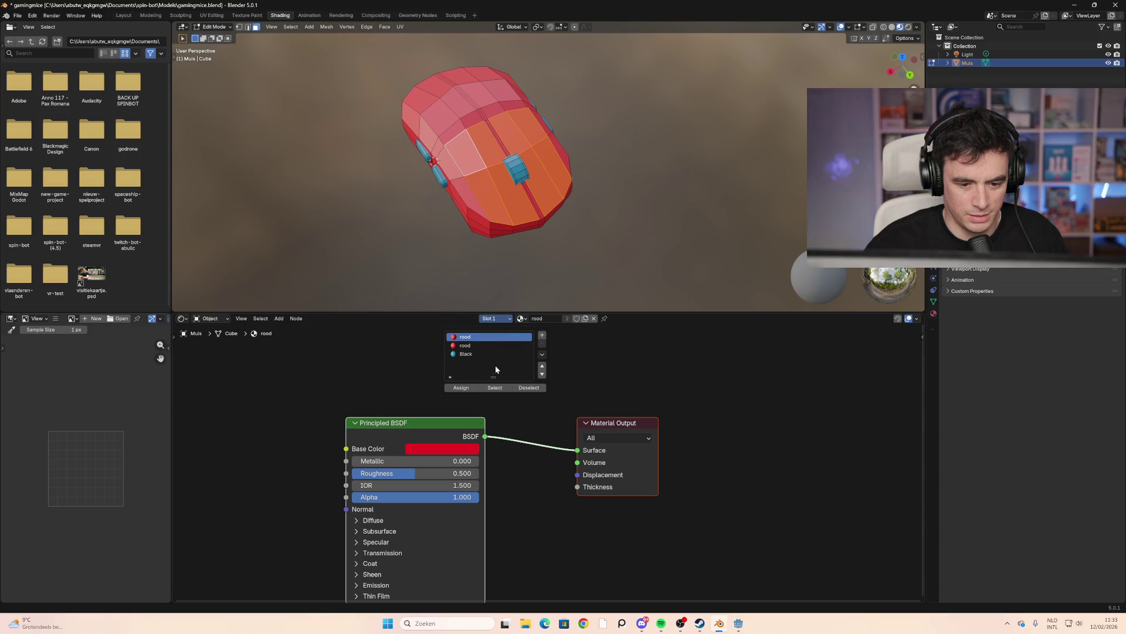
left_click(459, 387)
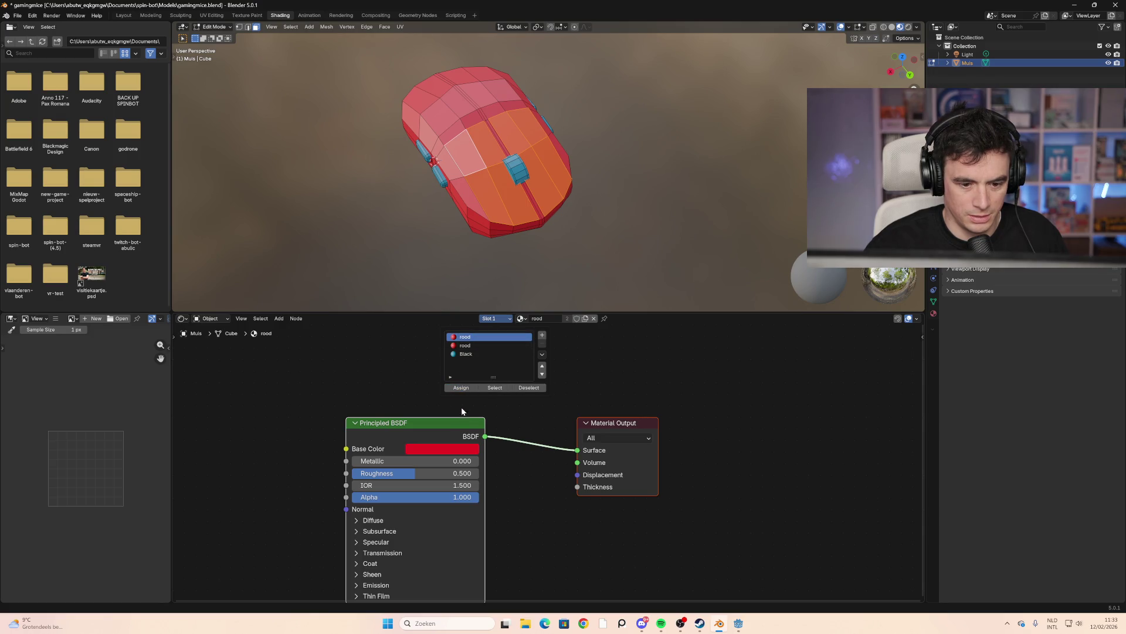
left_click(542, 335)
left_click(461, 387)
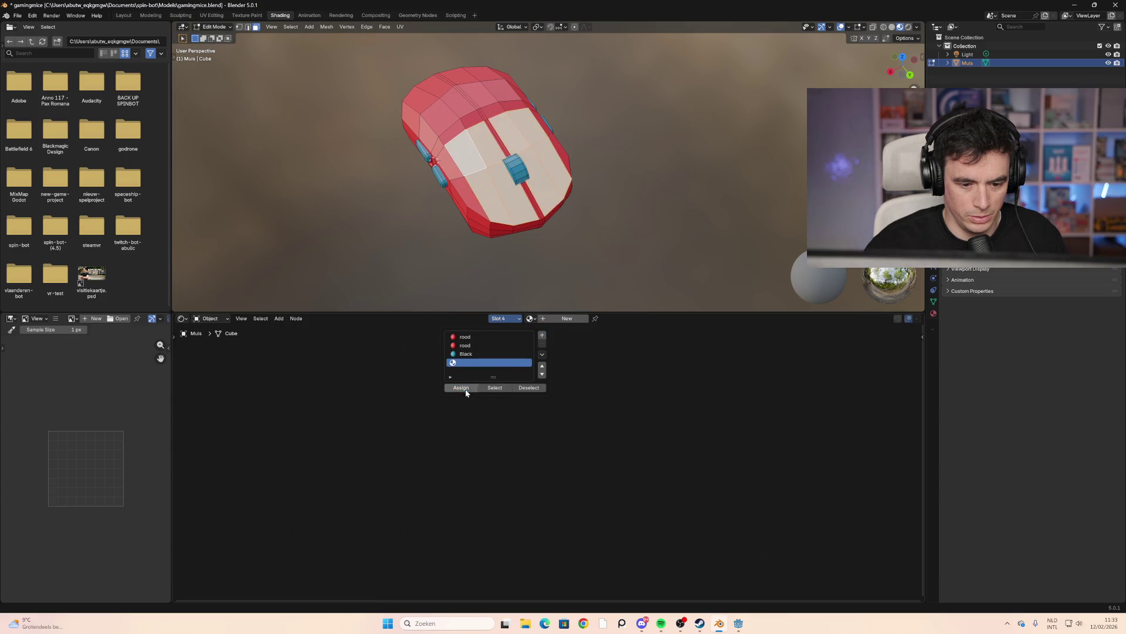
Fill the new fourth slot with Black, then switch it to the red rood material
mouse_move(659, 244)
middle_mouse_down()
mouse_move(619, 234)
mouse_move(717, 233)
mouse_move(731, 214)
mouse_move(628, 239)
mouse_move(701, 254)
mouse_move(725, 228)
mouse_move(634, 229)
middle_mouse_up()
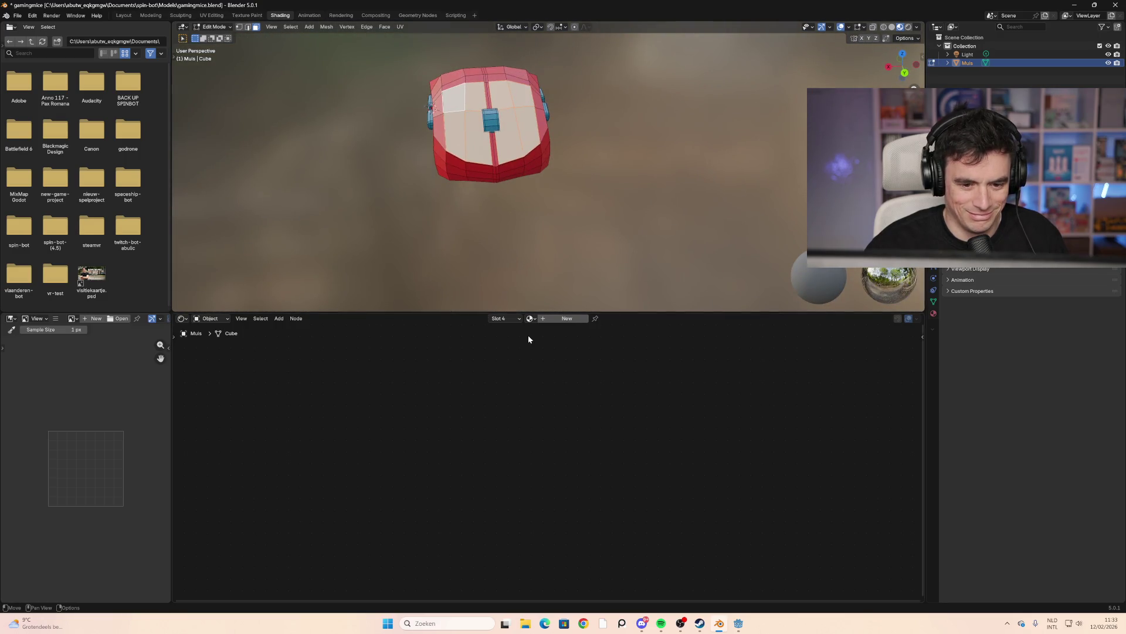
left_click(531, 318)
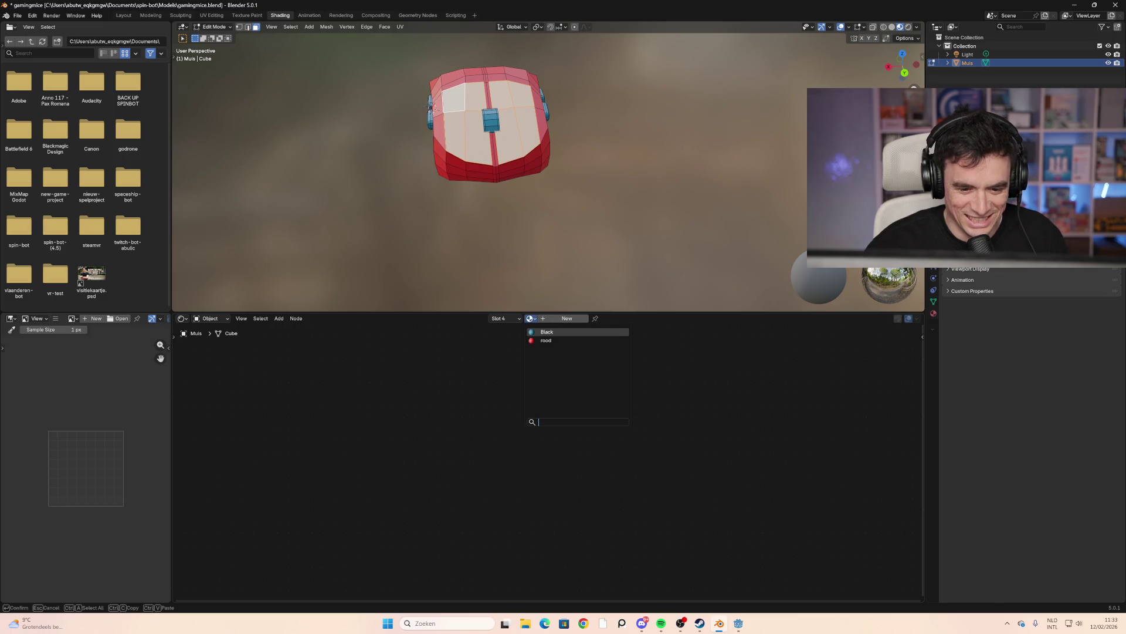
left_click(543, 337)
mouse_move(458, 258)
middle_mouse_down()
mouse_move(442, 253)
mouse_move(463, 262)
middle_mouse_up()
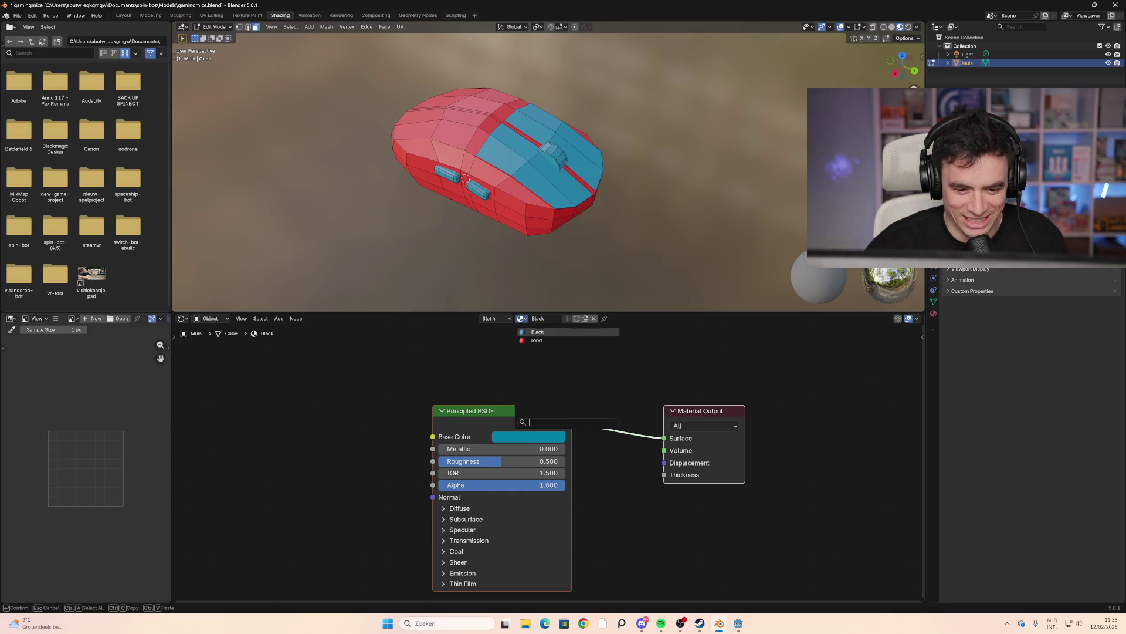
left_click(522, 318)
left_click(535, 343)
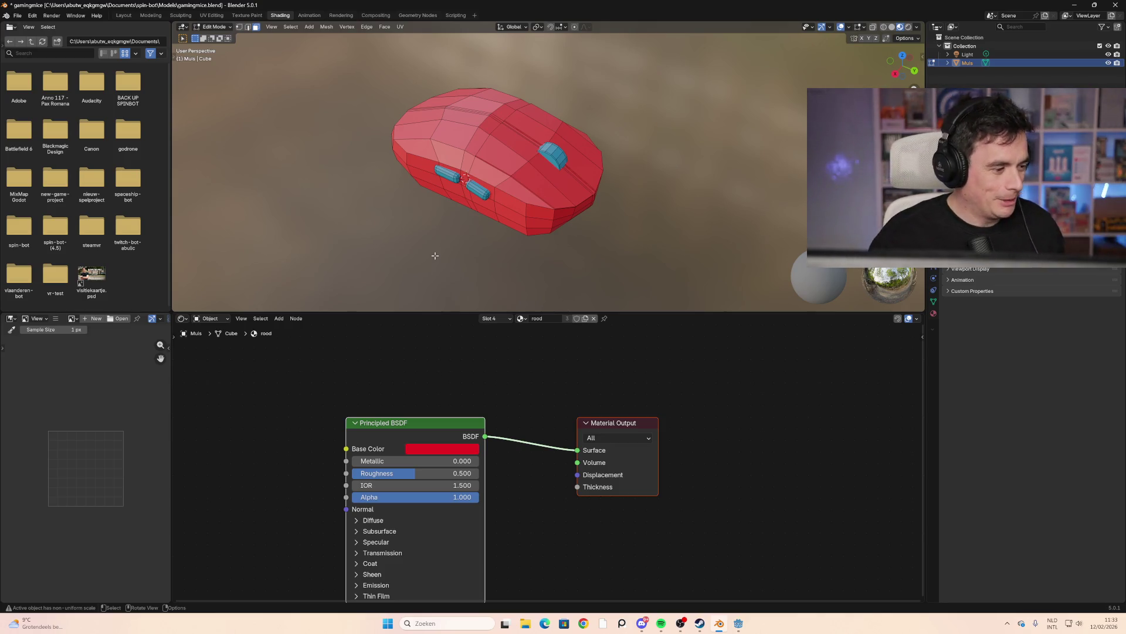
Zoom and orbit around the red mouse, then select a cluster of top faces
scroll(535, 151, "up", 4)
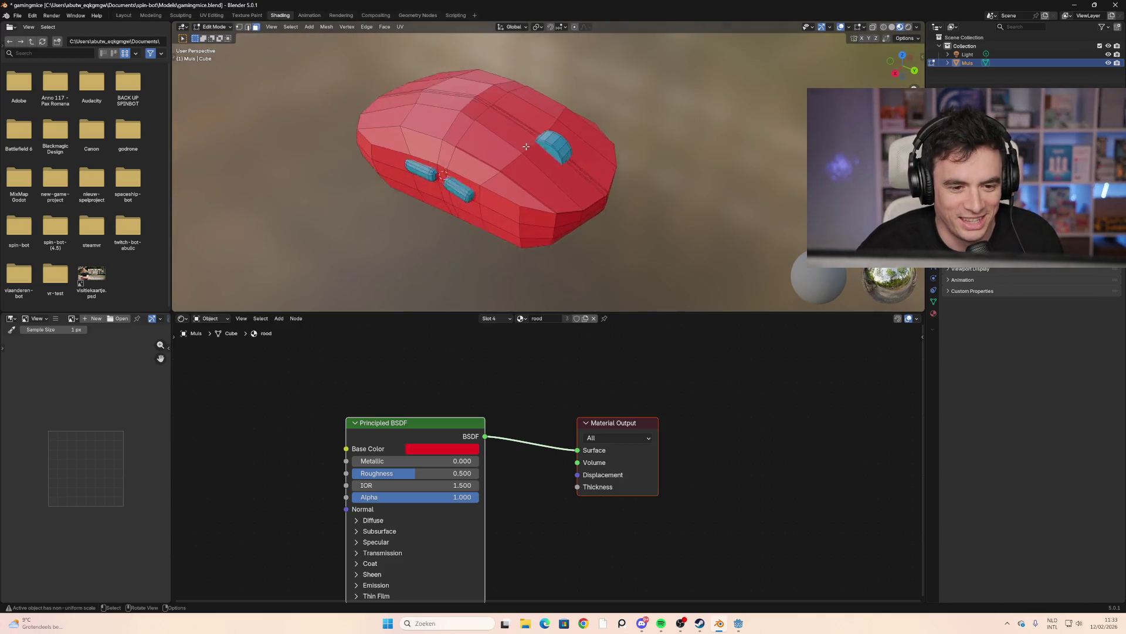
middle_click_drag(450, 164, 522, 147)
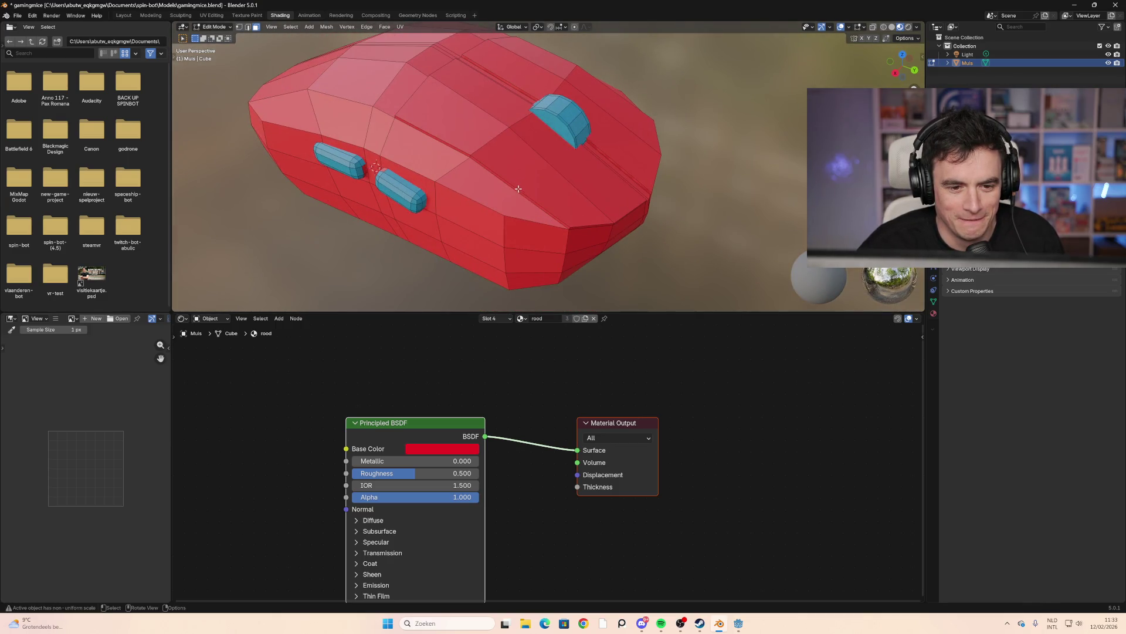
mouse_move(516, 190)
middle_mouse_down()
mouse_move(514, 199)
mouse_move(464, 176)
mouse_move(456, 166)
mouse_move(468, 161)
middle_mouse_up()
left_click(497, 125)
mouse_move(499, 127)
middle_mouse_down()
mouse_move(527, 151)
mouse_move(701, 143)
mouse_move(593, 146)
mouse_move(516, 111)
mouse_move(543, 137)
mouse_move(490, 127)
mouse_move(490, 152)
middle_mouse_up()
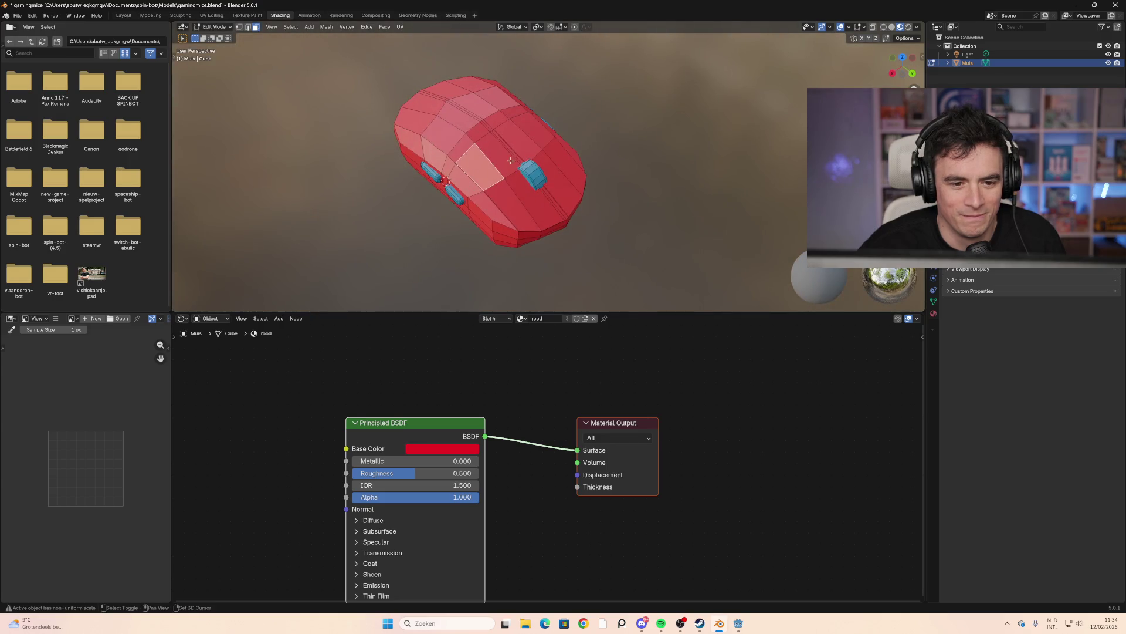
left_click(511, 208)
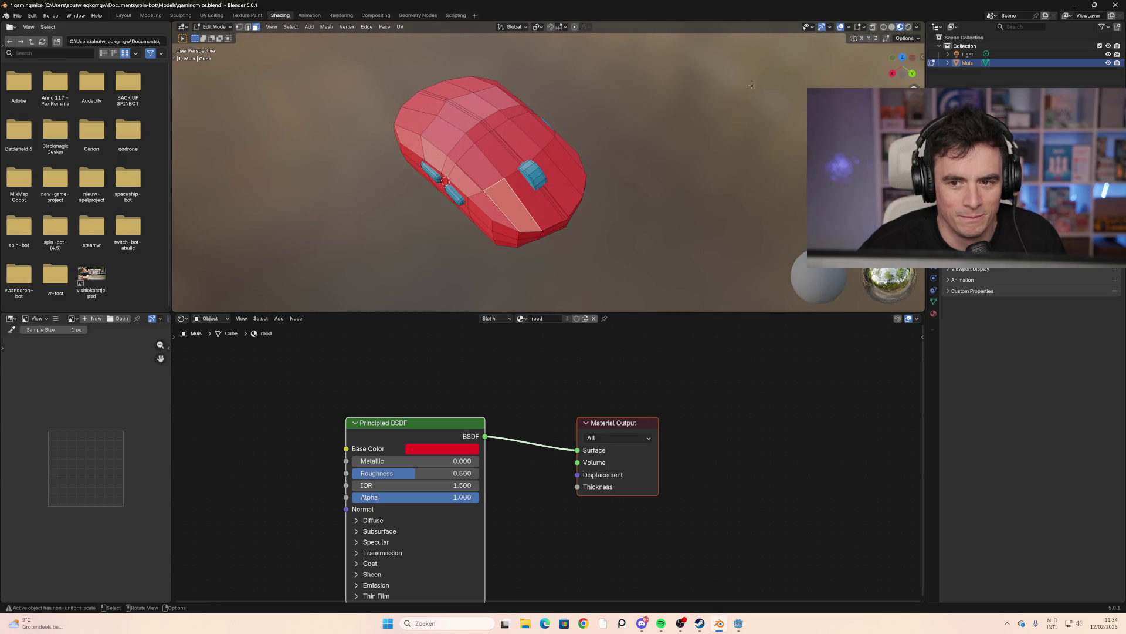
left_click(502, 170, "shift")
left_click(481, 188, "shift")
middle_click_drag(493, 176, 519, 167)
Add more faces across the mouse's top to the selection
left_click(519, 168, "shift")
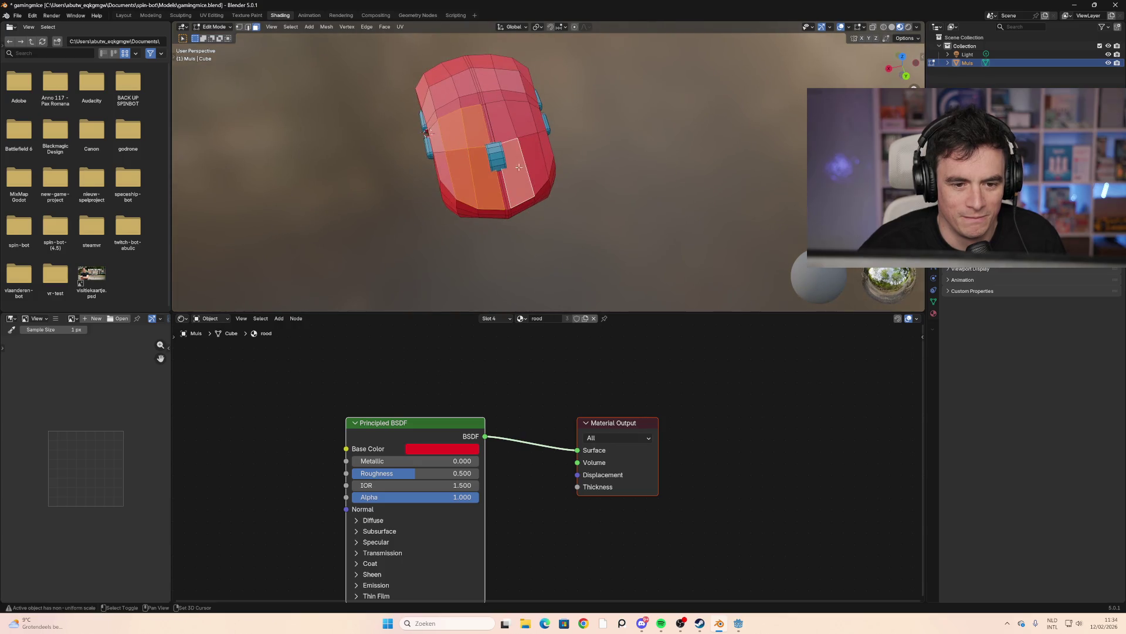
left_click(533, 164, "shift")
left_click(502, 117, "shift")
Return to slot 4 with rood and open its Base Color picker
left_click(505, 319)
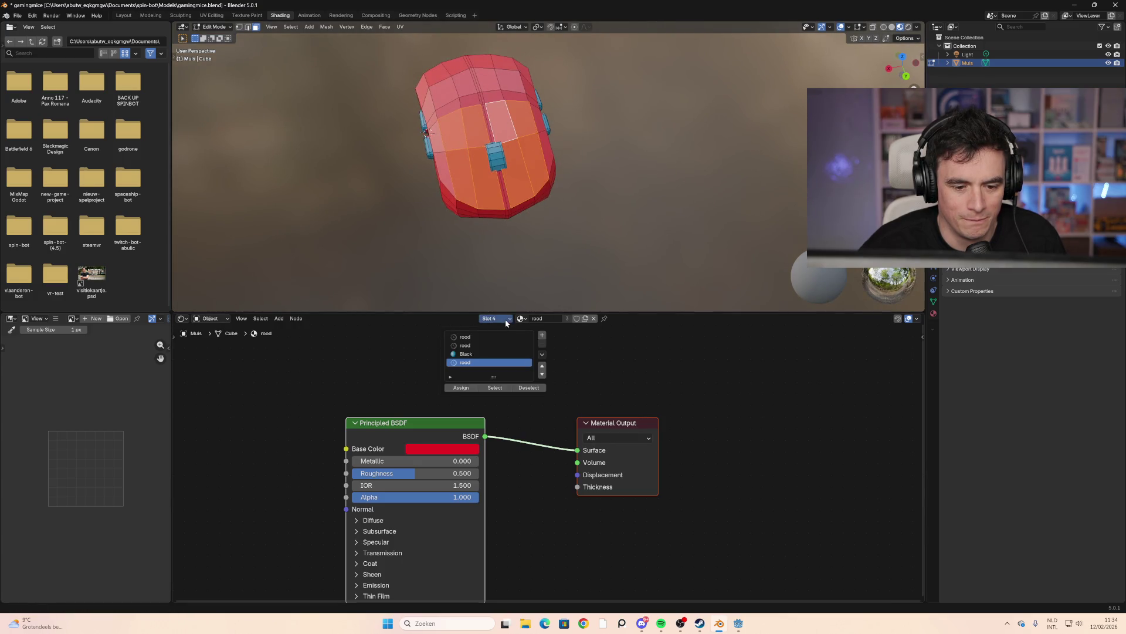
left_click(488, 354)
key("Up")
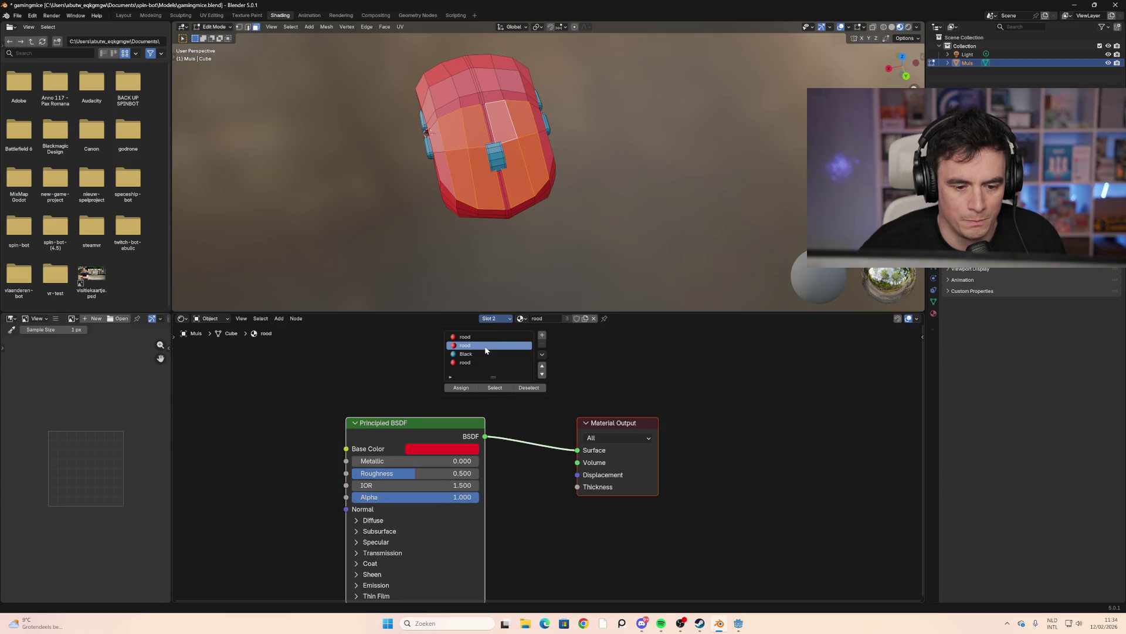
key("Down")
key("Down")
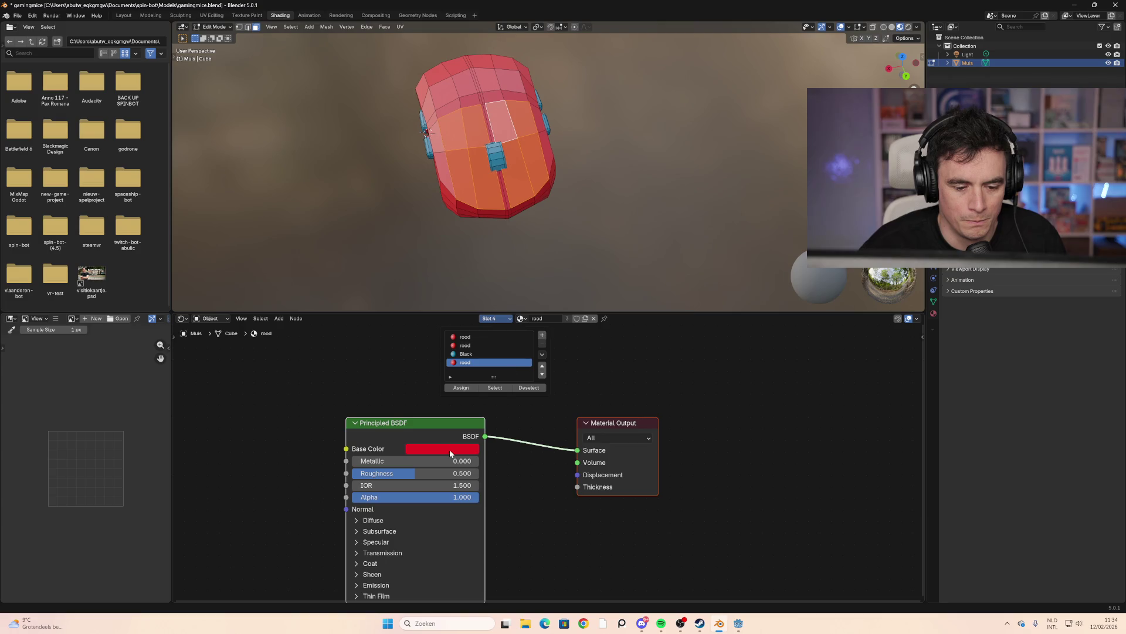
left_click(444, 453)
Change rood's base colour via light blue and magenta to vivid purple #6100EF
left_click(467, 287)
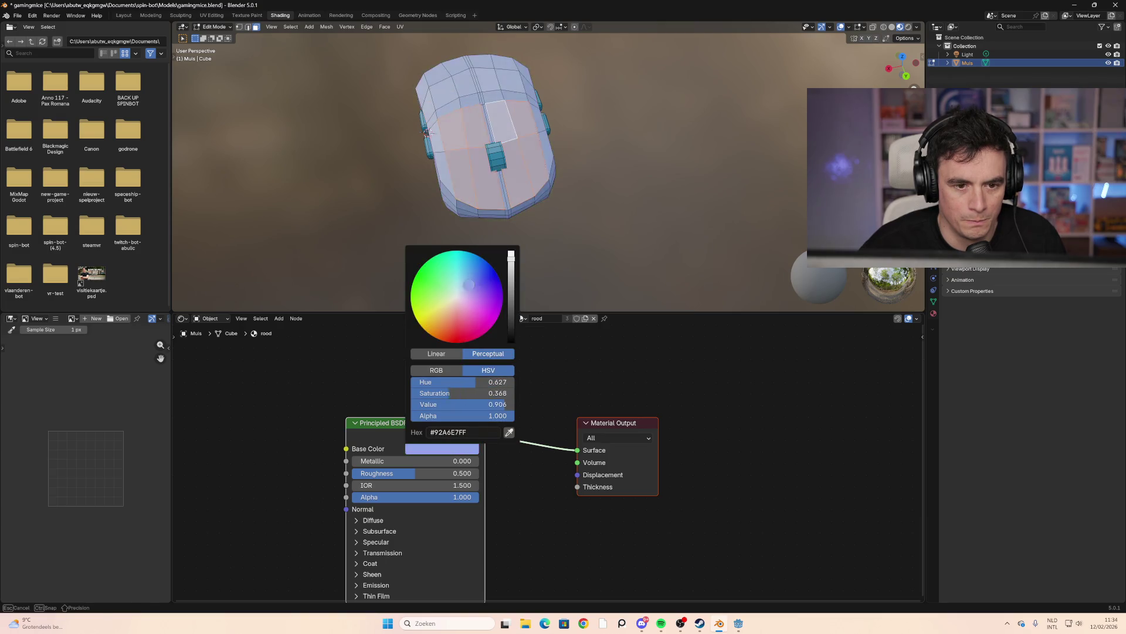
mouse_move(455, 321)
left_mouse_down()
mouse_move(495, 317)
mouse_move(489, 332)
mouse_move(456, 340)
mouse_move(456, 296)
mouse_move(432, 280)
mouse_move(481, 293)
left_mouse_up()
mouse_move(509, 329)
left_mouse_down()
mouse_move(511, 305)
mouse_move(511, 341)
left_mouse_up()
scroll(461, 334, "up", 17)
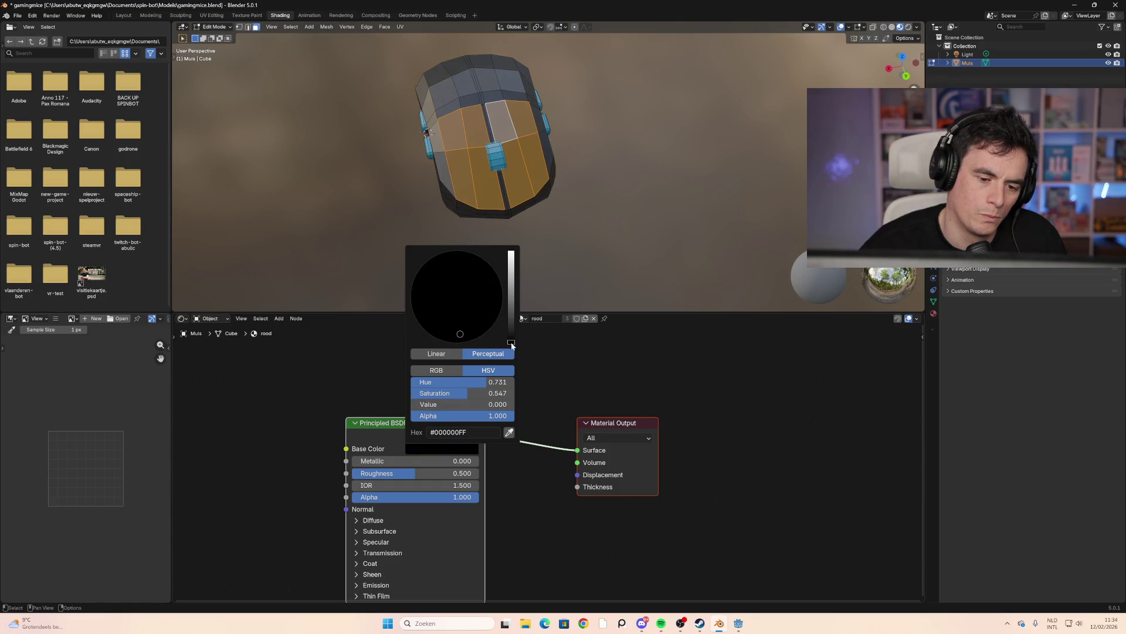
scroll(461, 334, "down", 4)
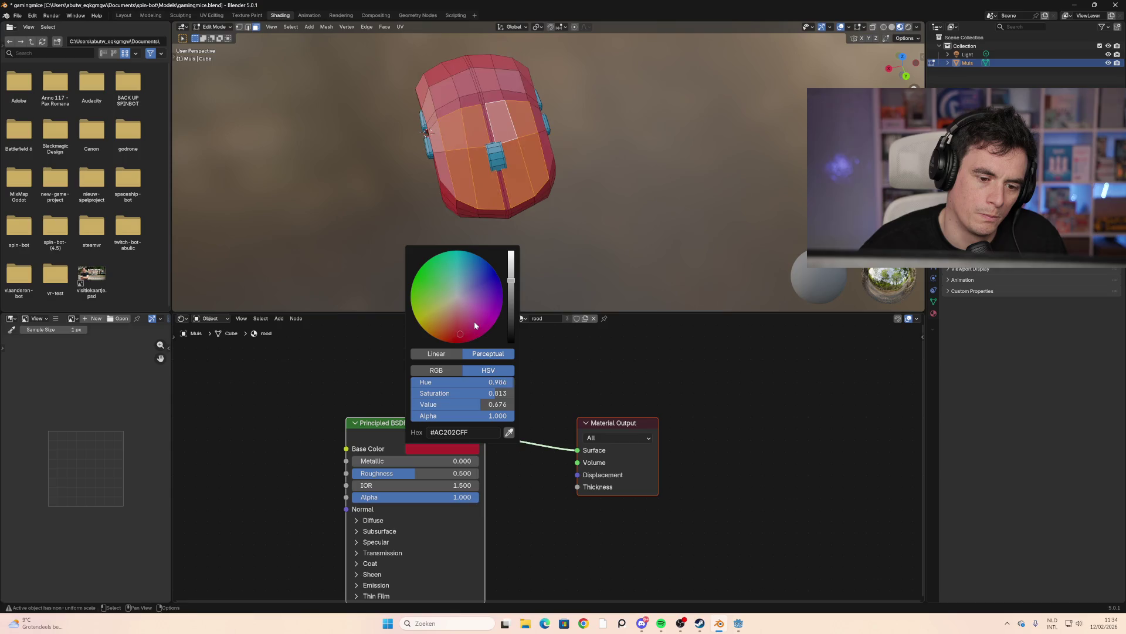
left_click_drag(462, 333, 508, 283)
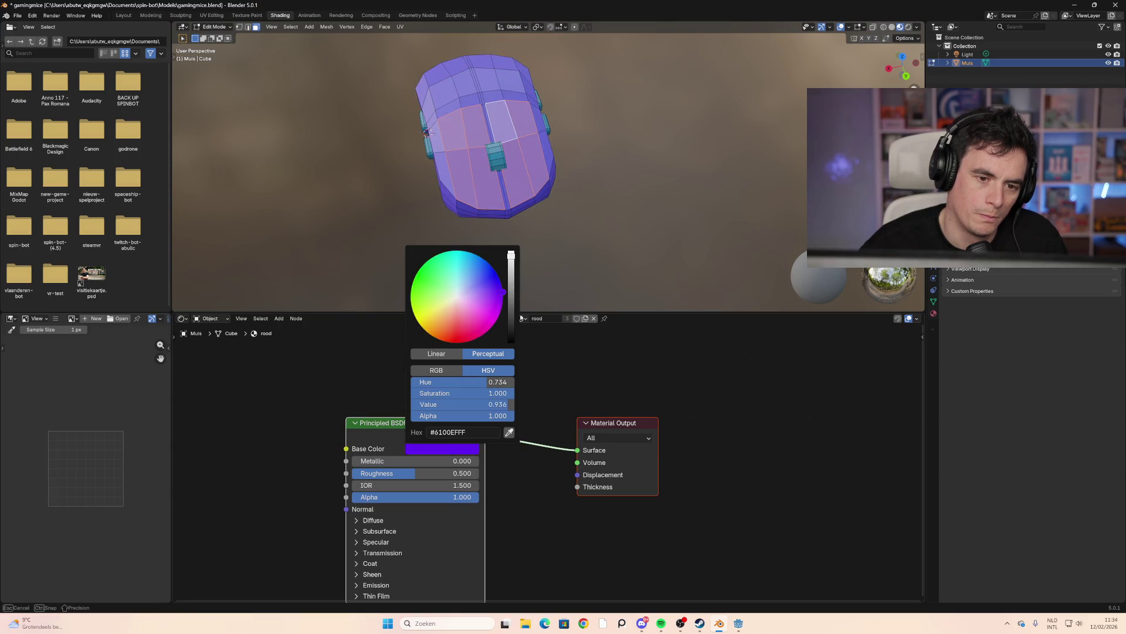
mouse_move(408, 195)
middle_mouse_down()
mouse_move(428, 191)
mouse_move(395, 176)
mouse_move(470, 164)
mouse_move(498, 176)
mouse_move(455, 183)
mouse_move(518, 161)
mouse_move(594, 164)
mouse_move(561, 148)
middle_mouse_up()
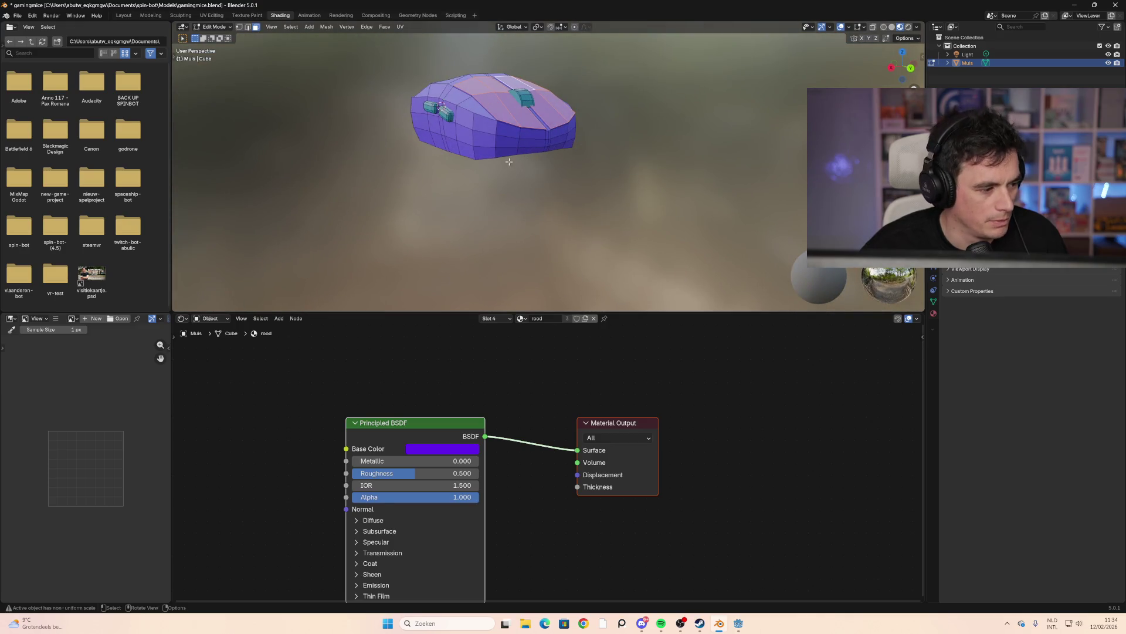
Save gamingmice.blend and reframe the view around the mouse
key("ctrl+s")
scroll(505, 167, "down", 3)
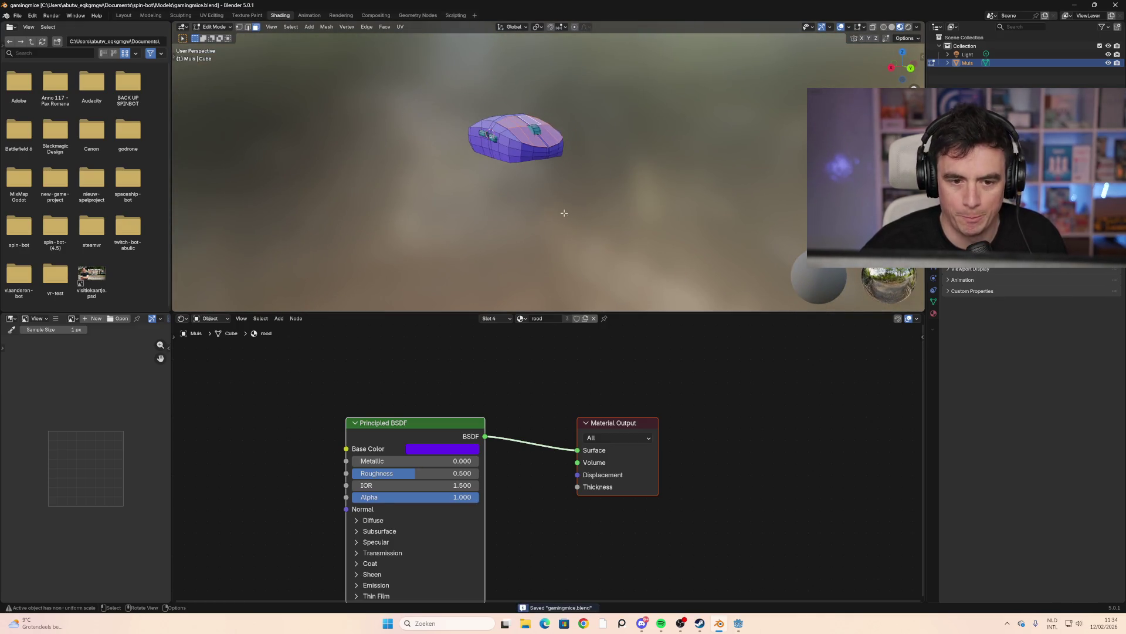
mouse_move(484, 168)
middle_mouse_down("shift")
mouse_move(508, 211)
mouse_move(516, 273)
mouse_move(419, 215)
middle_mouse_up("shift")
scroll(516, 273, "up", 2)
scroll(478, 250, "up", 3)
scroll(456, 241, "down", 3)
scroll(419, 214, "up", 2)
middle_click_drag(314, 196, 465, 239)
key("ctrl+s")
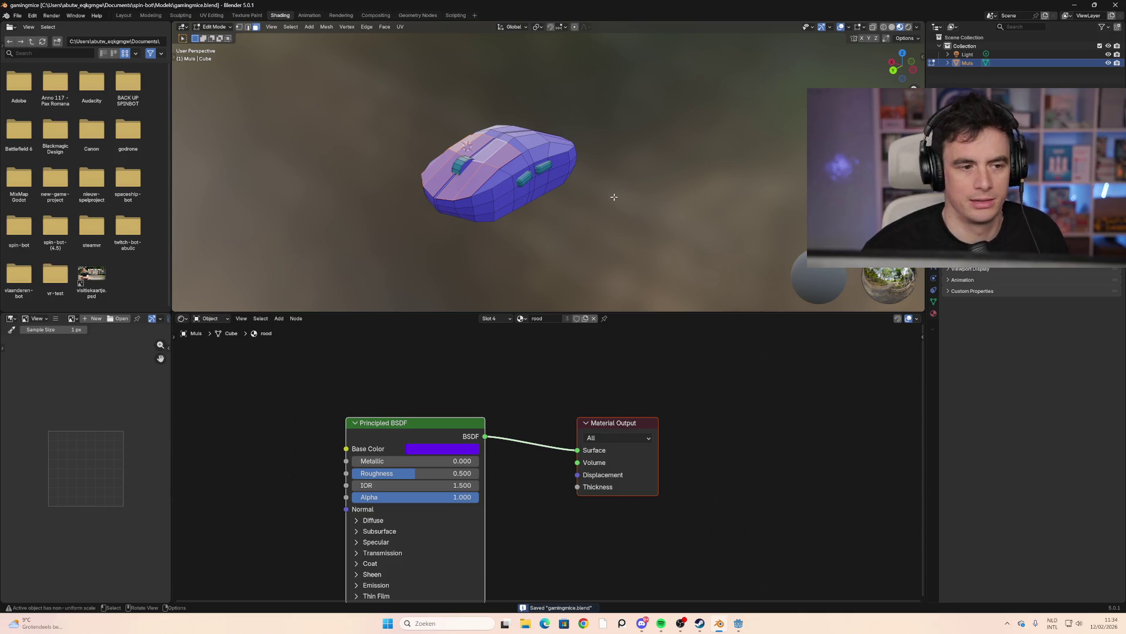
Delete the Light object from the scene and save again
left_click(966, 56)
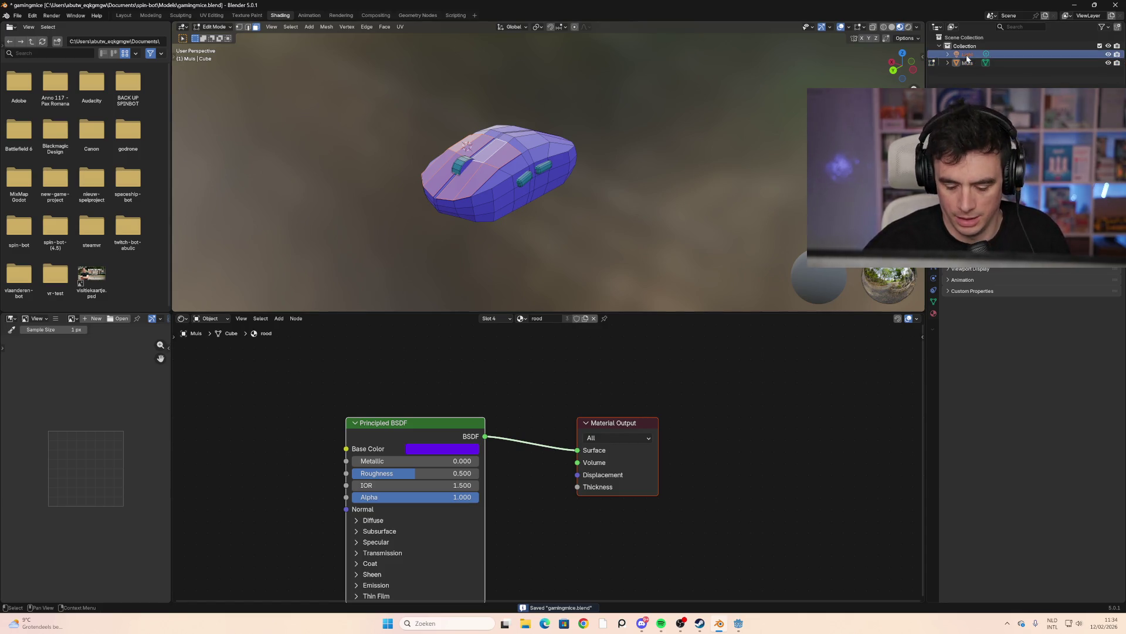
key("x")
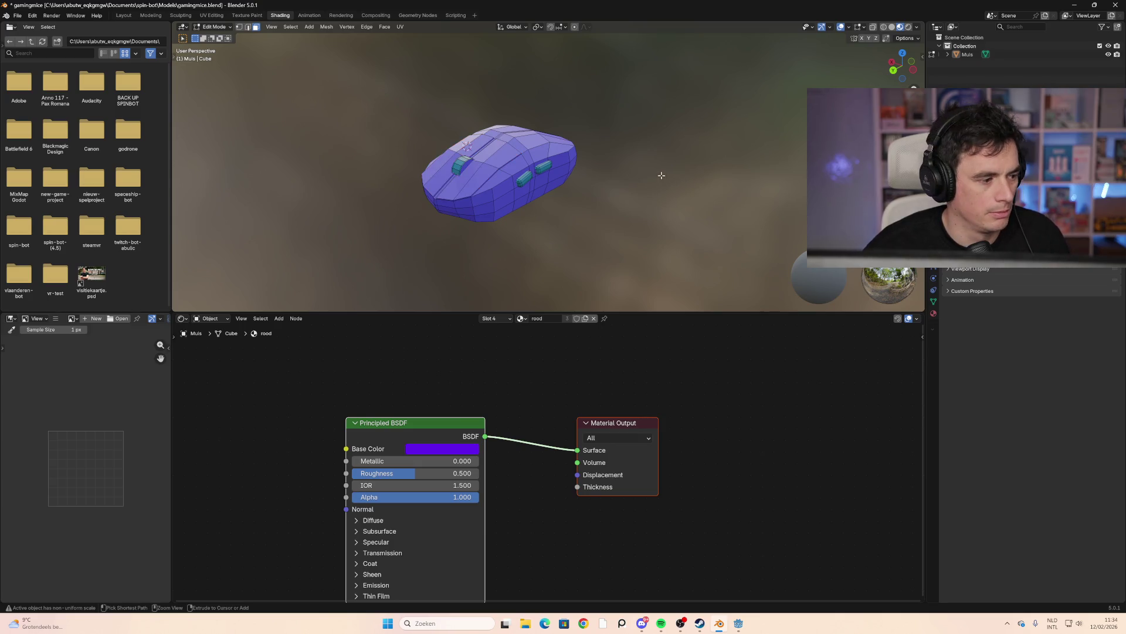
key("ctrl+s")
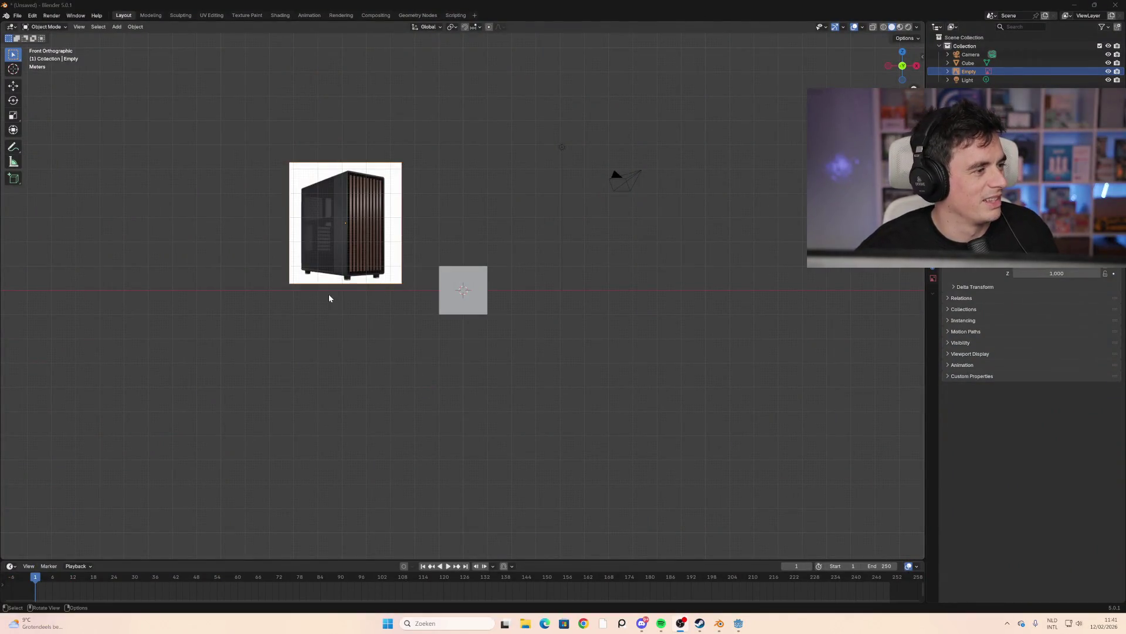
Make the Cube active and show its Transform values in the sidebar
left_click(447, 302)
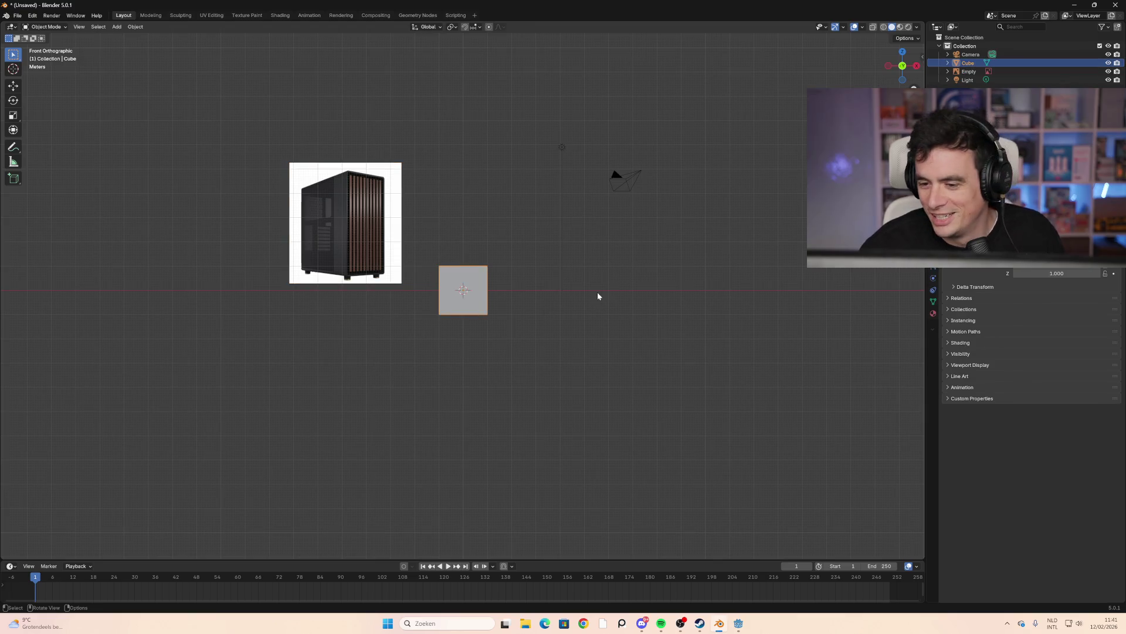
left_click(923, 57)
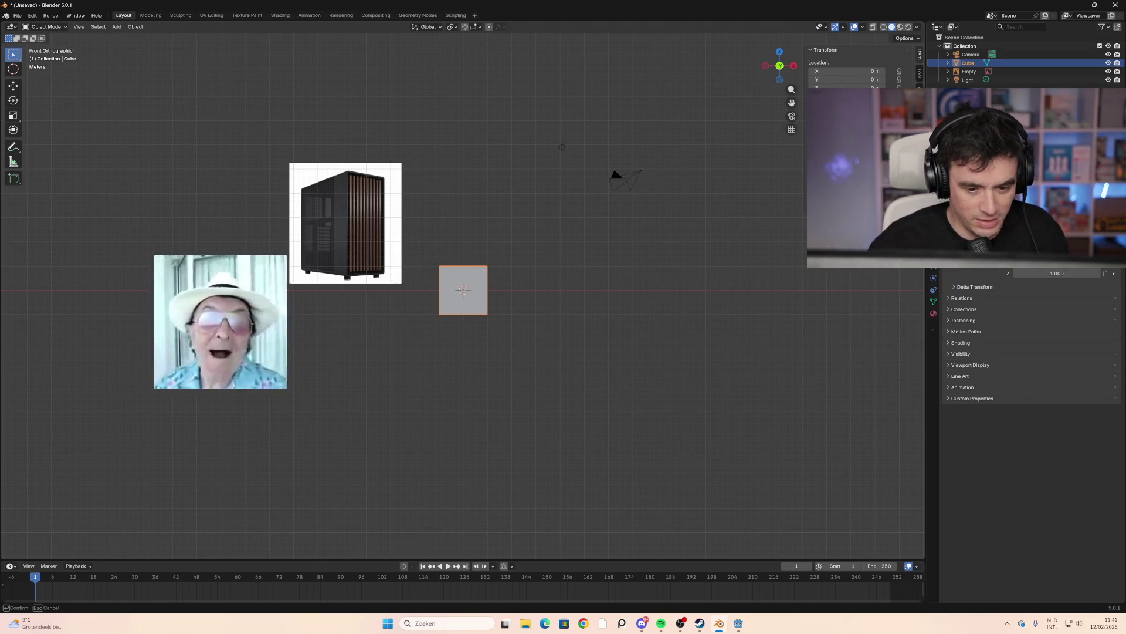
Scale the cube to 0.23 on Z, then narrow it into a thin upright slab
type("z0.23")
key("Return")
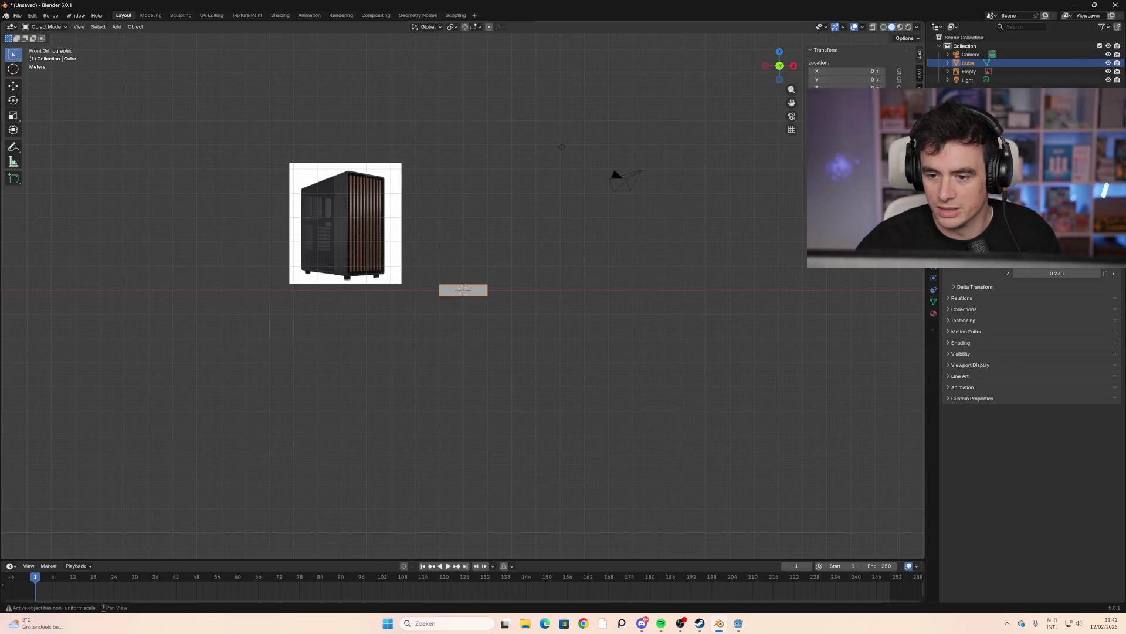
key("g")
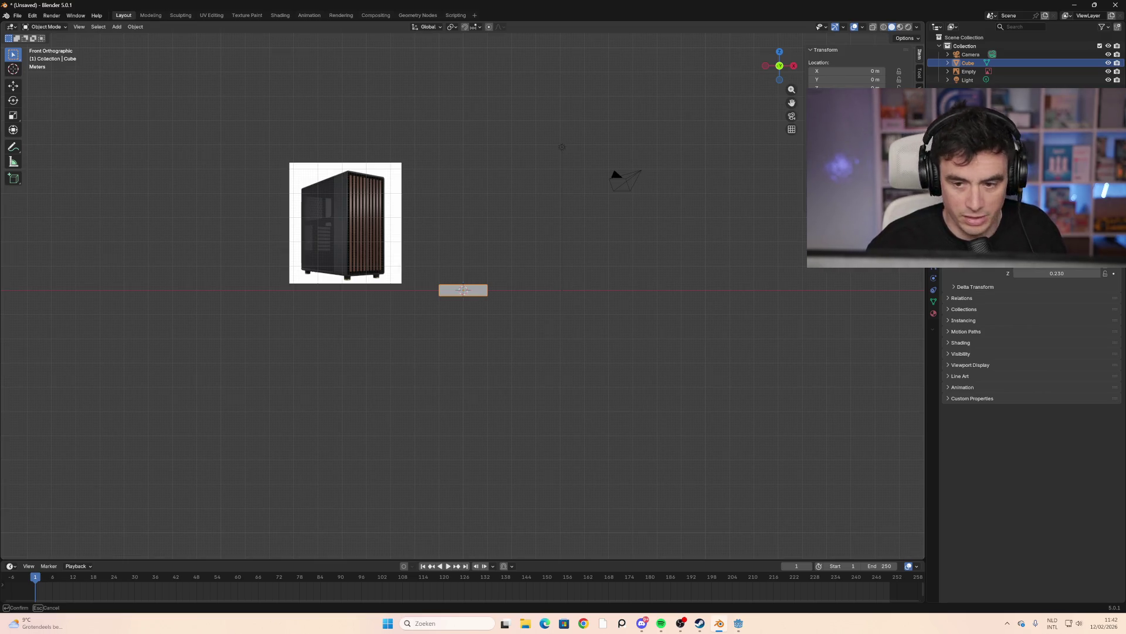
key("Return")
key("s")
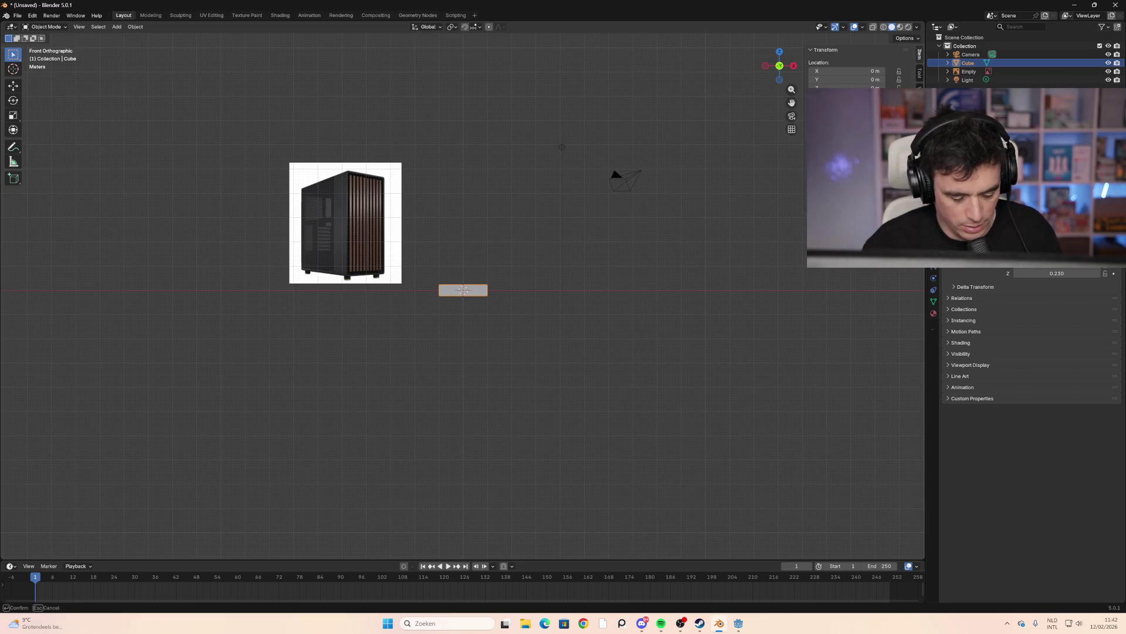
key("Return")
Rename the Cube object to 'PC' in the Outliner
scroll(477, 304, "up", 10)
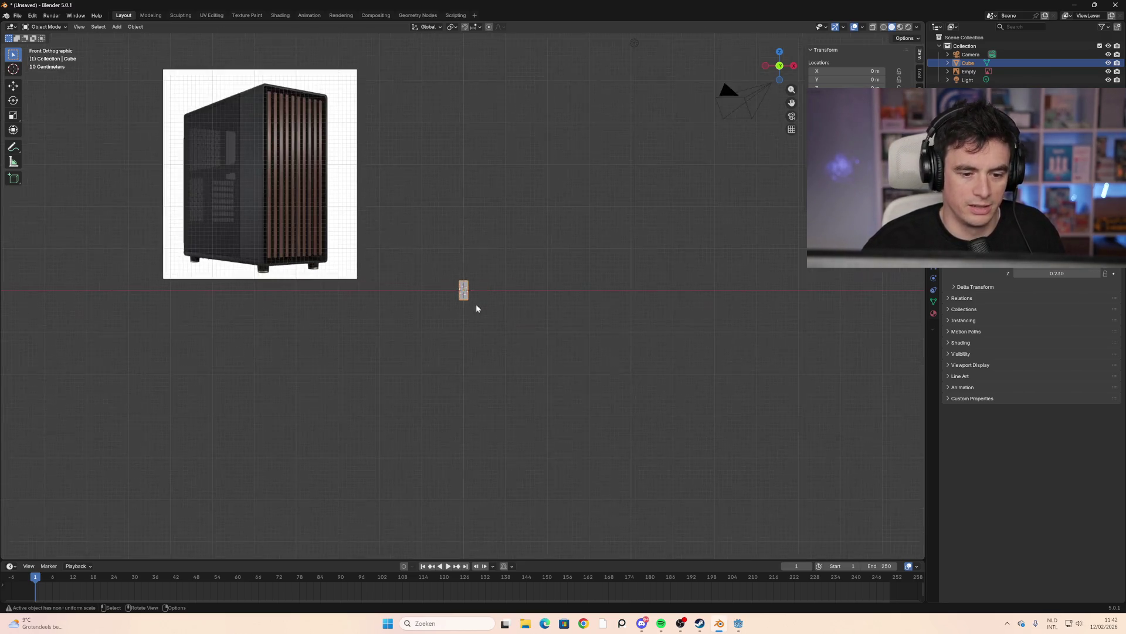
mouse_move(679, 280)
middle_mouse_down()
mouse_move(595, 311)
mouse_move(524, 314)
mouse_move(702, 307)
mouse_move(509, 238)
mouse_move(463, 245)
middle_mouse_up()
scroll(509, 238, "down", 4)
scroll(520, 244, "up", 4)
scroll(470, 244, "down", 12)
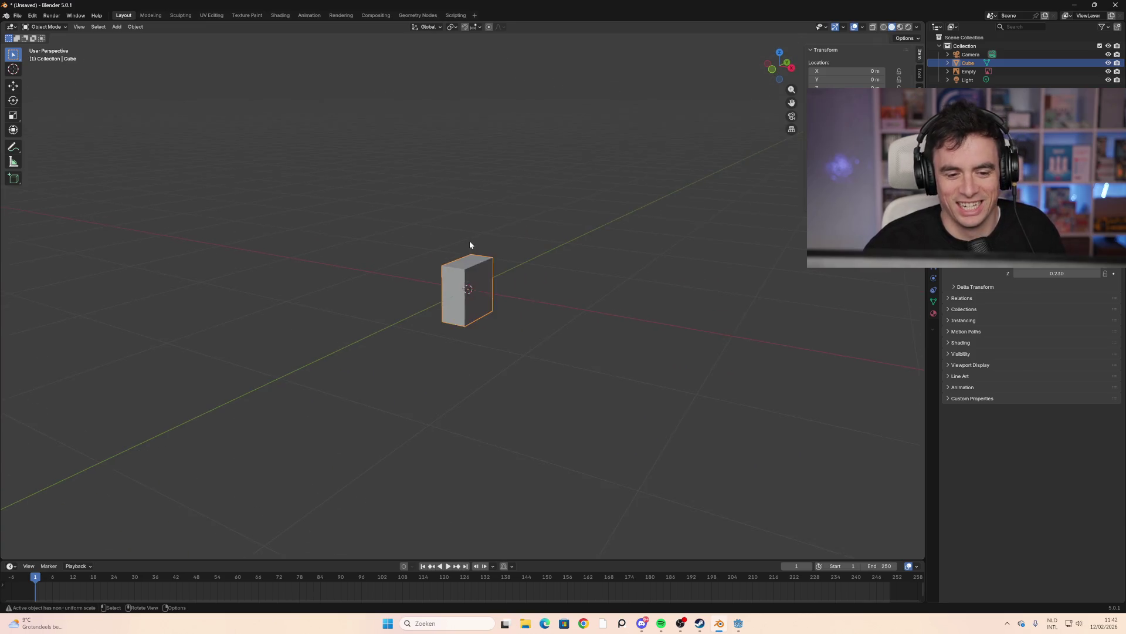
scroll(523, 304, "up", 5)
scroll(467, 287, "up", 4)
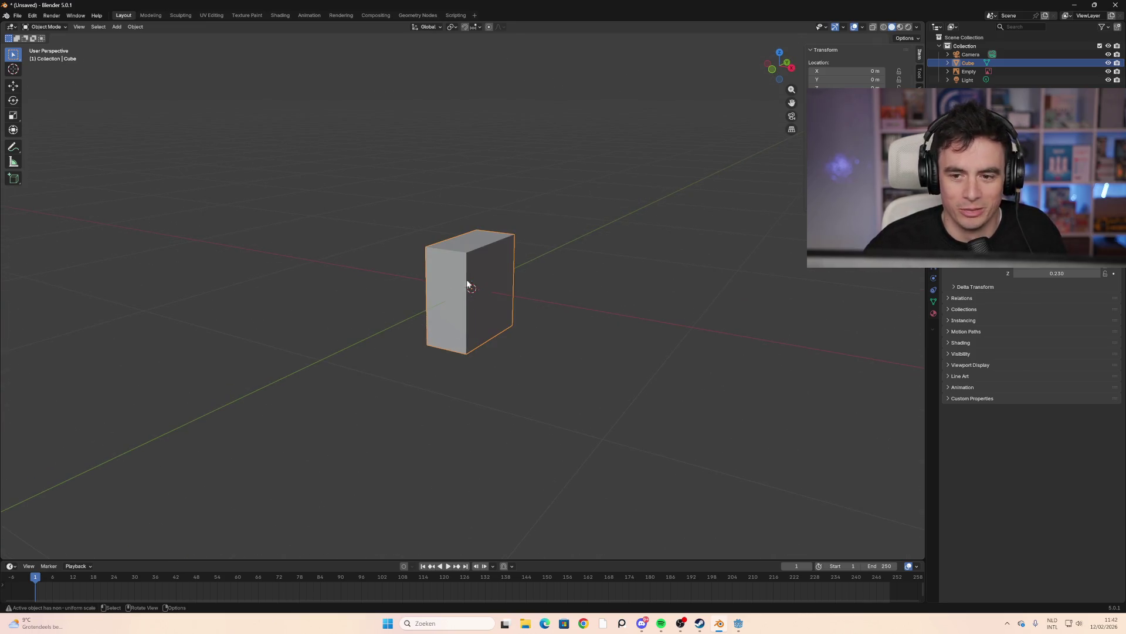
left_click(987, 62)
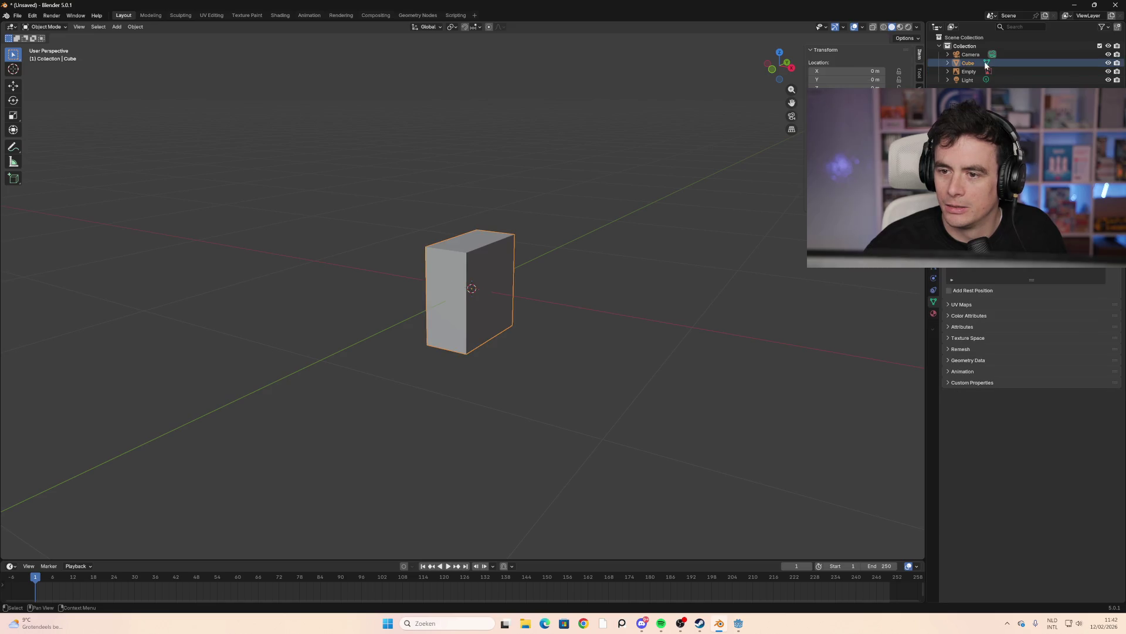
double_click(968, 62)
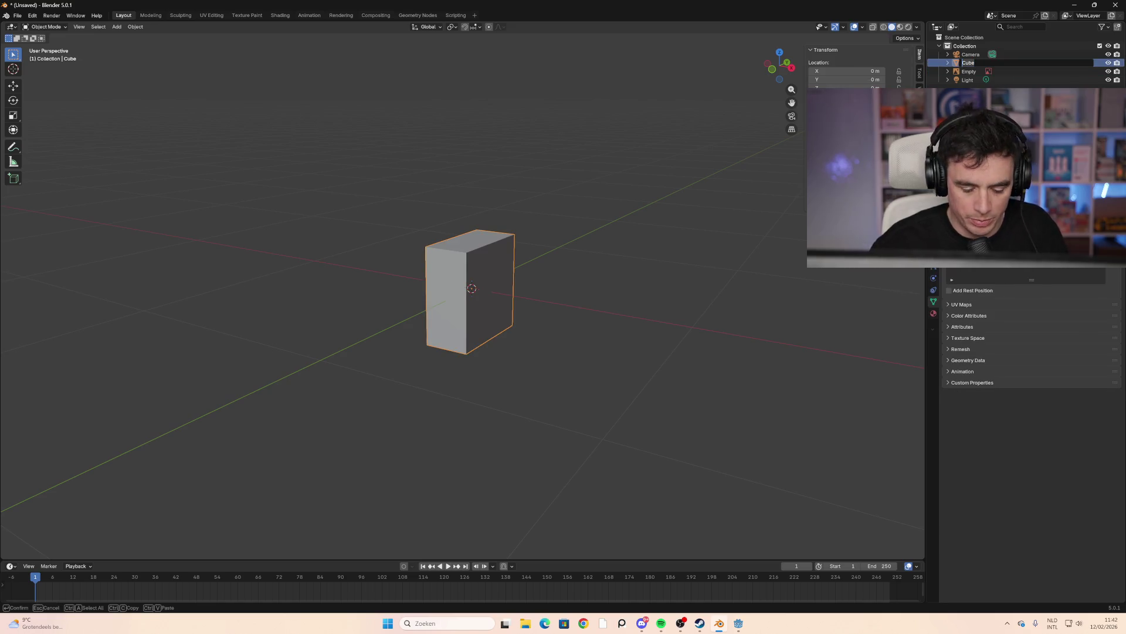
type("PC")
key("Return")
Delete the Camera and the Light, keeping only the reference-image Empty and PC
left_click(971, 54)
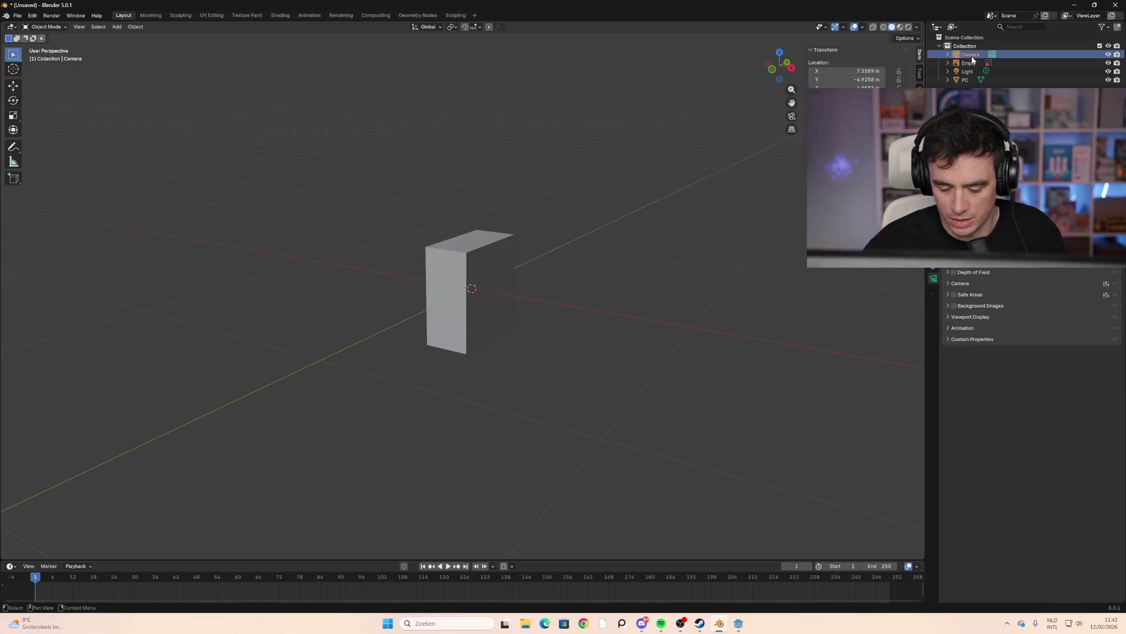
key("x")
left_click(974, 54)
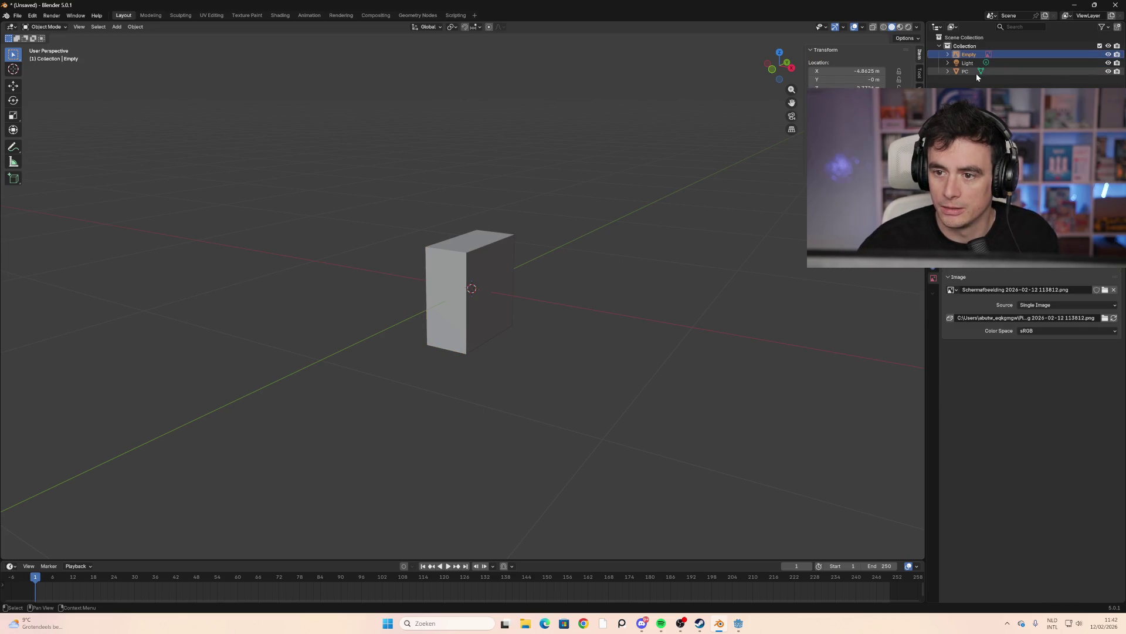
left_click(978, 64)
key("x")
scroll(571, 288, "down", 8)
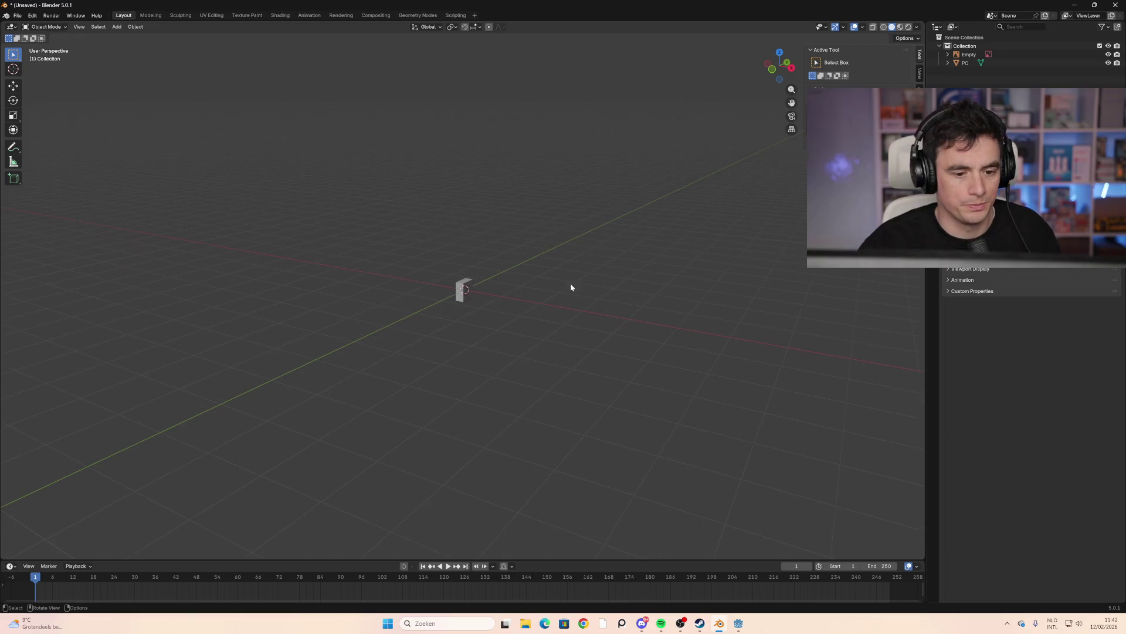
In front orthographic view, scale the reference image down and place it near the box
left_click(772, 69)
left_click(283, 180)
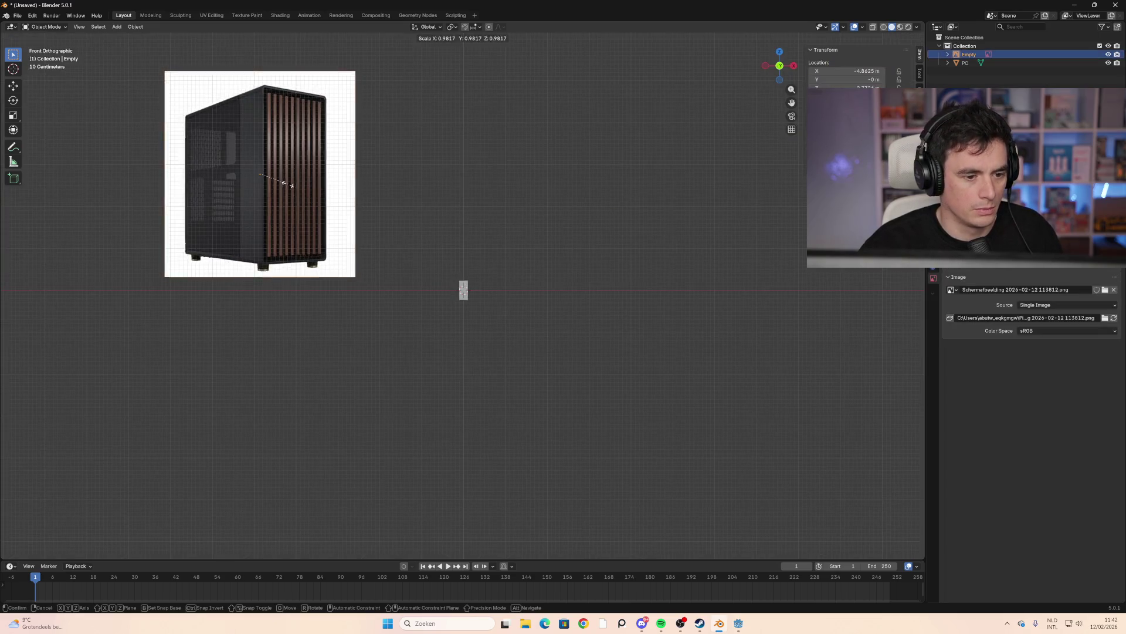
key("s")
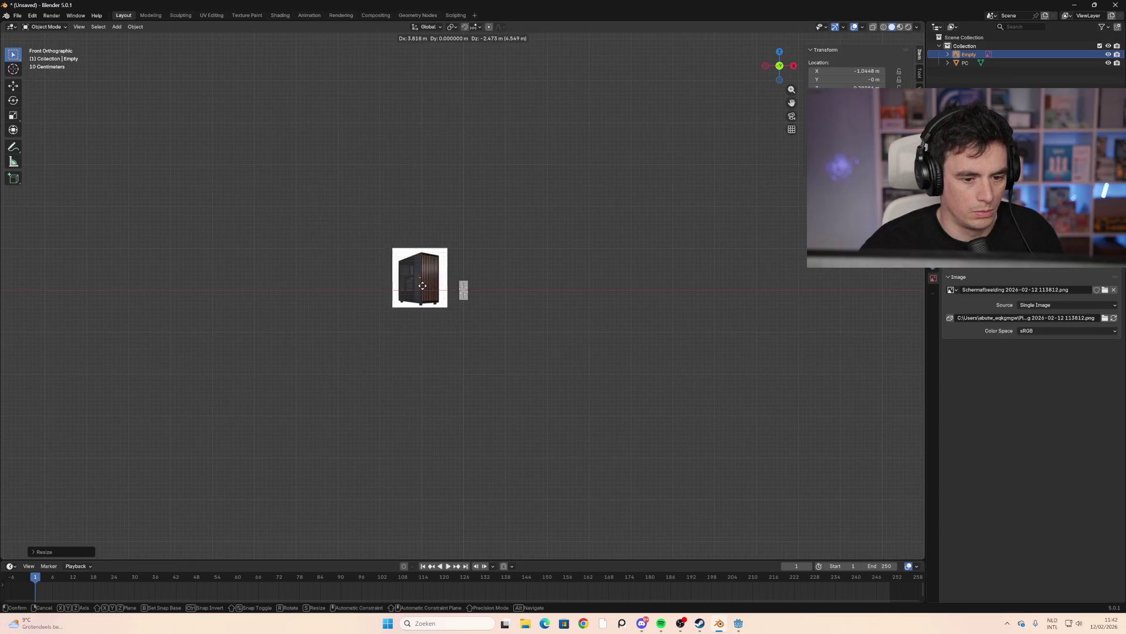
left_click(458, 317)
key("s")
left_click(441, 301)
scroll(437, 276, "up", 8)
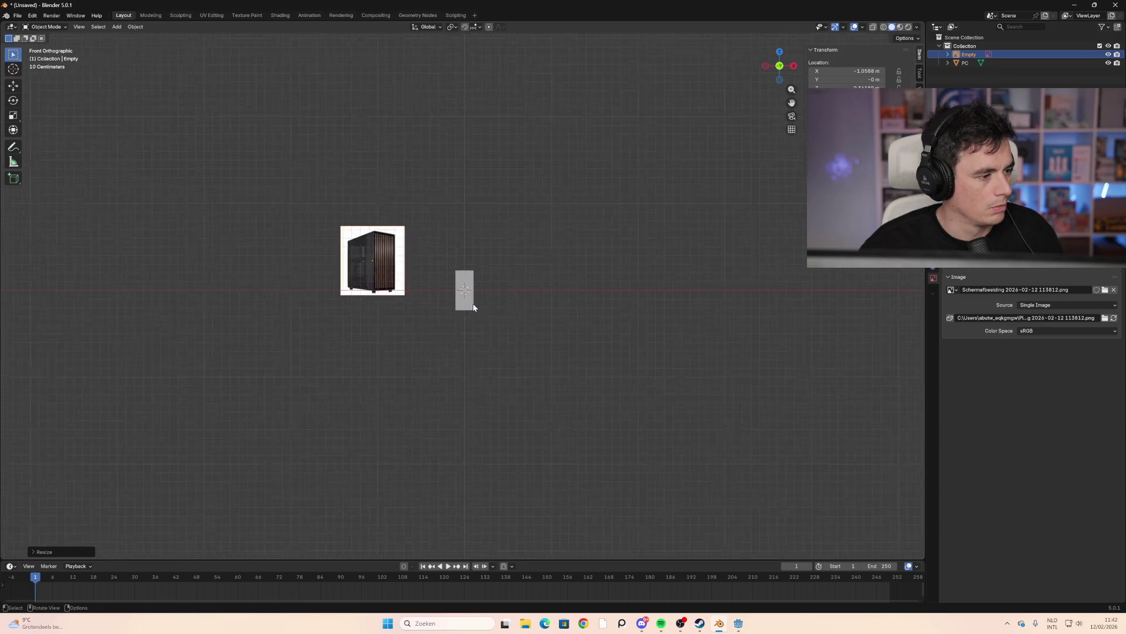
scroll(431, 251, "up", 4)
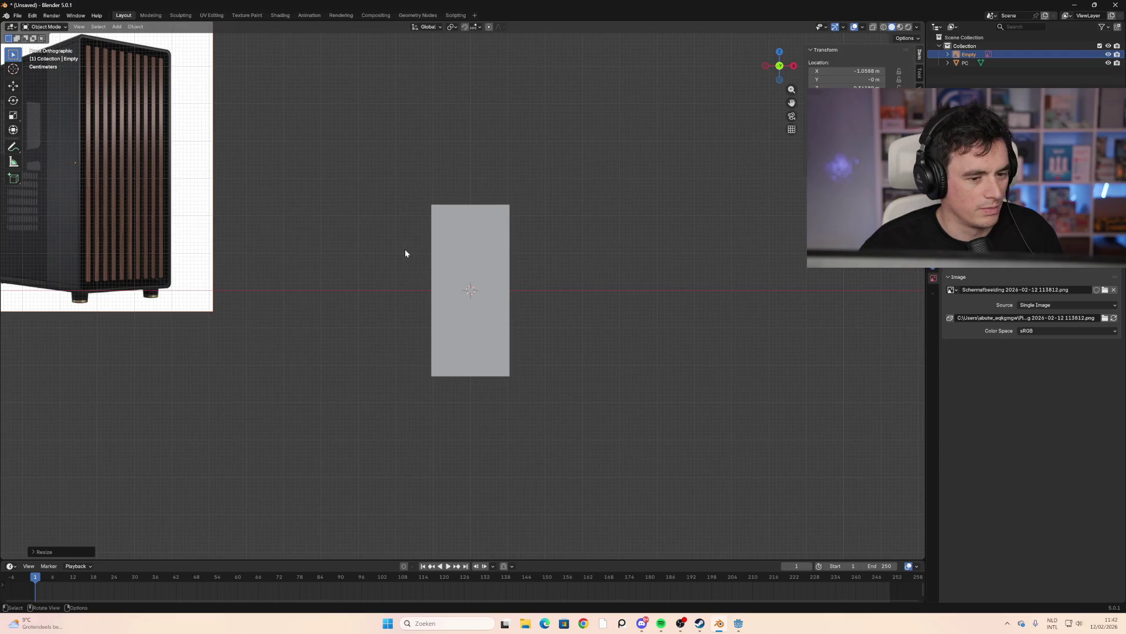
middle_click_drag(405, 253, 487, 302, "shift")
Move the reference image to the left of the PC box, shrink it further, then deselect it
key("g")
left_click(291, 279)
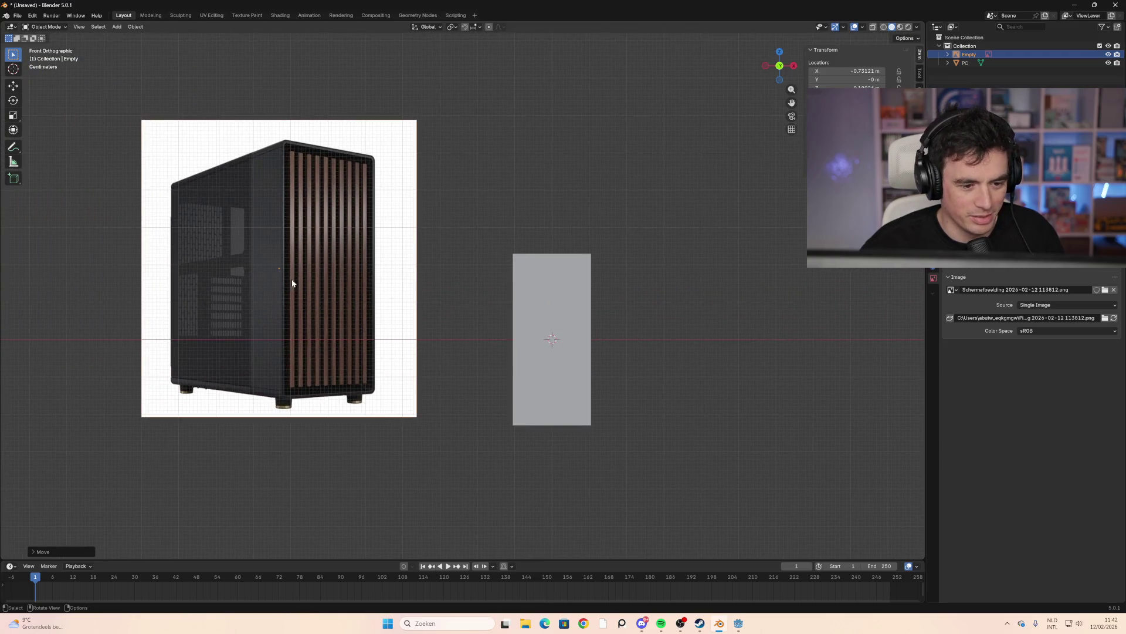
key("s")
left_click(484, 398)
mouse_move(638, 404)
middle_mouse_down()
mouse_move(641, 368)
mouse_move(563, 357)
middle_mouse_up()
left_click(772, 68)
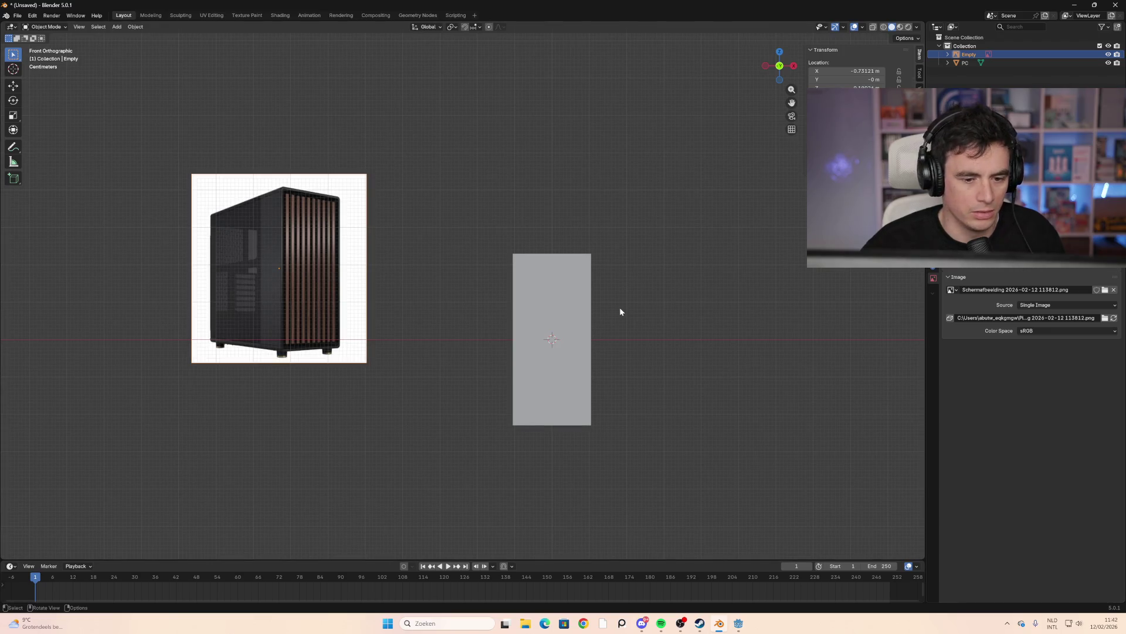
left_click(411, 299)
Orbit to a perspective view of the box and reference image and select the PC box
mouse_move(411, 299)
middle_mouse_down()
mouse_move(498, 332)
mouse_move(447, 335)
mouse_move(540, 334)
mouse_move(516, 341)
mouse_move(525, 334)
middle_mouse_up()
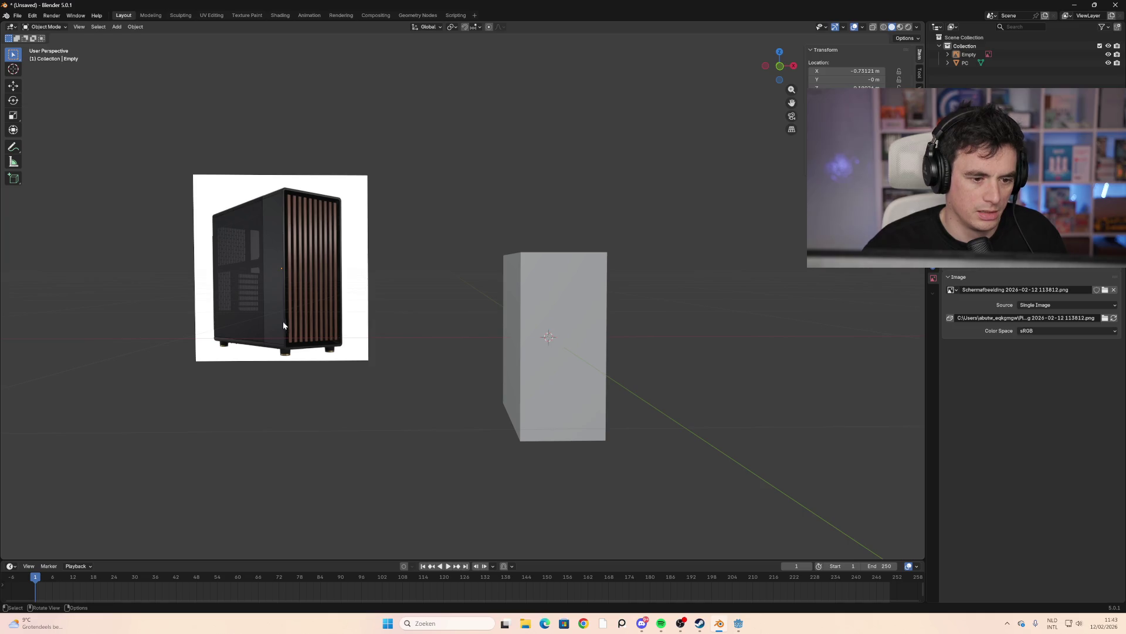
scroll(532, 385, "up", 2)
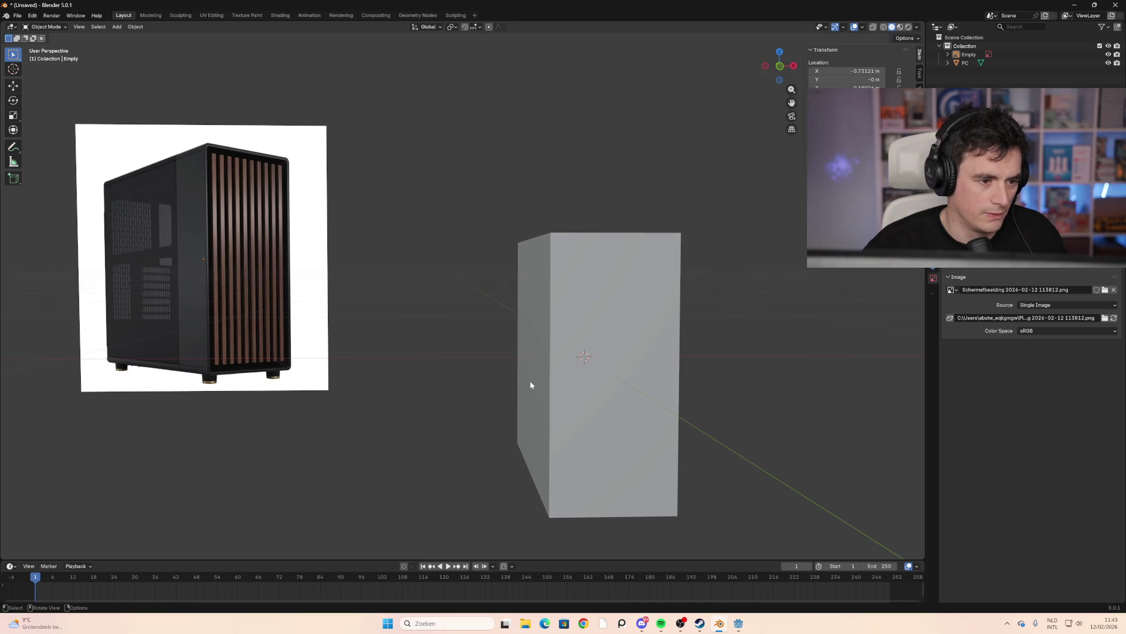
scroll(530, 384, "down", 1)
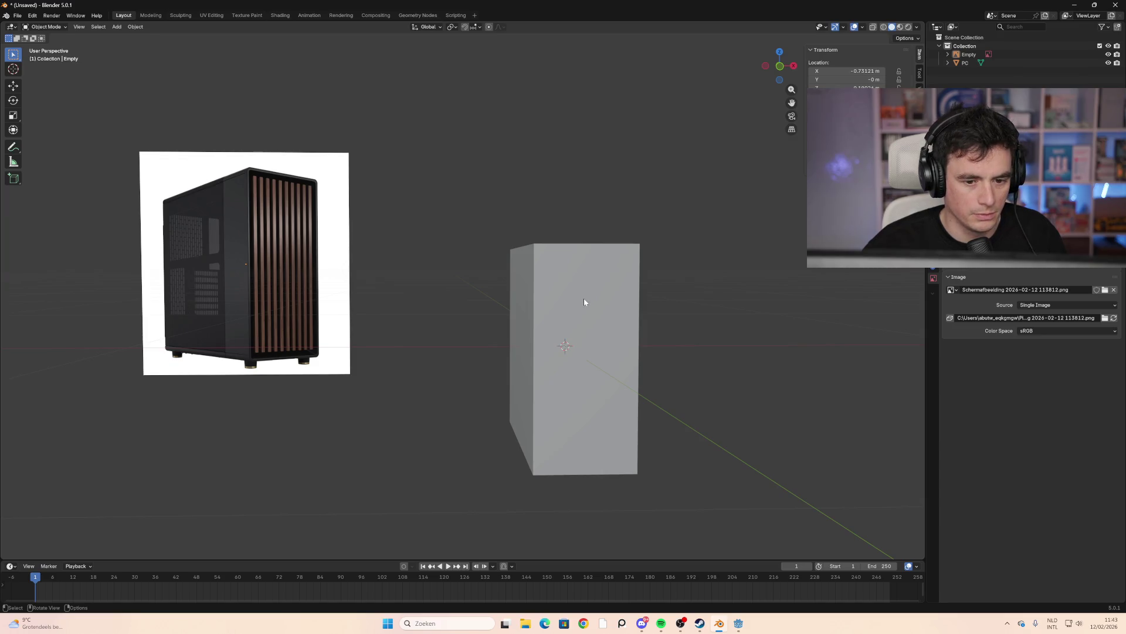
left_click(586, 336)
mouse_move(568, 342)
middle_mouse_down()
mouse_move(551, 369)
mouse_move(605, 381)
middle_mouse_up()
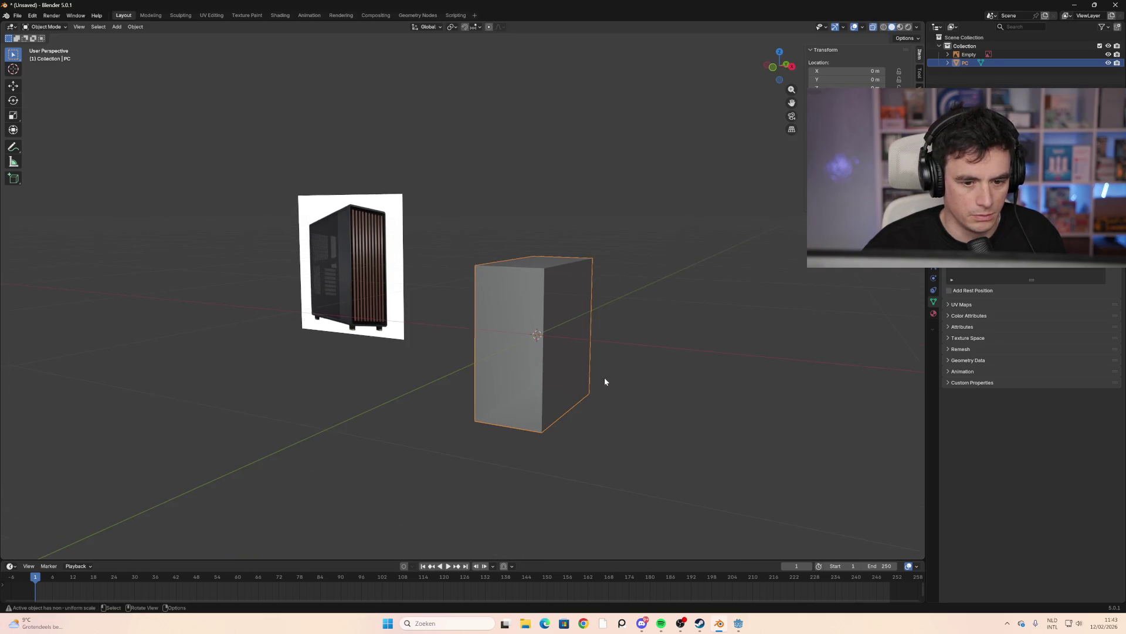
key("b")
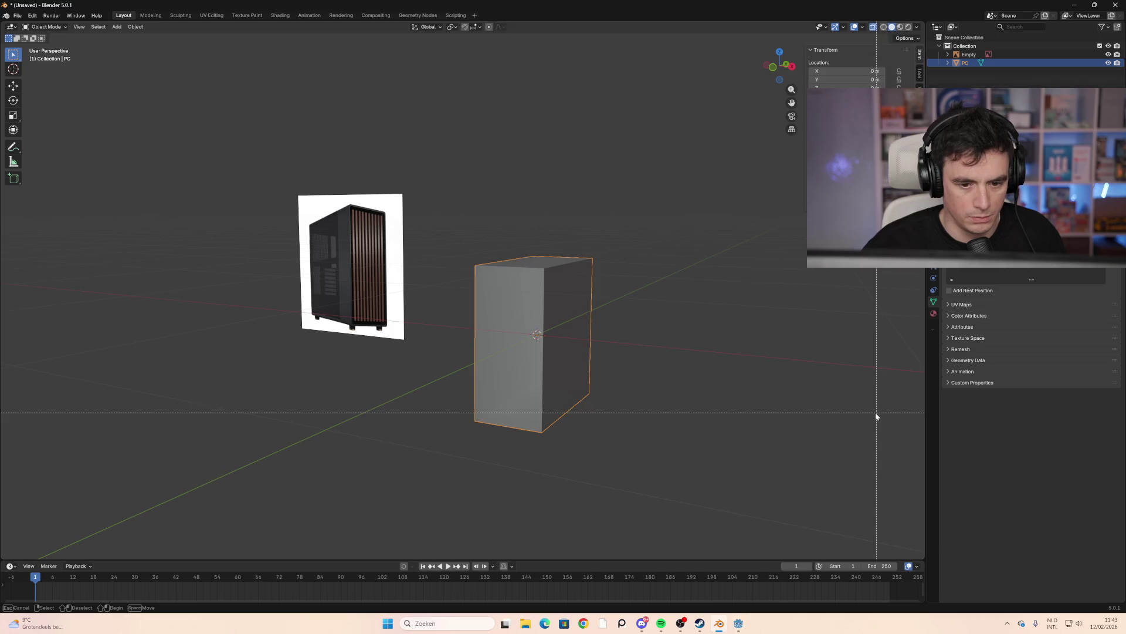
key("Escape")
Apply the PC box's scale to its mesh with Ctrl+A
key("Tab")
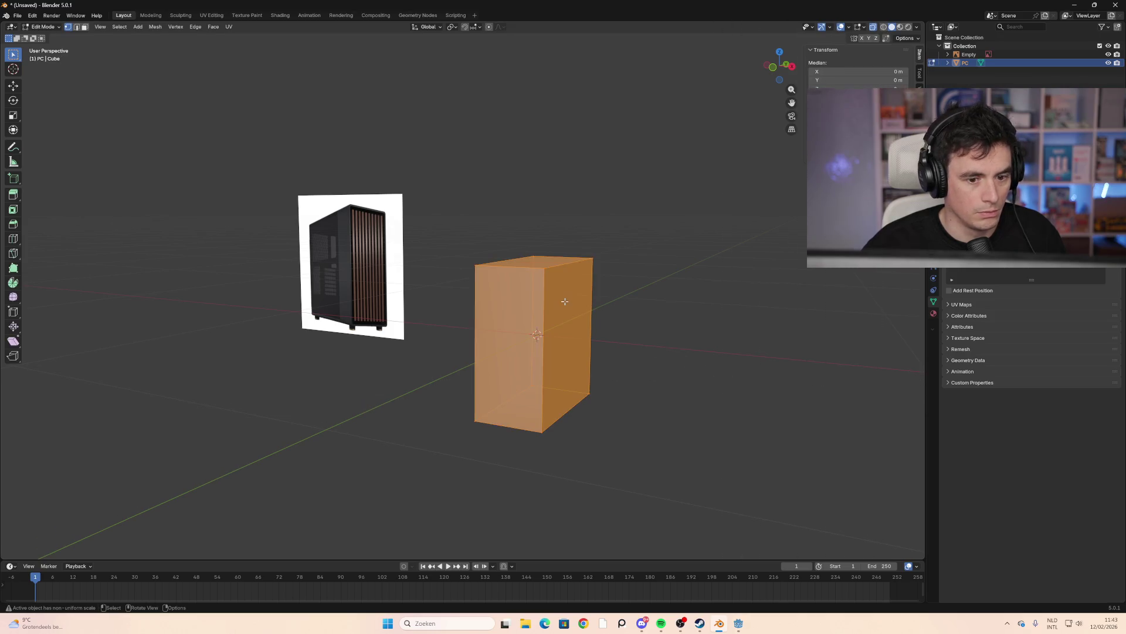
key("Tab")
key("ctrl+a")
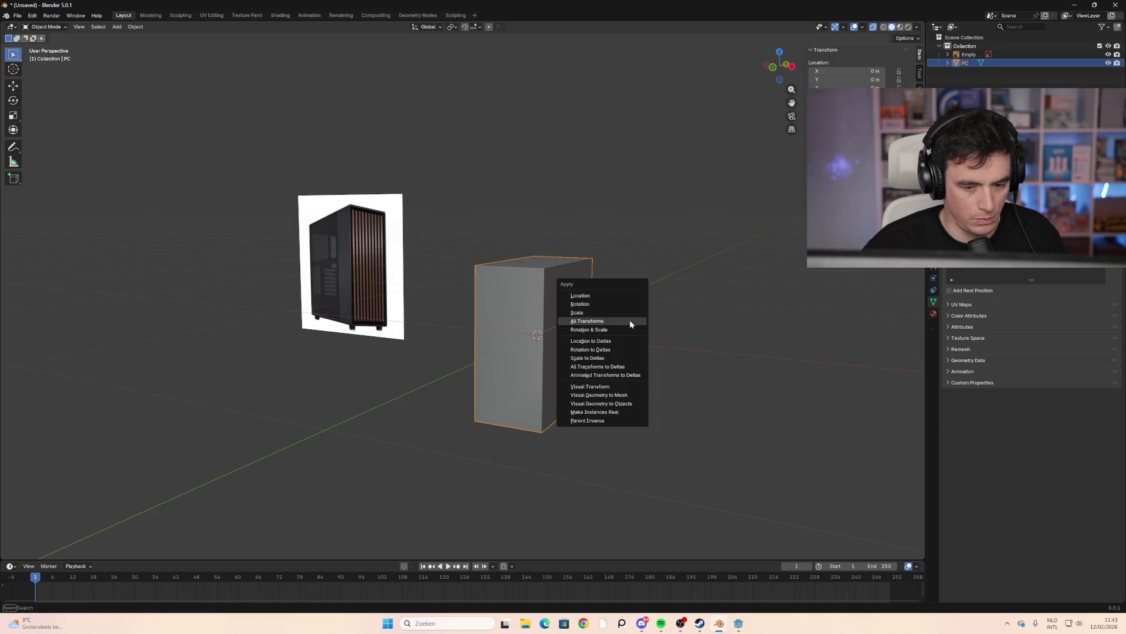
left_click(608, 320)
middle_click_drag(624, 374, 707, 372)
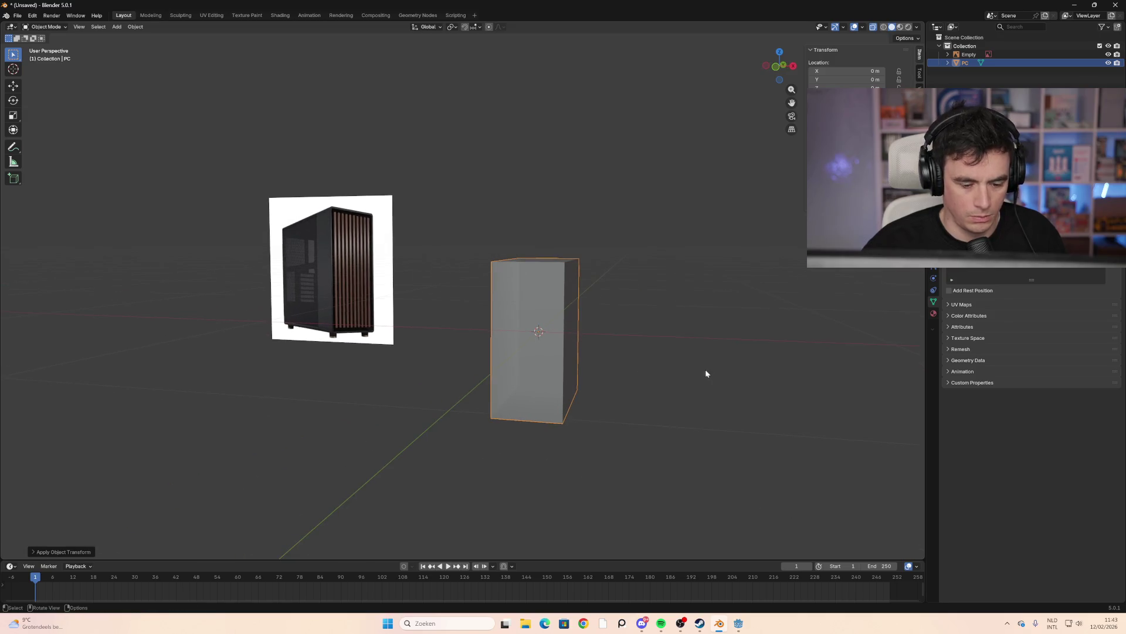
key("b")
key("Escape")
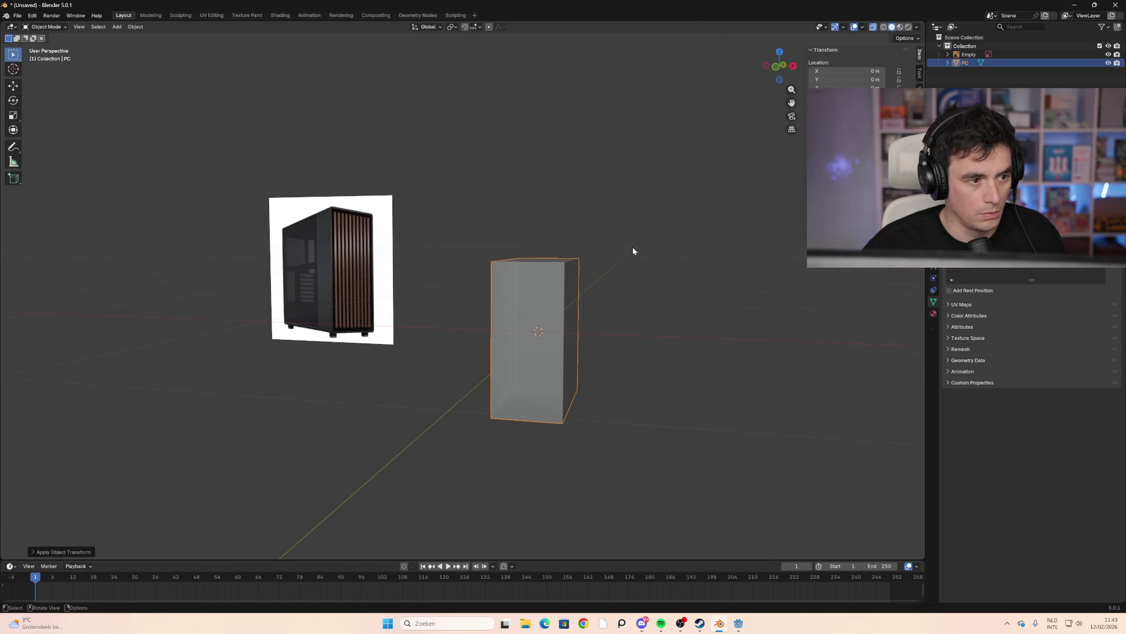
Bevel all the box's edges by about 0.01 m with one segment
key("Tab")
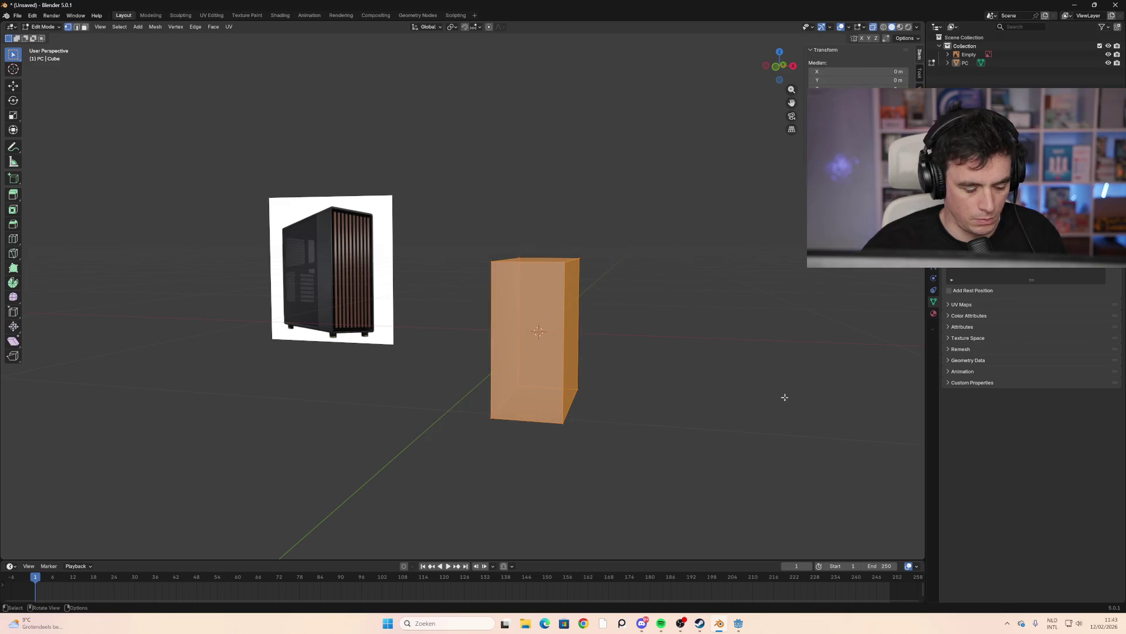
key("ctrl+b")
key("Escape")
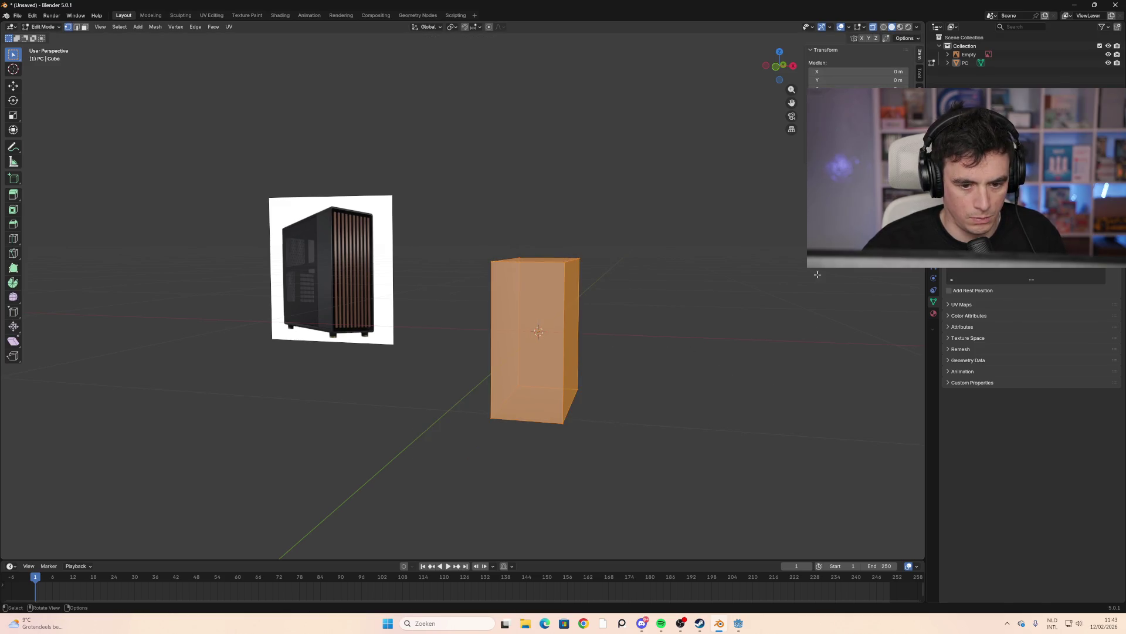
key("ctrl+b")
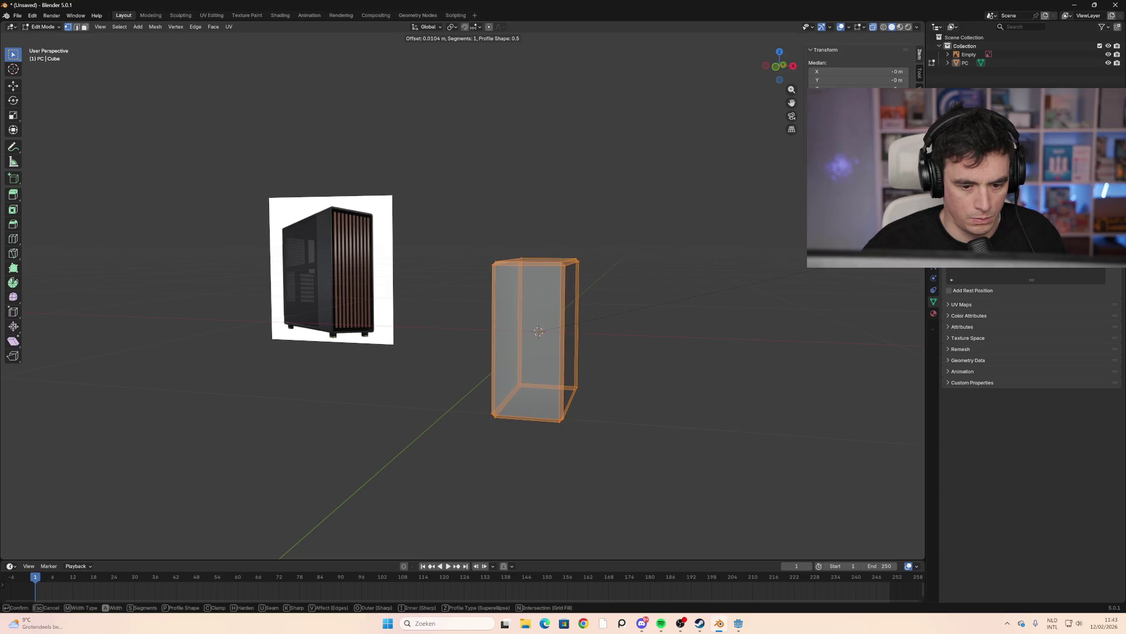
key("Return")
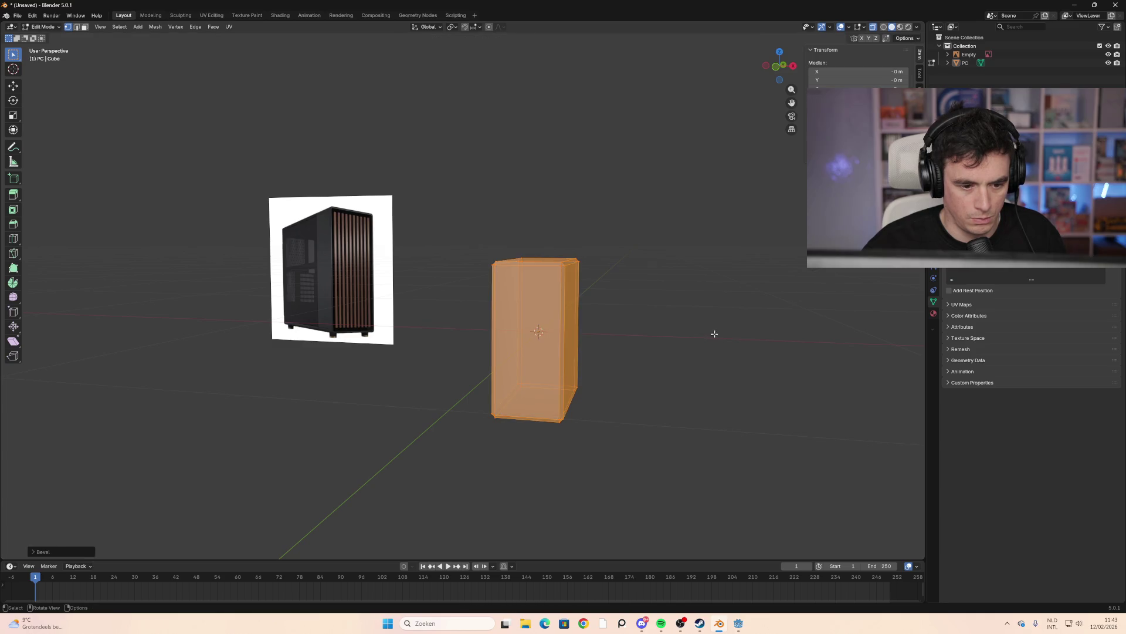
left_click(715, 334)
mouse_move(540, 467)
middle_mouse_down()
mouse_move(601, 453)
mouse_move(565, 465)
mouse_move(553, 439)
mouse_move(610, 400)
mouse_move(636, 407)
mouse_move(626, 409)
middle_mouse_up()
scroll(553, 439, "up", 3)
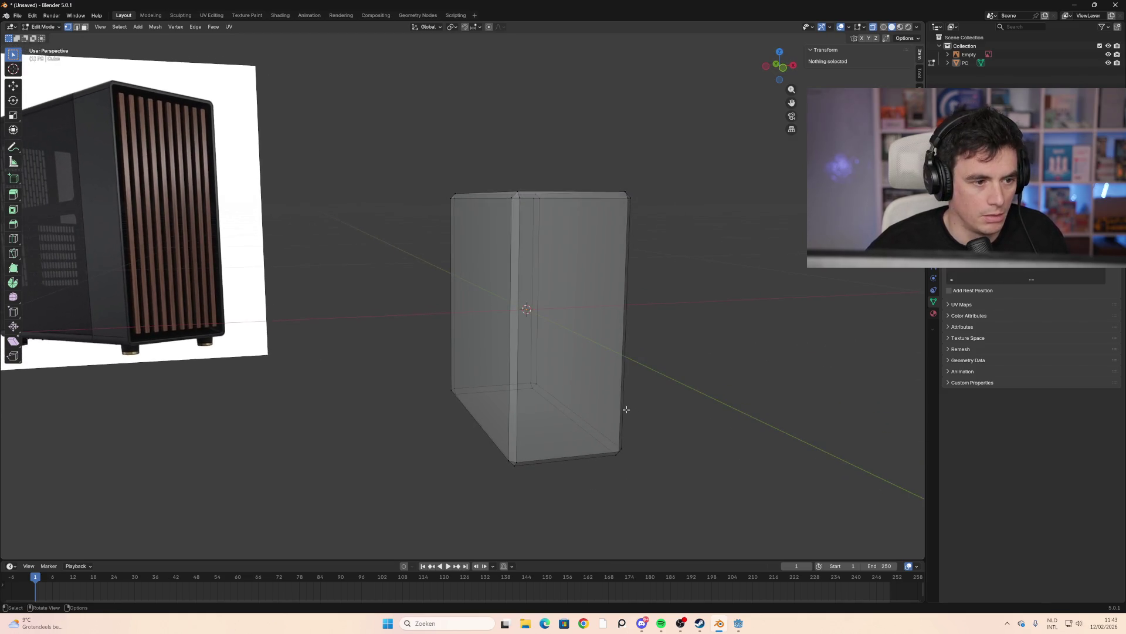
In face-select Edit Mode, inset the PC box's front face to leave a thin rim
key("Tab")
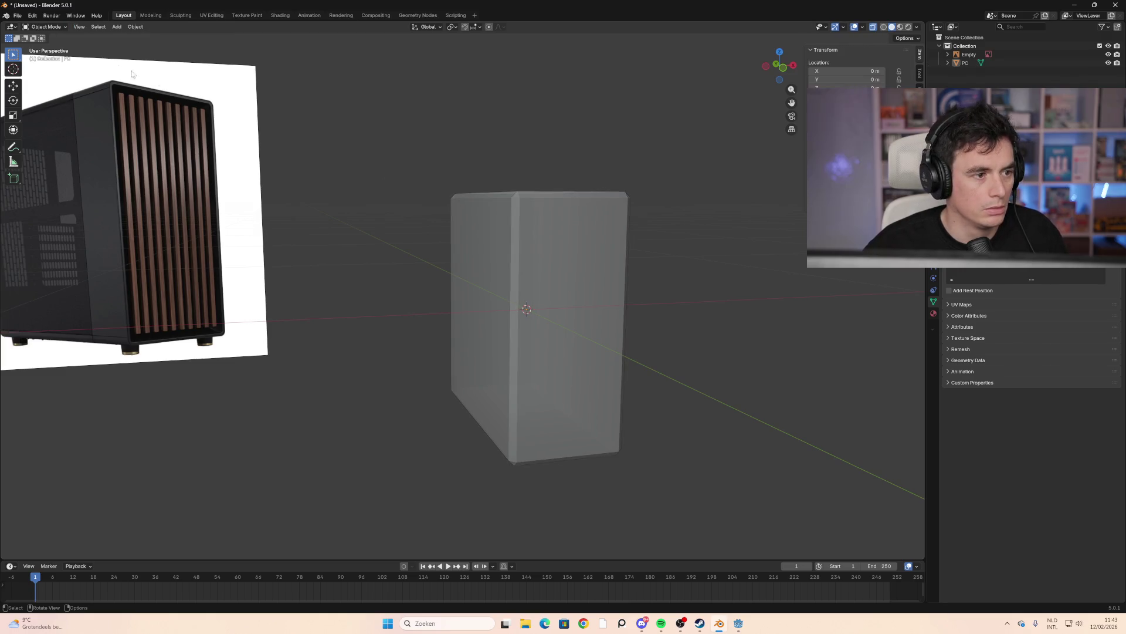
left_click(557, 327)
left_click(47, 26)
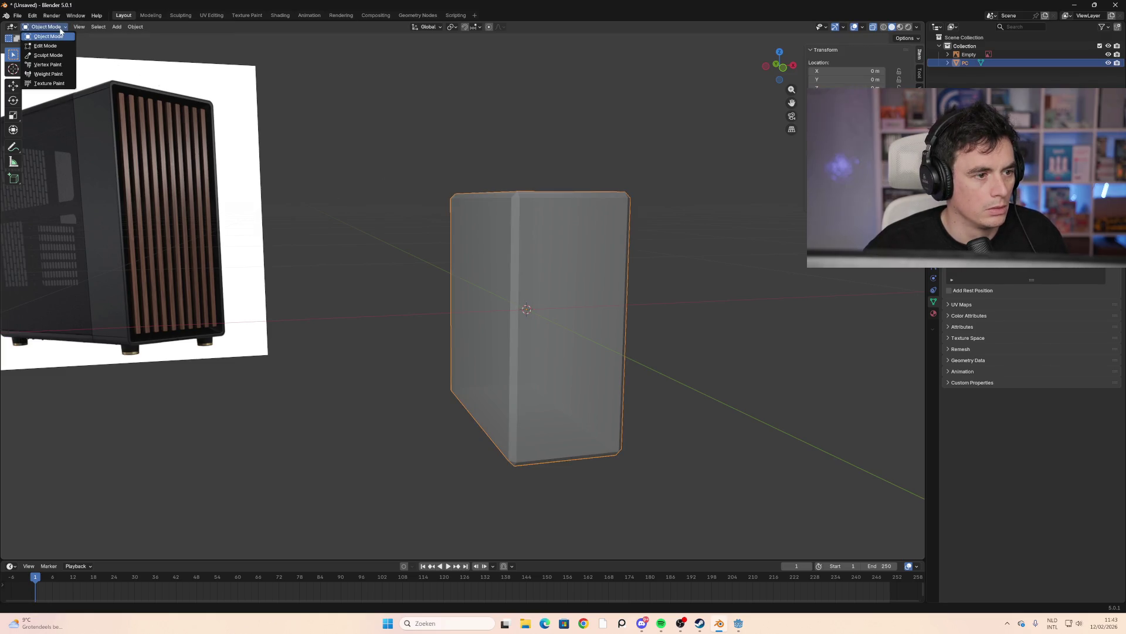
left_click(57, 47)
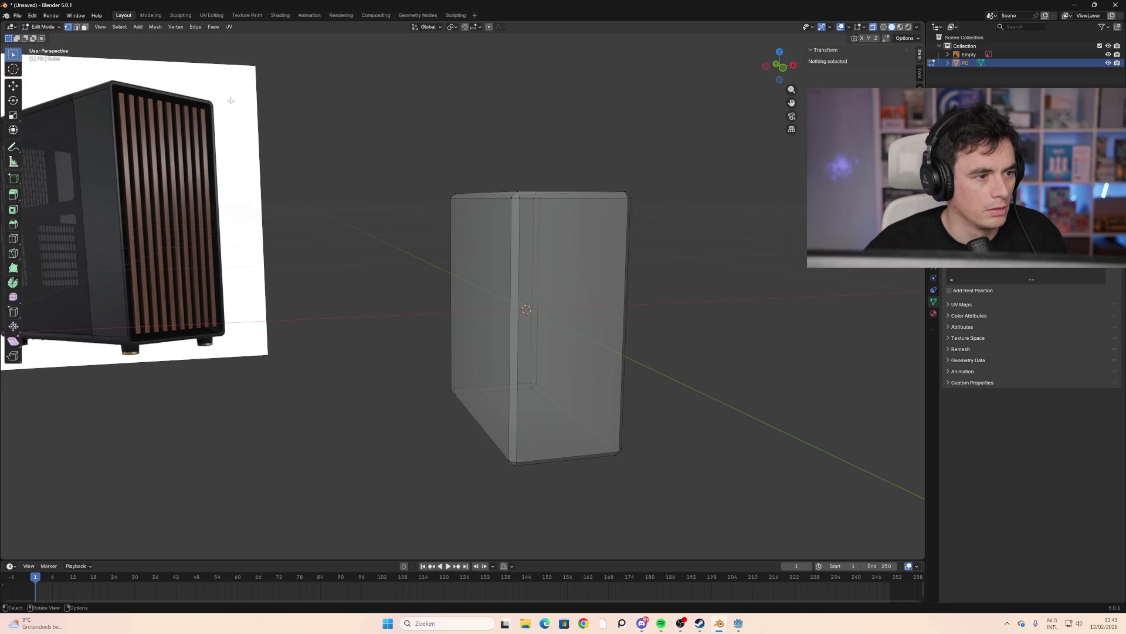
left_click(84, 26)
left_click(559, 344)
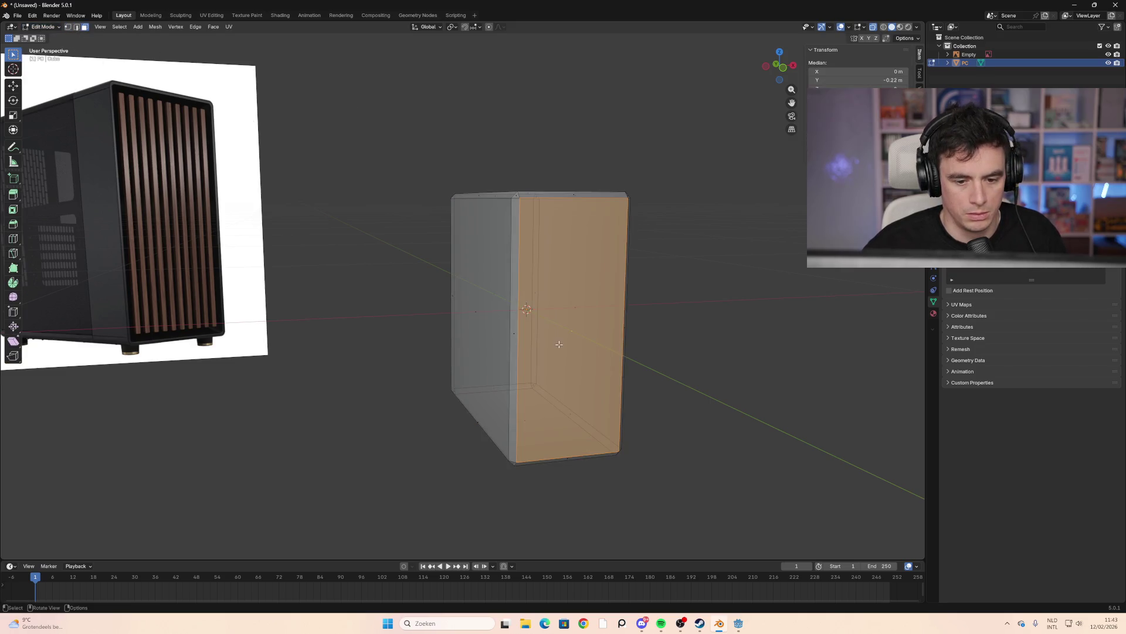
key("i")
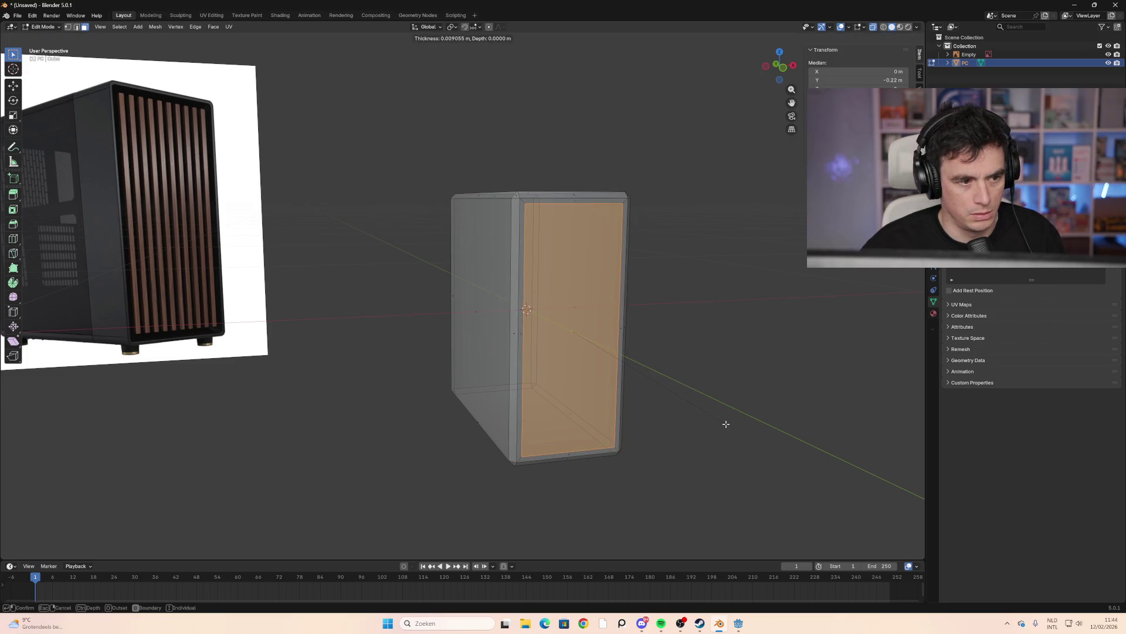
left_click(726, 423)
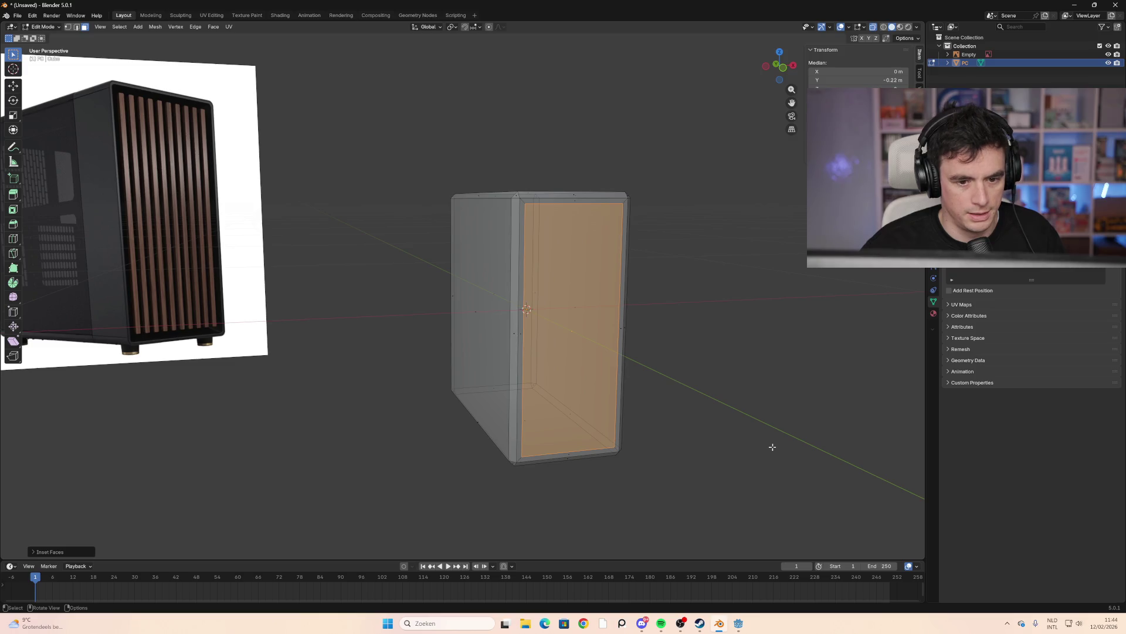
Extrude the inset front face slightly inward to form a recessed panel
middle_click_drag(774, 442, 757, 439)
key("e")
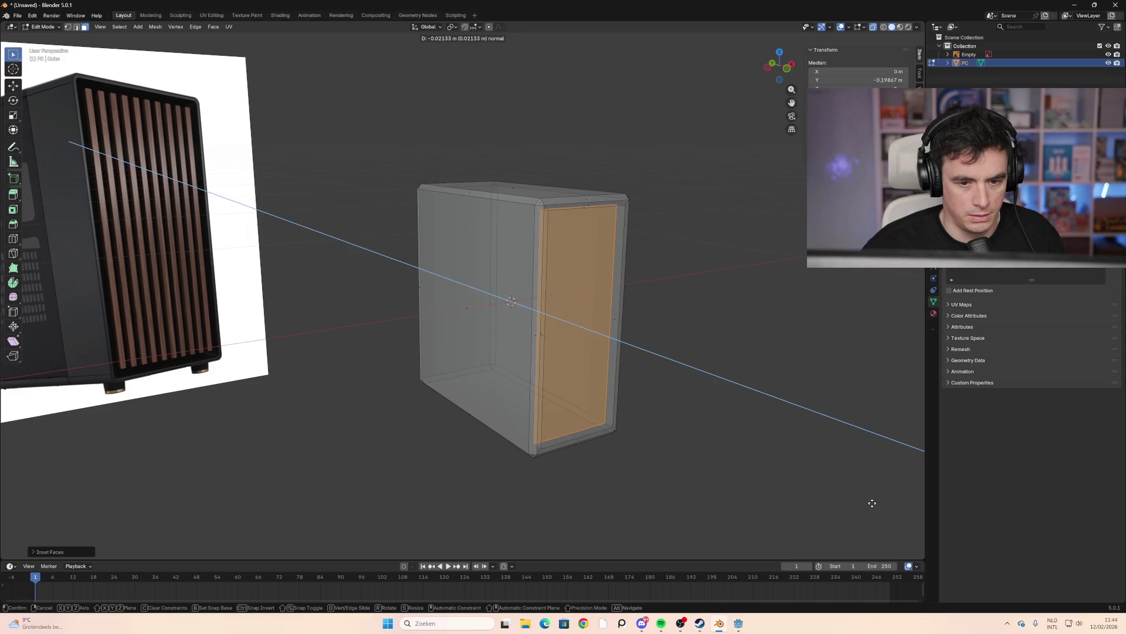
left_click(873, 503)
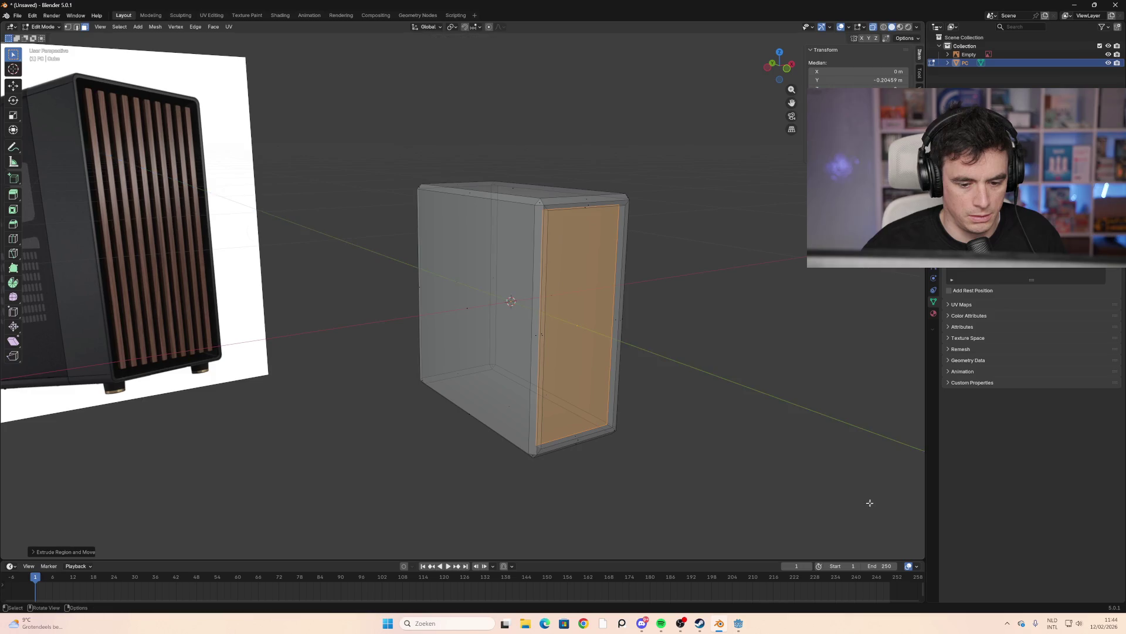
left_click(759, 405)
middle_click_drag(759, 405, 549, 323)
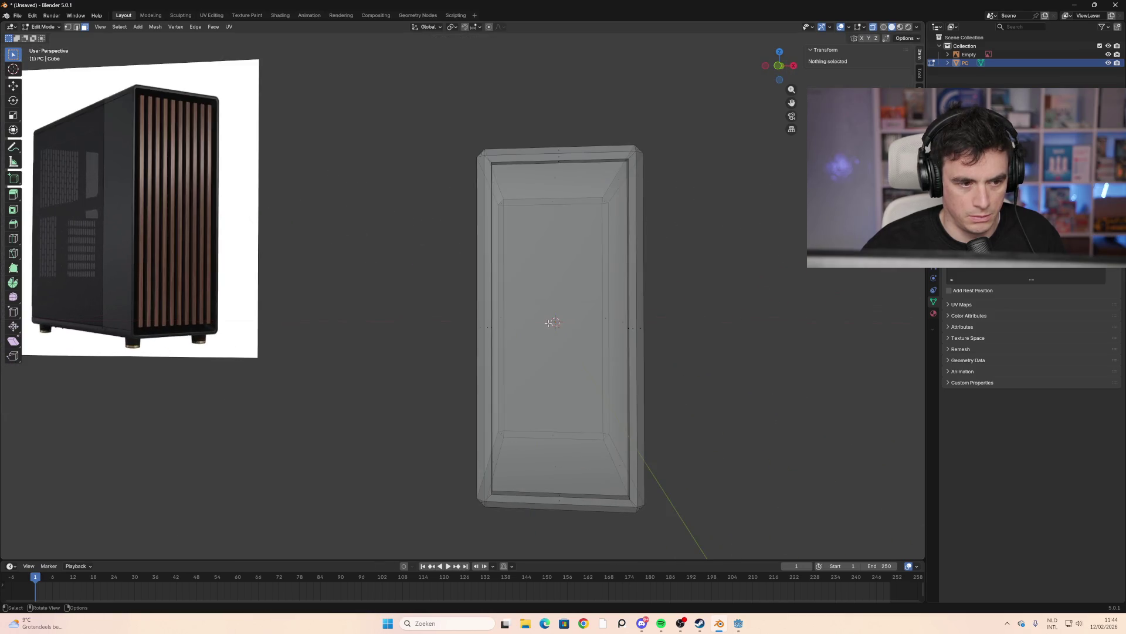
Inset the recessed inner front face once more to add a second border
left_click(552, 316)
key("alt+a")
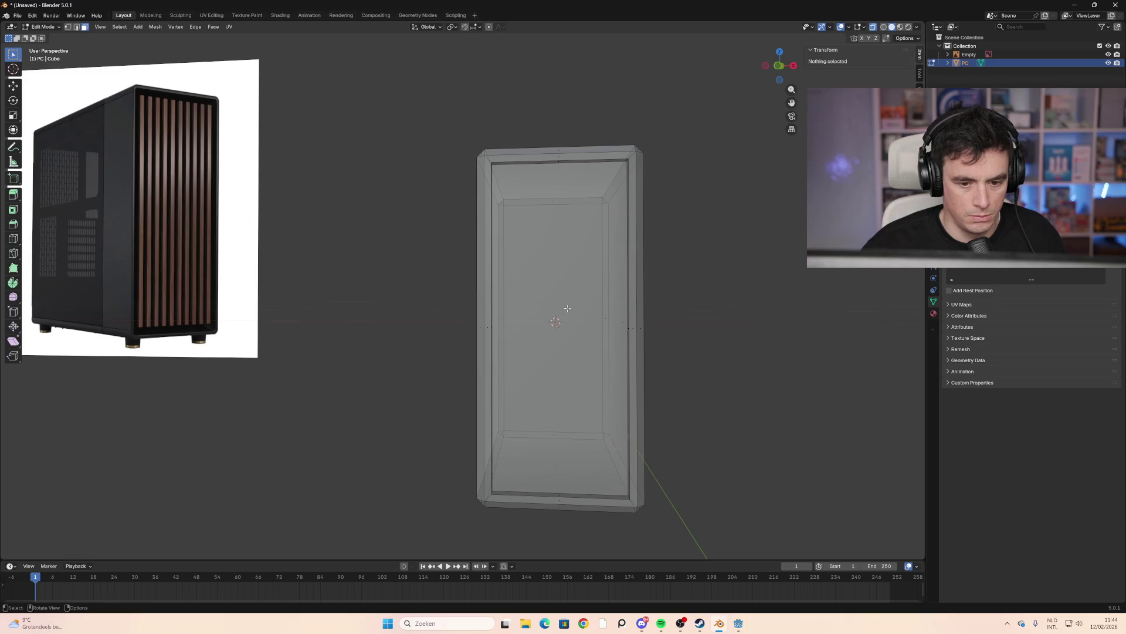
left_click(568, 308)
middle_click_drag(567, 308, 565, 358)
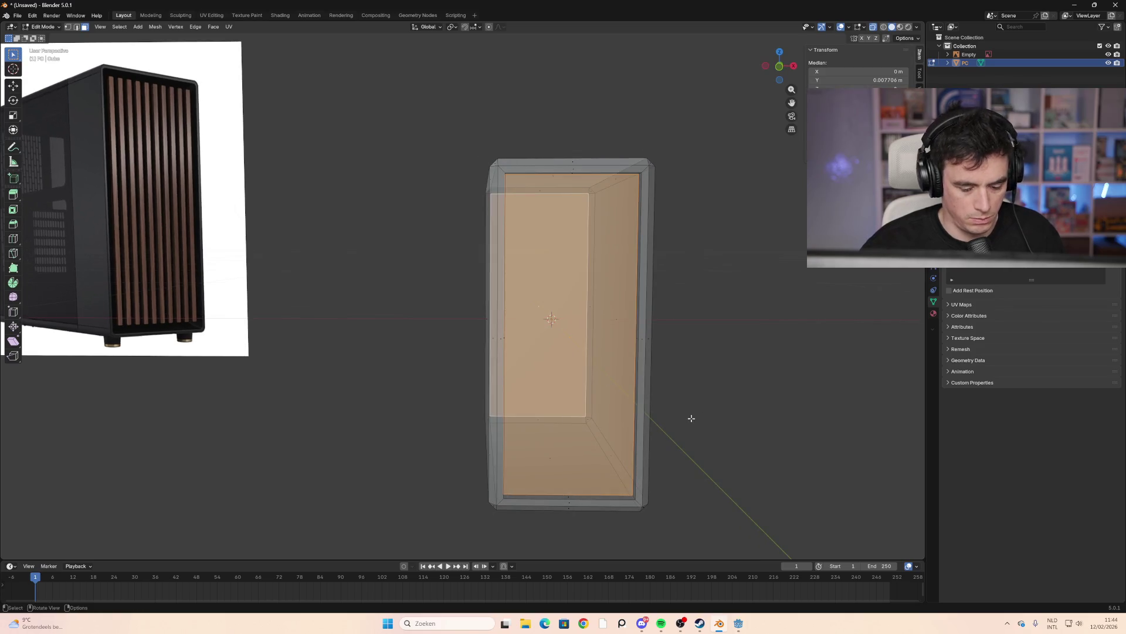
key("i")
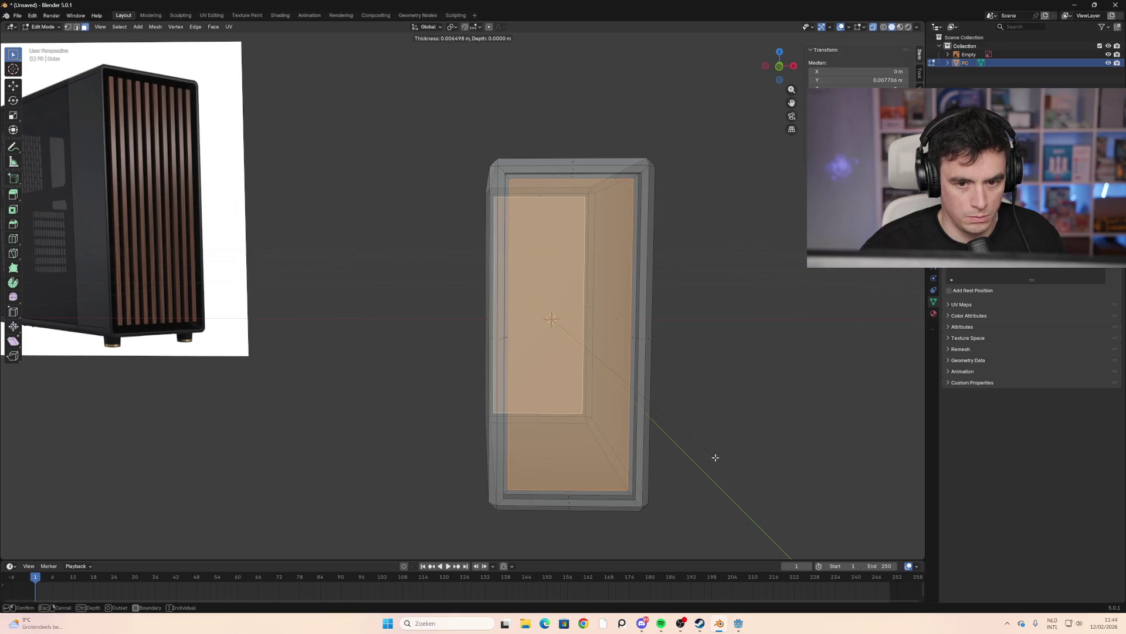
left_click(715, 457)
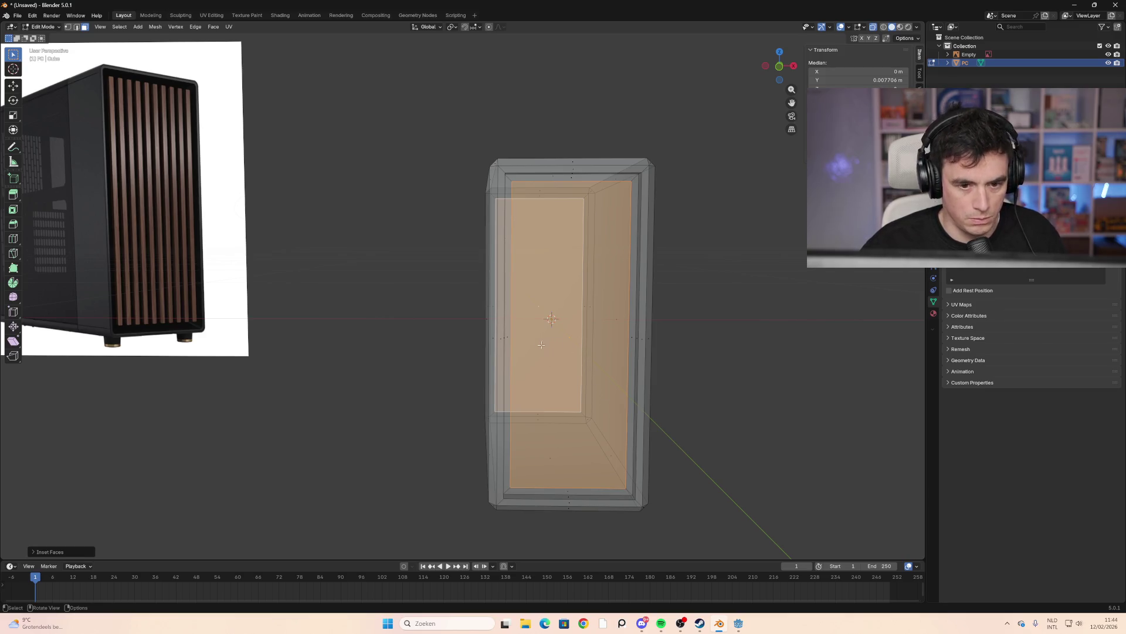
Try nine centred vertical loop cuts across the front panel, then undo them
key("ctrl+r")
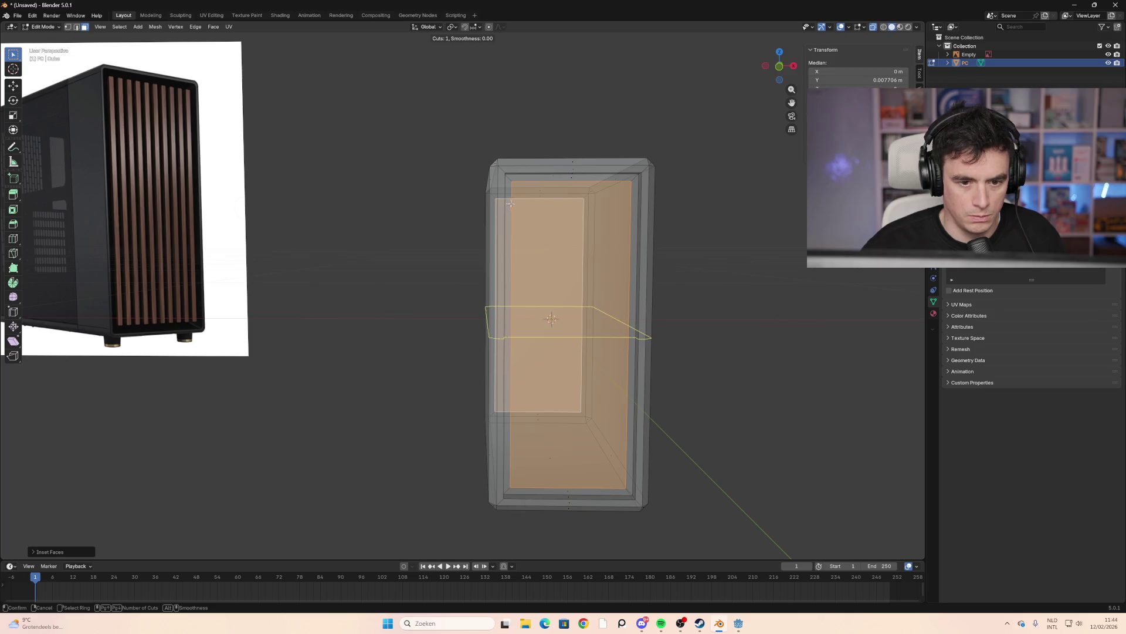
scroll(562, 205, "up", 7)
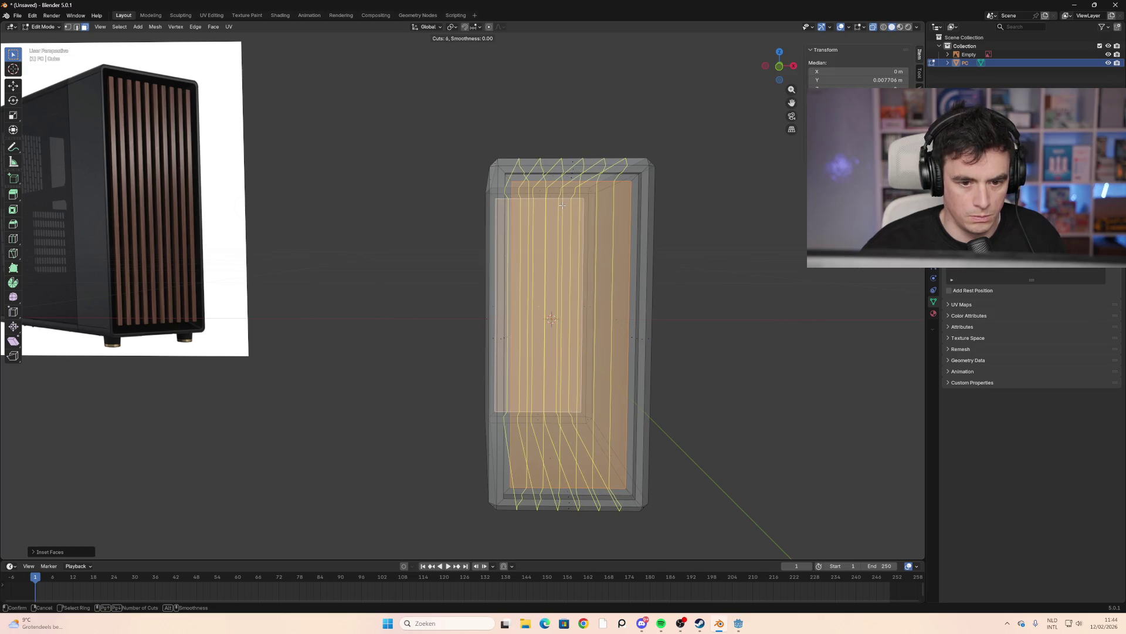
scroll(562, 205, "up", 1)
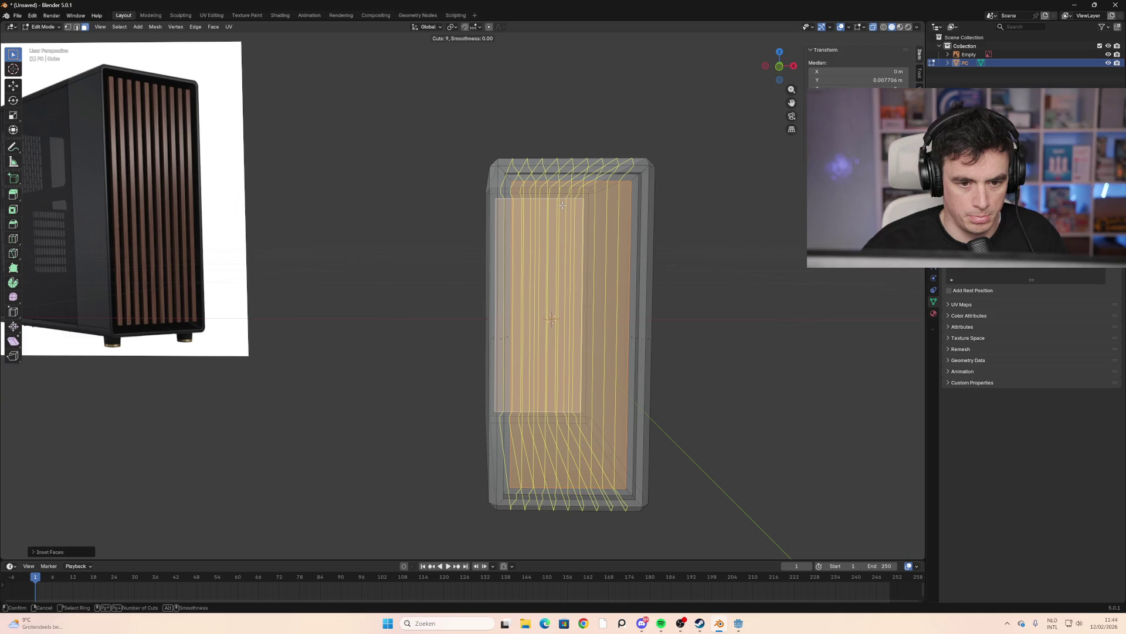
left_click(562, 206)
right_click(562, 205)
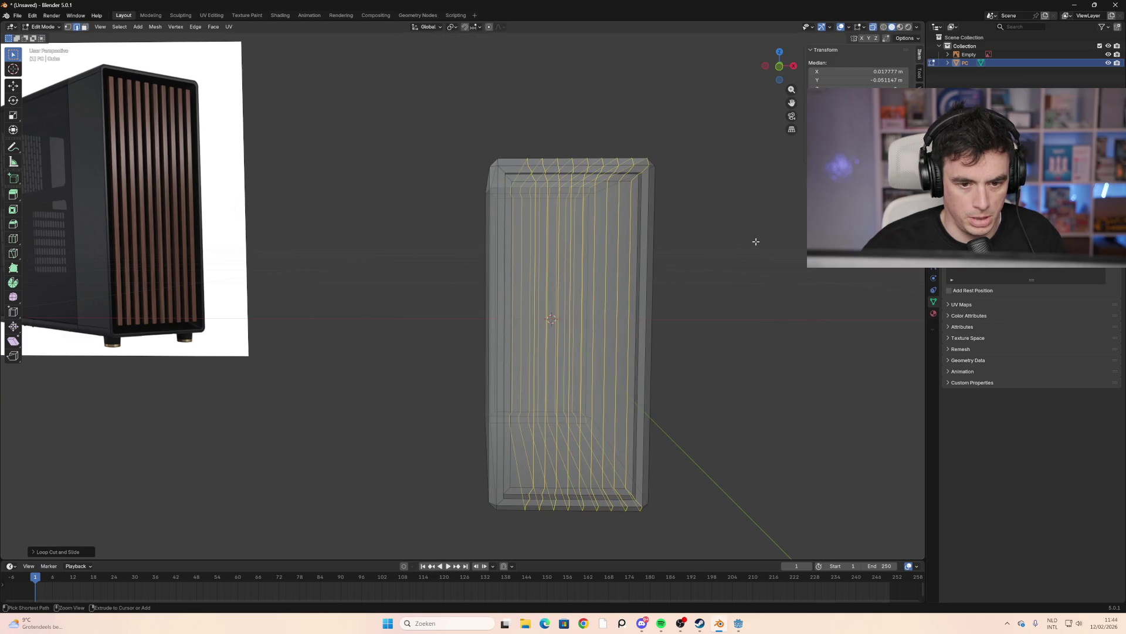
key("ctrl+z")
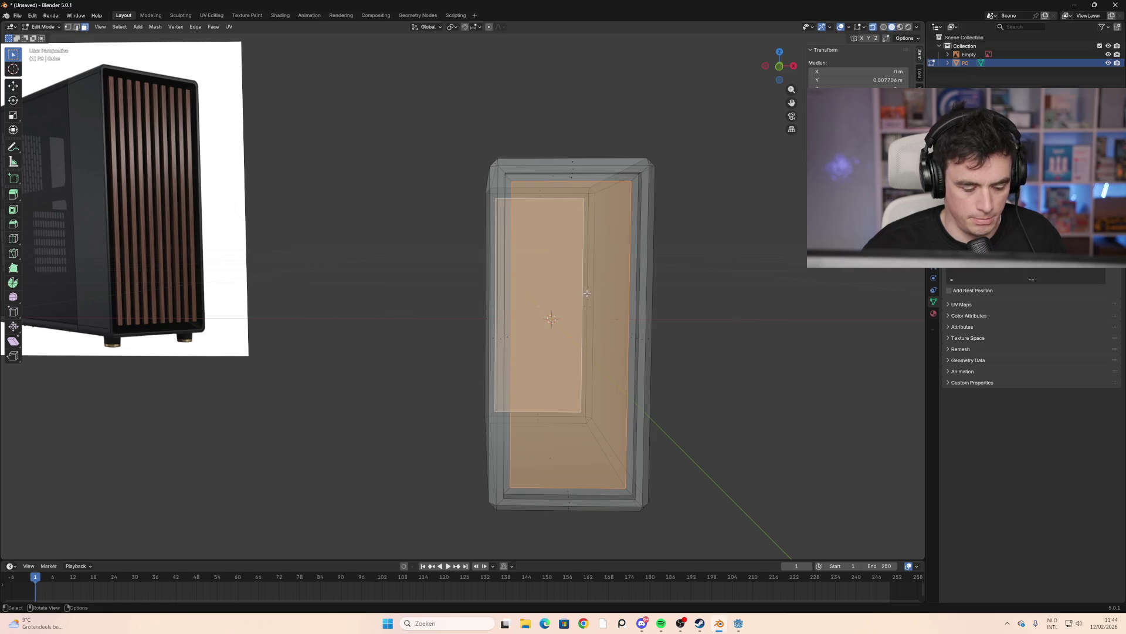
Add eleven centred vertical loop cuts across the front panel to form strips
key("ctrl+r")
scroll(587, 293, "up", 1)
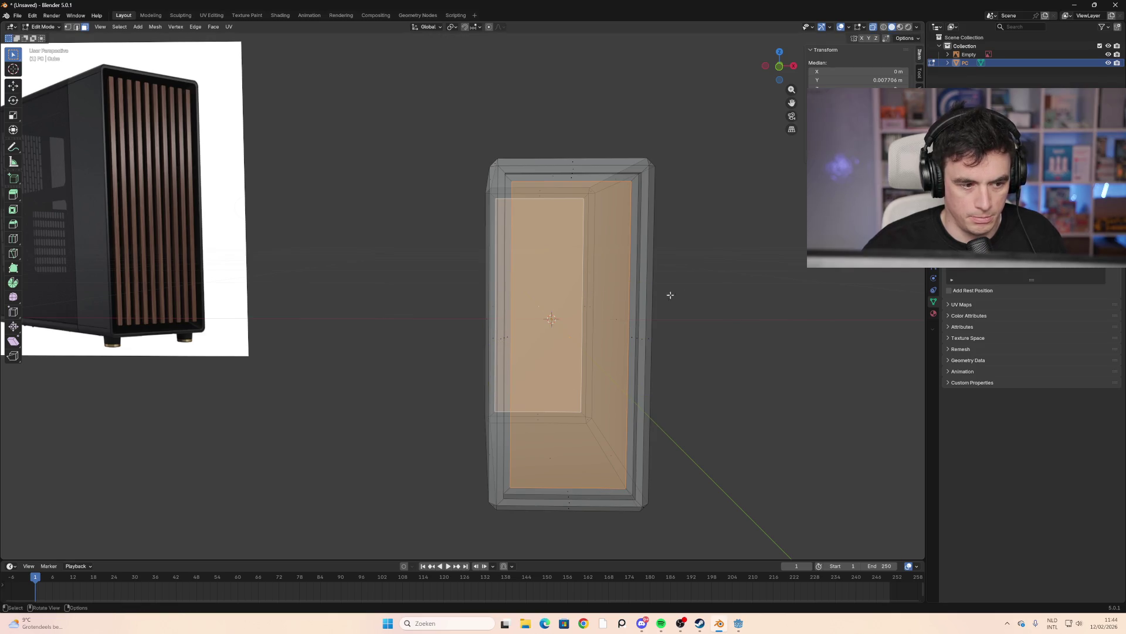
scroll(532, 192, "up", 6)
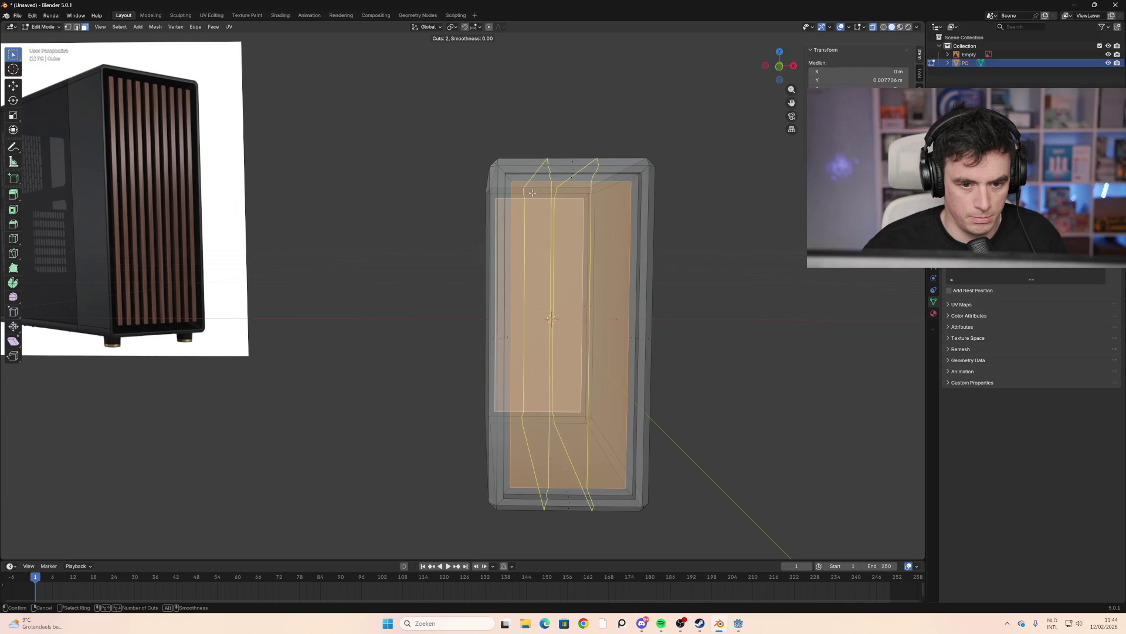
scroll(532, 192, "up", 3)
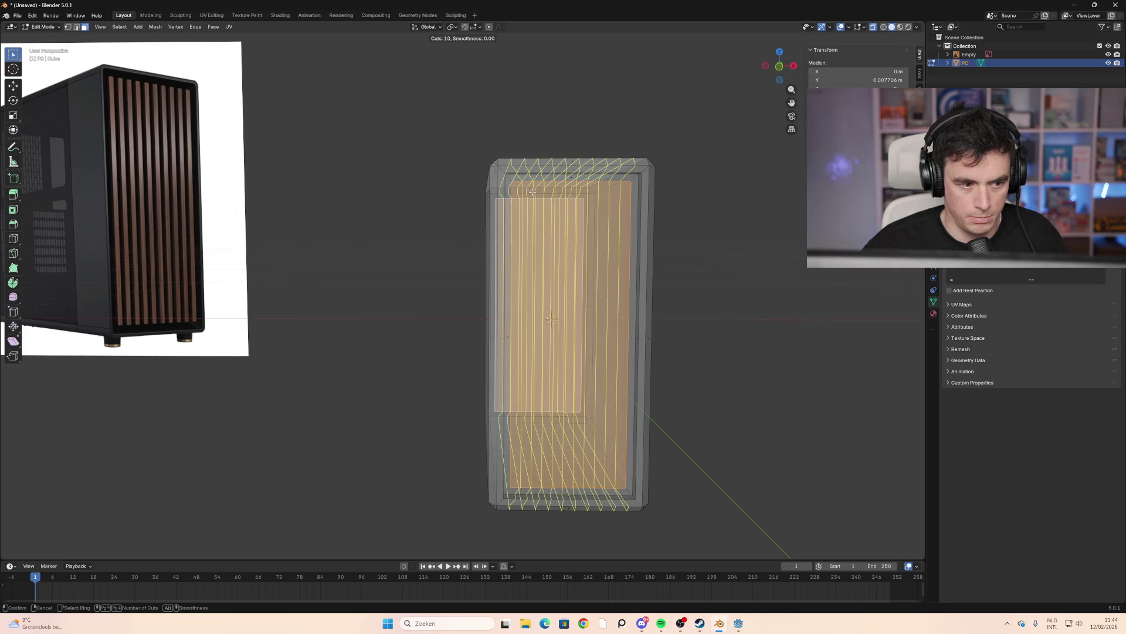
left_click(533, 192)
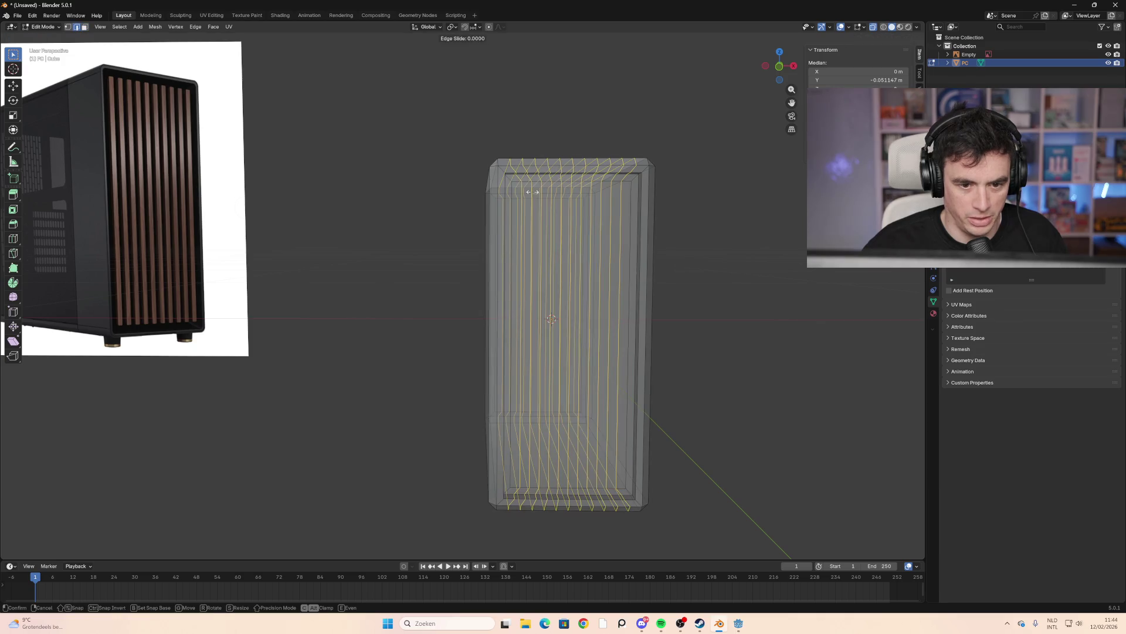
right_click(533, 192)
key("alt+a")
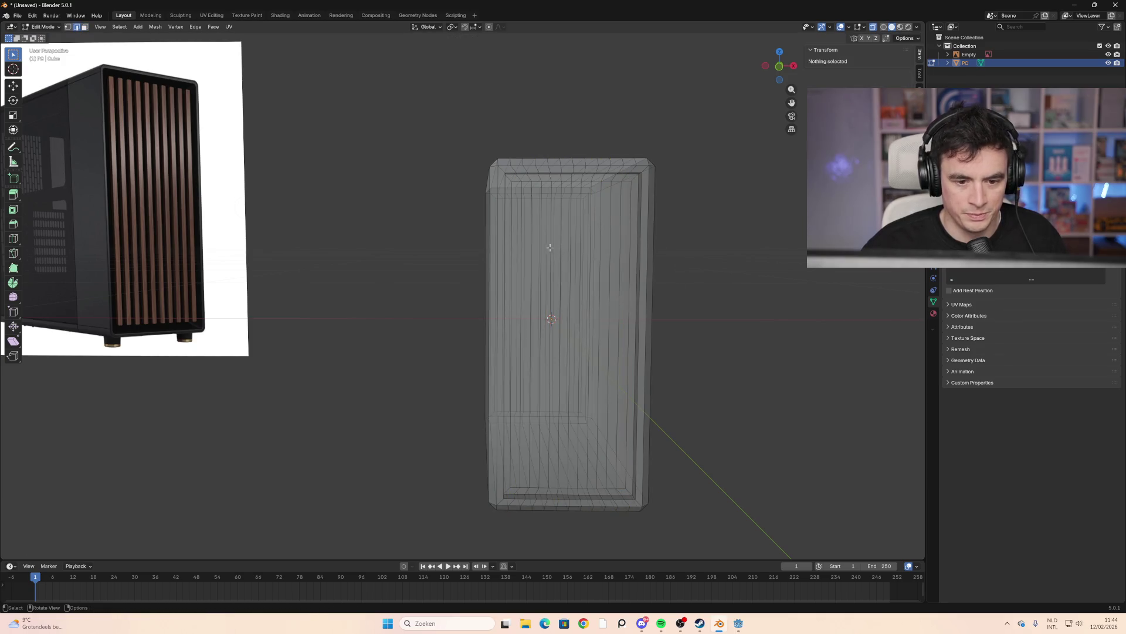
mouse_move(674, 319)
middle_mouse_down()
mouse_move(684, 322)
mouse_move(638, 304)
middle_mouse_up()
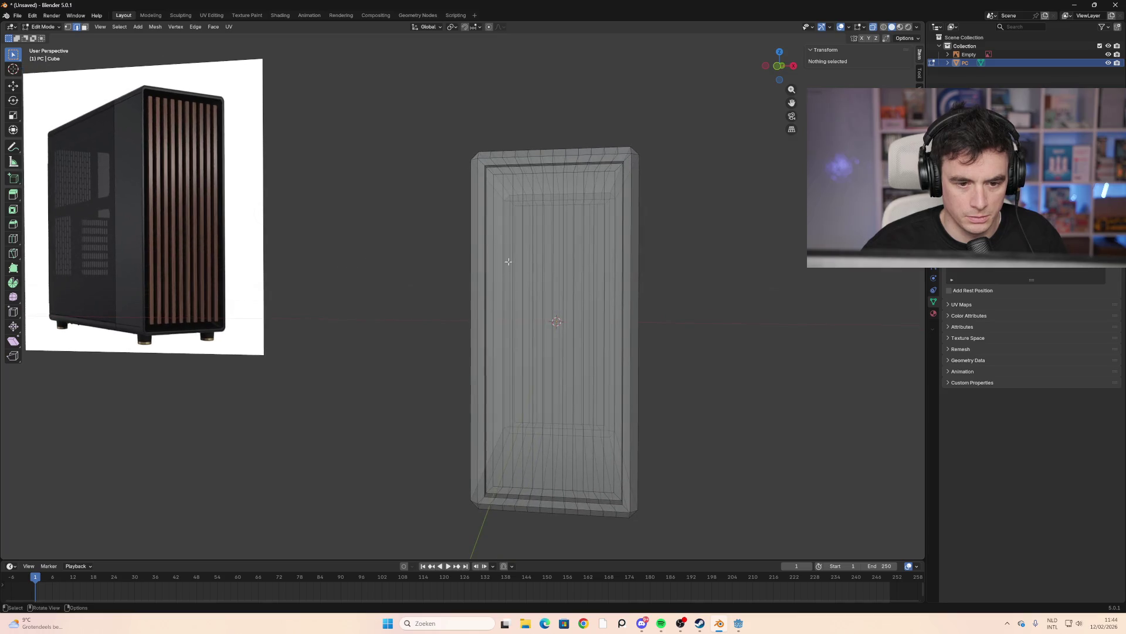
In face select mode, select the first two alternating vertical strips of the front panel
left_click(502, 266, "alt")
key("3")
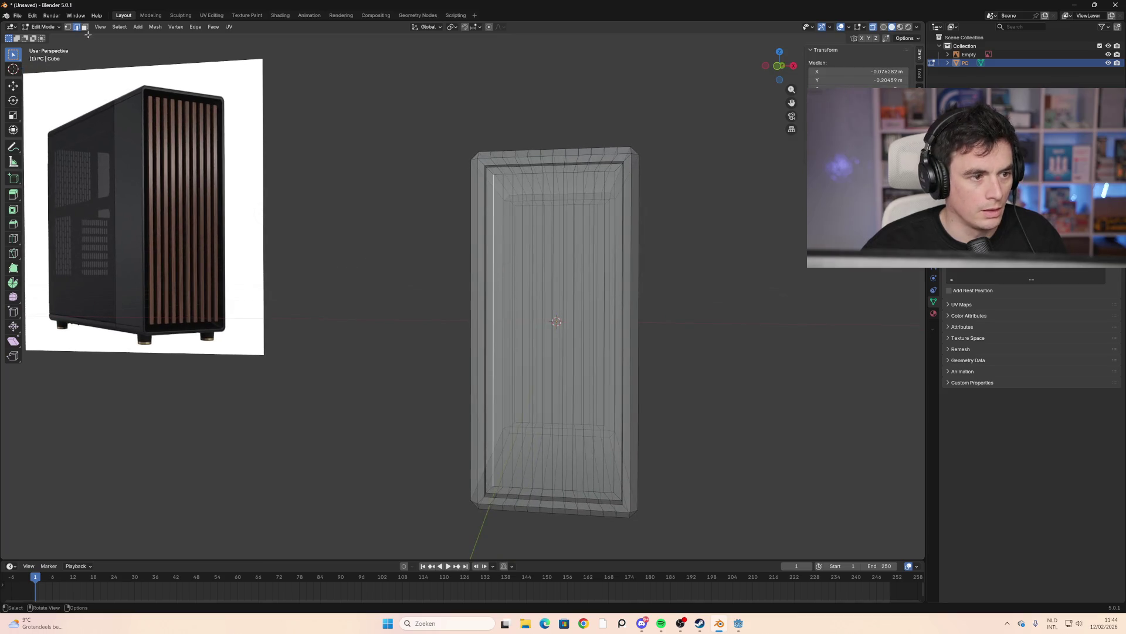
left_click(497, 334, "alt")
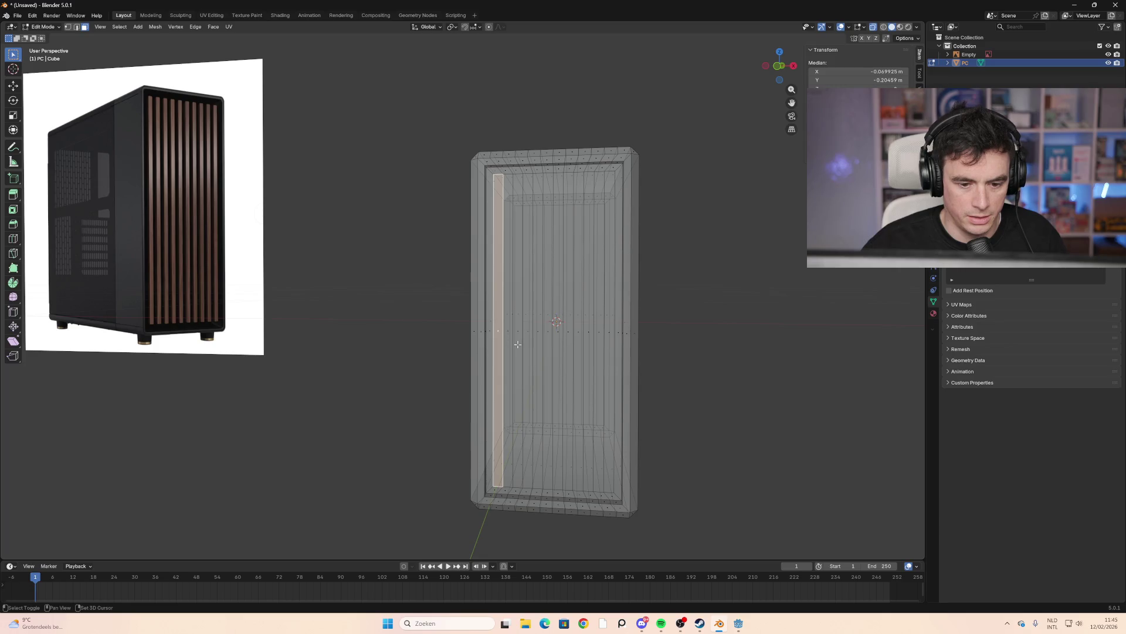
mouse_move(517, 345)
middle_mouse_down()
mouse_move(447, 347)
mouse_move(524, 312)
middle_mouse_up()
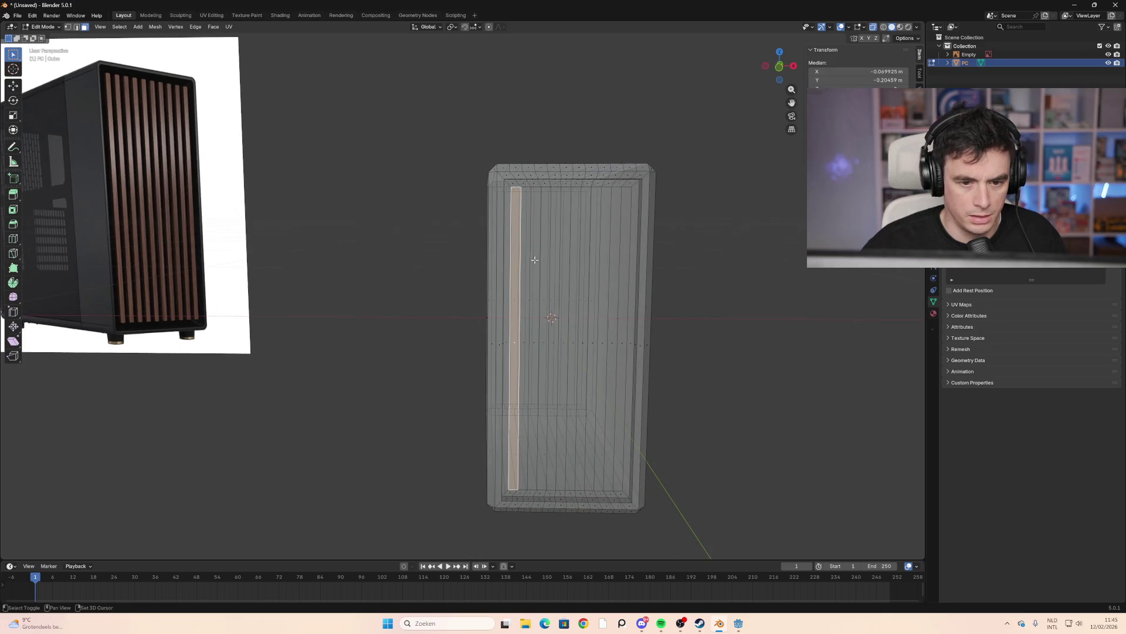
left_click(533, 350, "alt+shift")
Turn off X-ray, add four more alternating strips, and start extruding all six outward
middle_click_drag(547, 348, 556, 343)
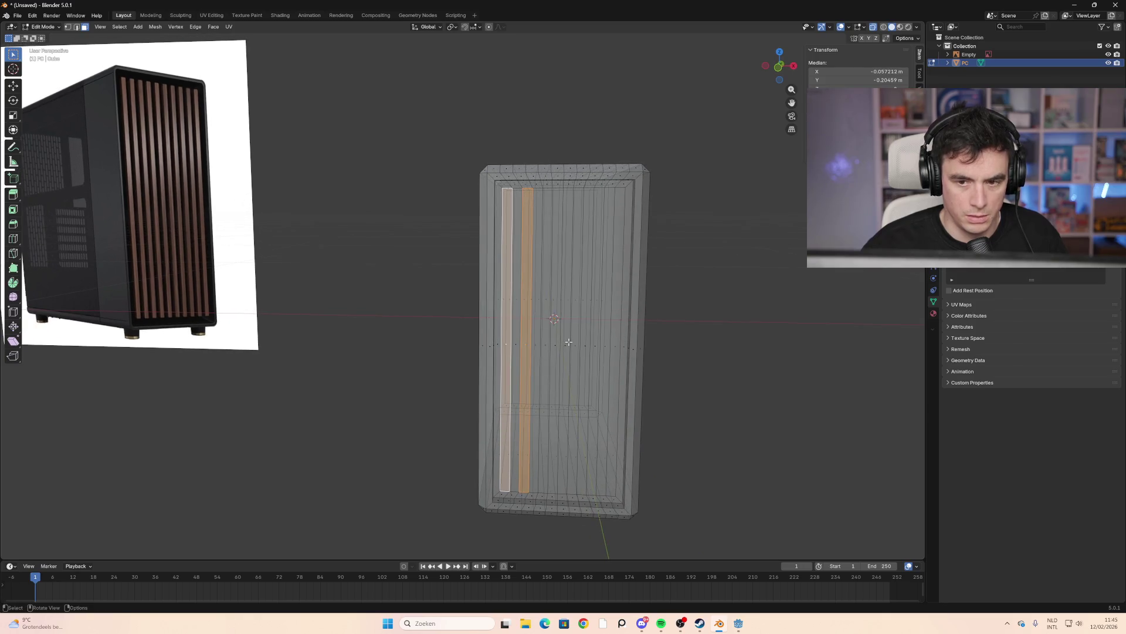
key("alt+z")
left_click(554, 352, "alt+shift")
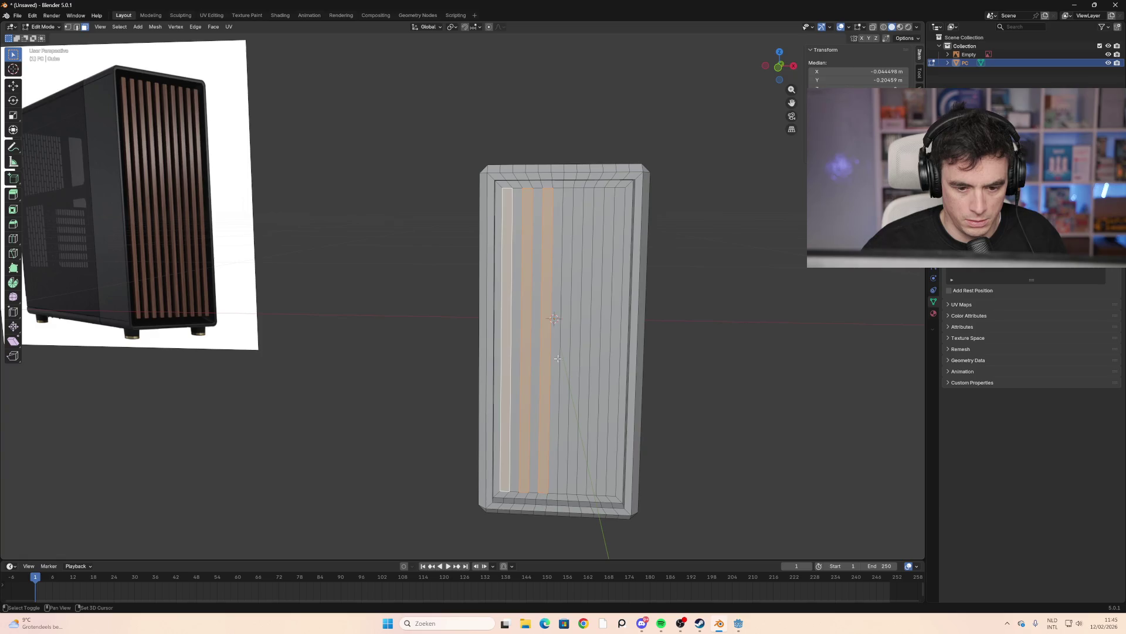
left_click(565, 360, "alt+shift")
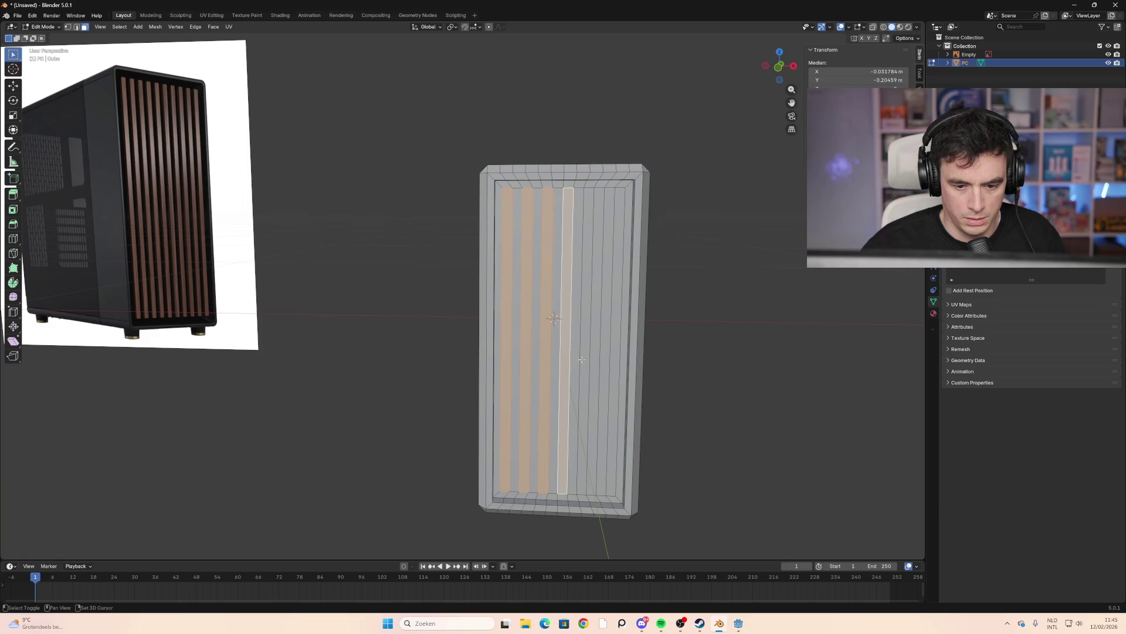
left_click(586, 360, "alt+shift")
left_click(605, 364, "alt+shift")
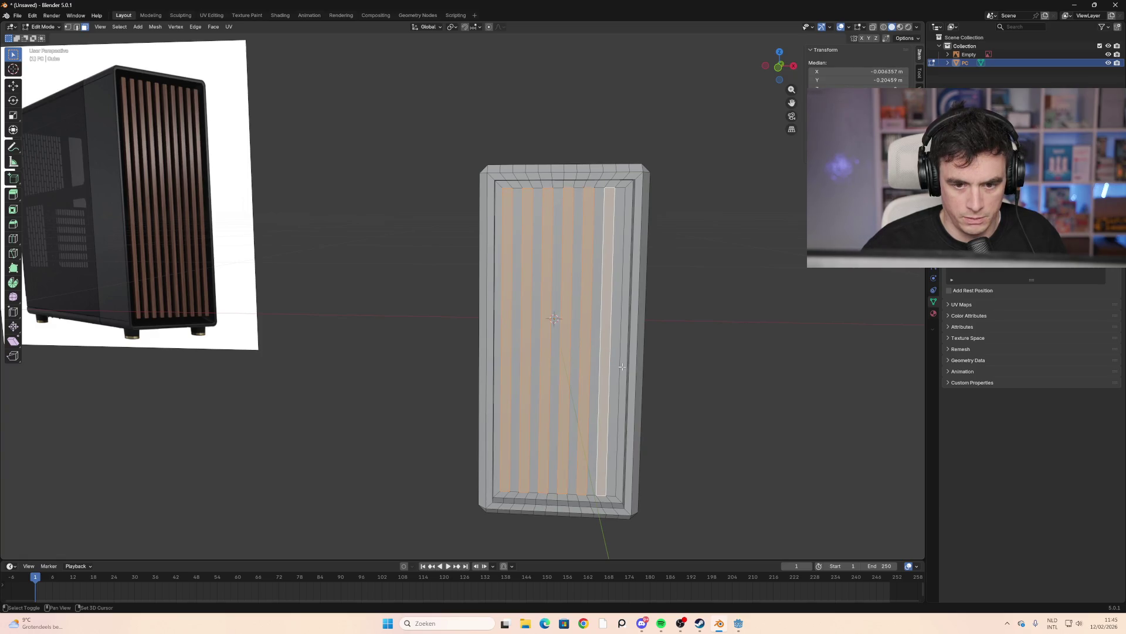
middle_click_drag(622, 367, 548, 367)
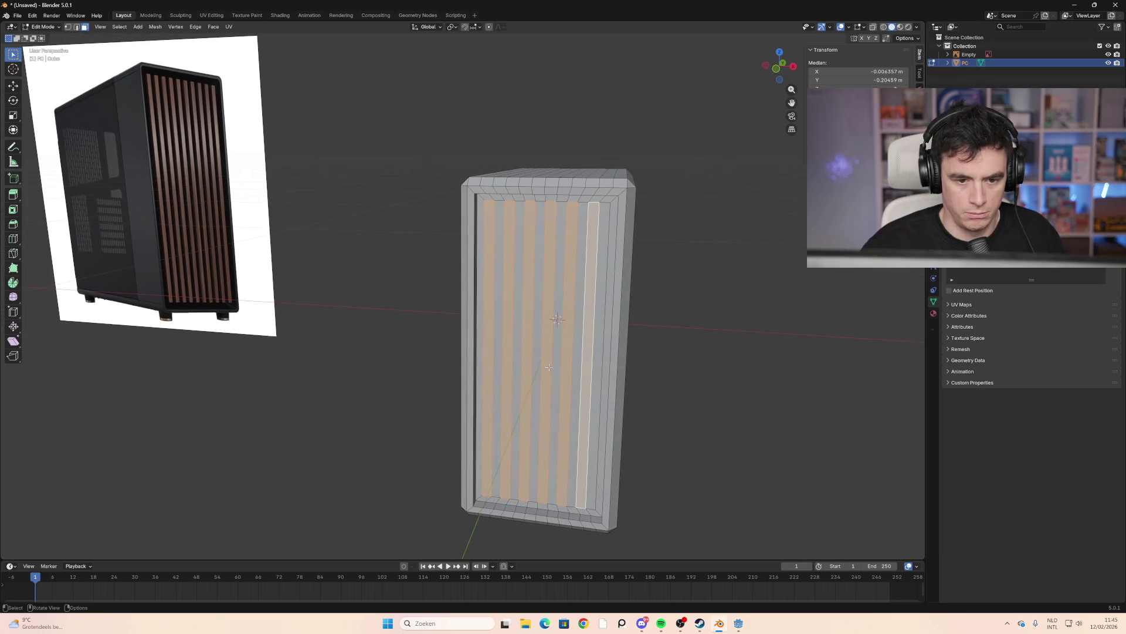
middle_click_drag(383, 336, 616, 343)
key("e")
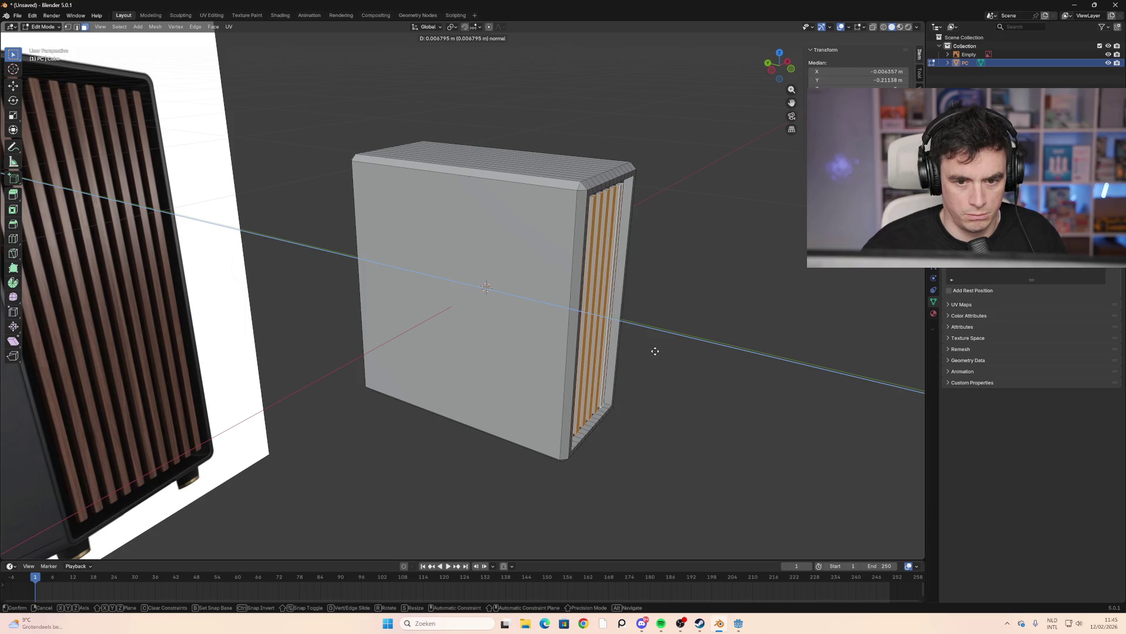
Raise the six strips as slats and bevel their edges by about 0.0017 m
left_click(655, 351)
middle_click_drag(722, 364, 651, 349)
key("ctrl+b")
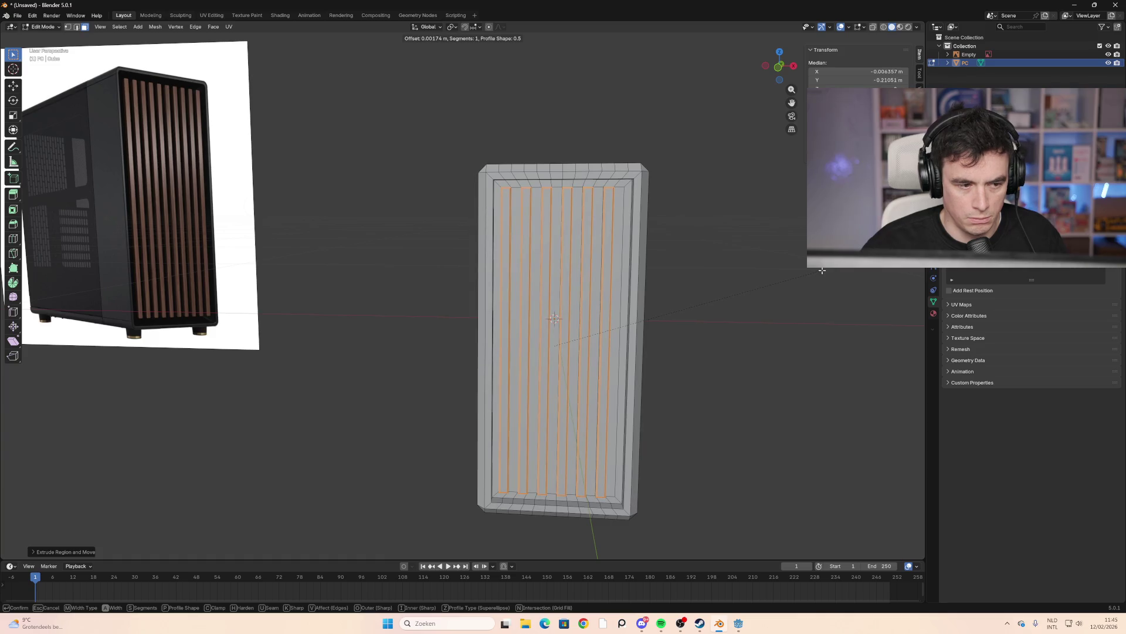
left_click(821, 270)
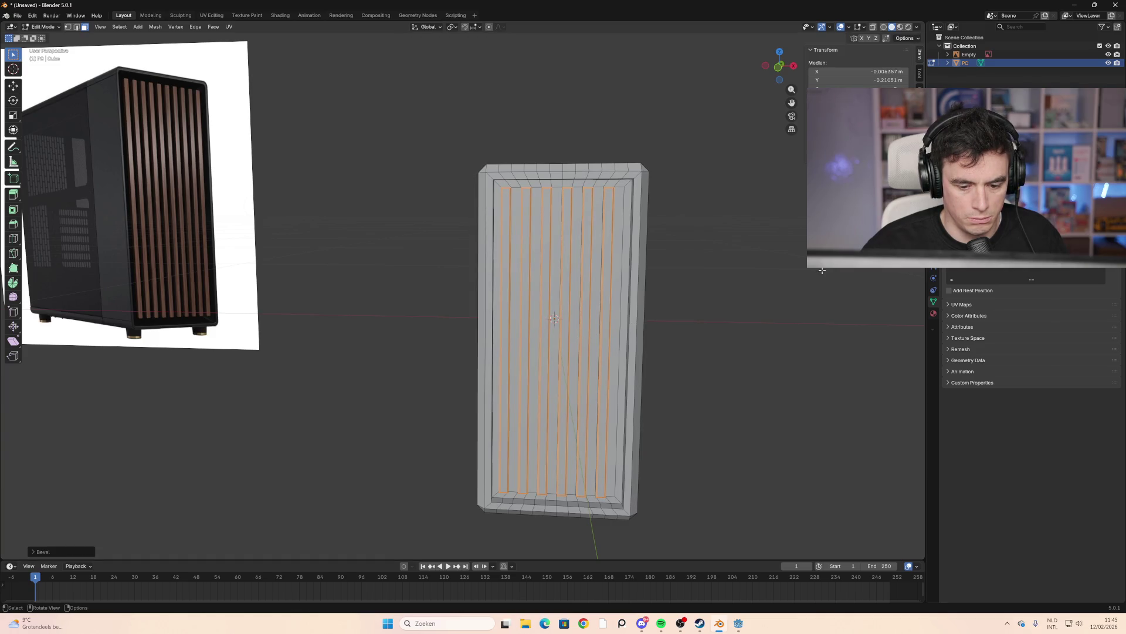
left_click(784, 282)
middle_click_drag(345, 316, 372, 316)
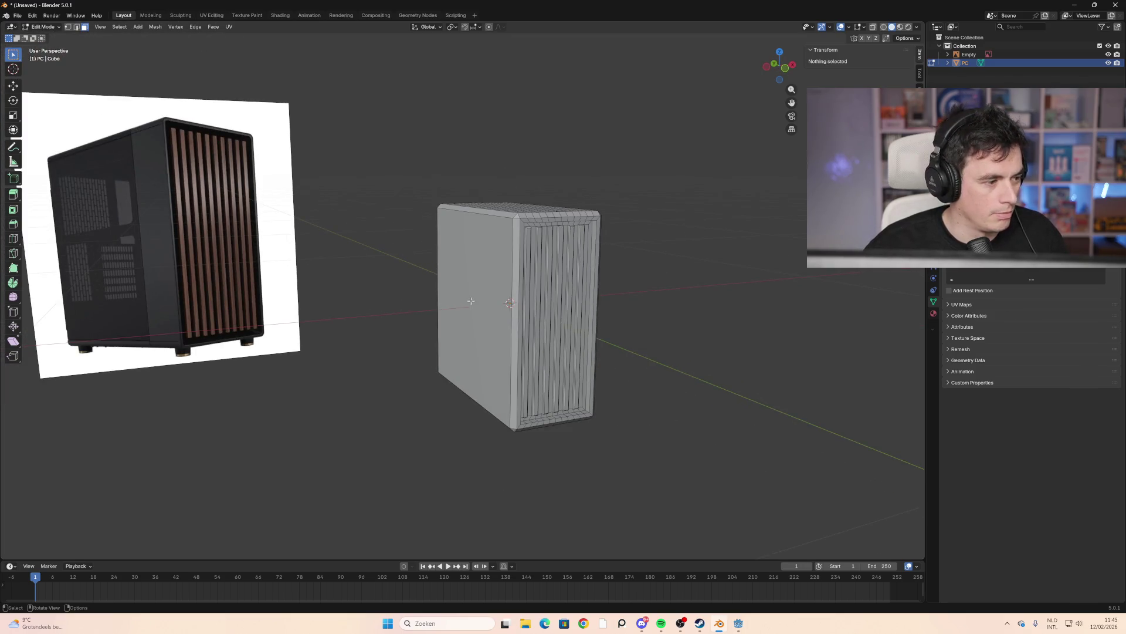
mouse_move(392, 307)
middle_mouse_down()
mouse_move(454, 299)
mouse_move(369, 305)
mouse_move(372, 319)
mouse_move(400, 320)
mouse_move(440, 287)
middle_mouse_up()
left_click(900, 27)
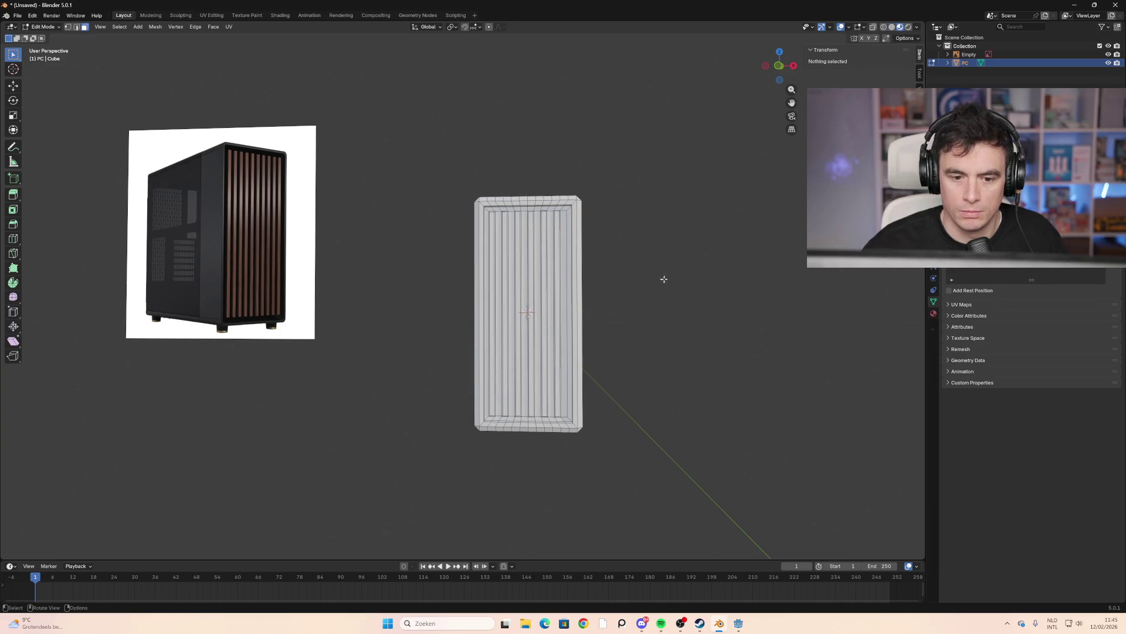
left_click(908, 27)
mouse_move(675, 252)
middle_mouse_down()
mouse_move(704, 275)
mouse_move(473, 239)
mouse_move(657, 246)
middle_mouse_up()
left_click(891, 27)
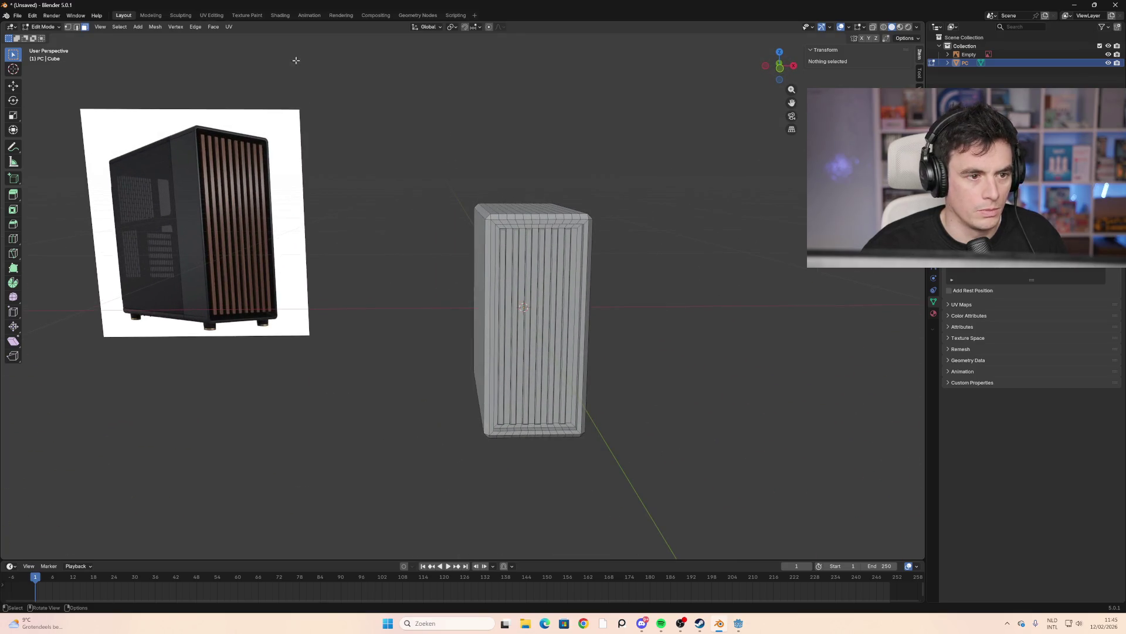
middle_click_drag(385, 230, 381, 214)
mouse_move(382, 196)
middle_mouse_down()
mouse_move(367, 214)
mouse_move(379, 217)
mouse_move(377, 174)
mouse_move(387, 302)
mouse_move(406, 319)
mouse_move(381, 326)
mouse_move(422, 347)
mouse_move(370, 309)
middle_mouse_up()
mouse_move(610, 338)
middle_mouse_down()
mouse_move(686, 325)
mouse_move(408, 299)
middle_mouse_up()
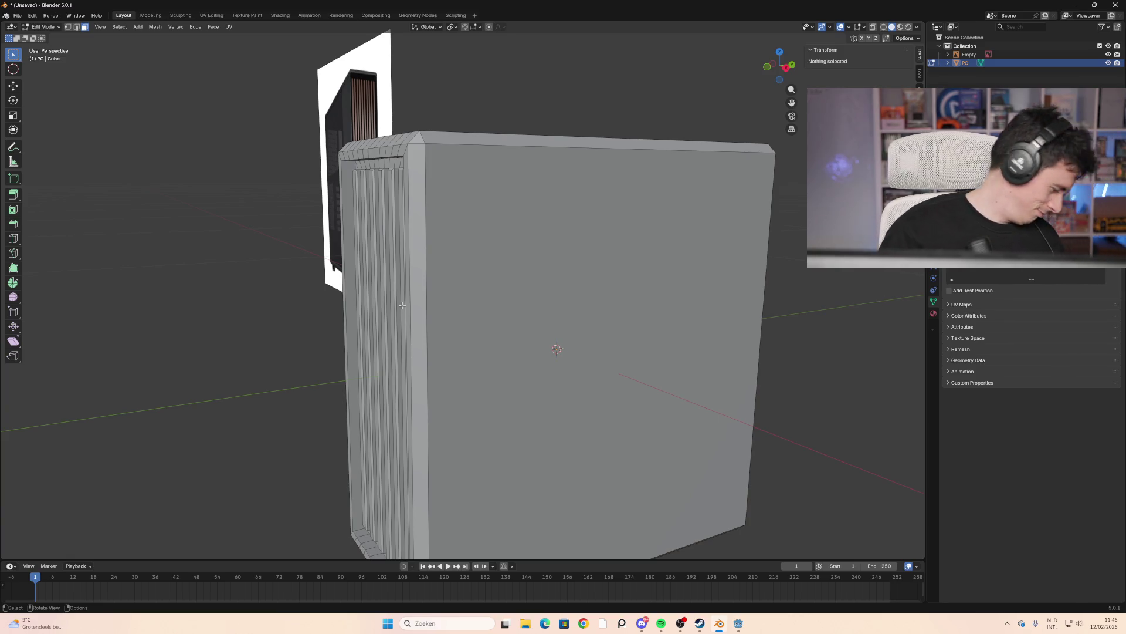
scroll(394, 300, "down", 5)
Box-select the case faces from the front and underneath, then select the whole mesh with A
middle_click_drag(326, 329, 417, 336)
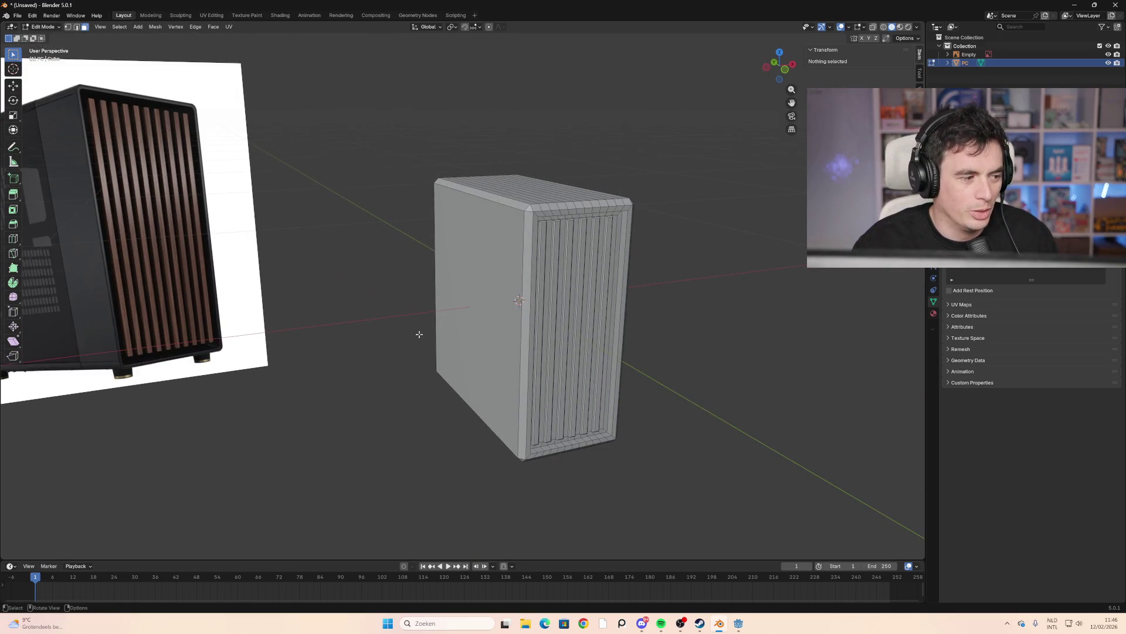
left_click_drag(686, 176, 355, 465)
middle_click_drag(658, 410, 499, 317)
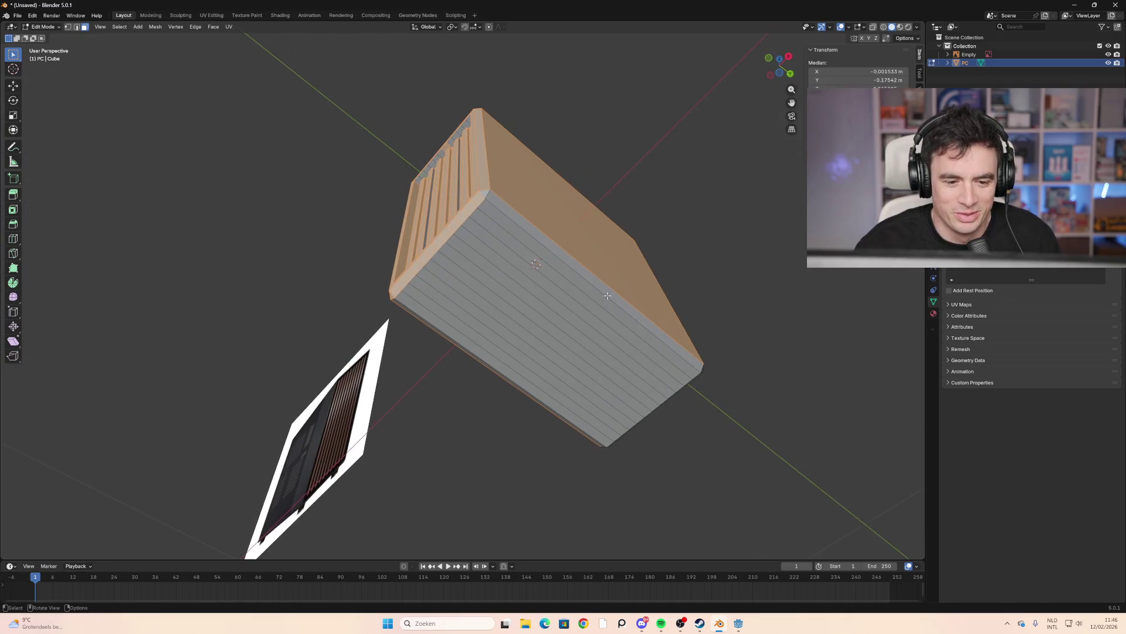
mouse_move(727, 226)
left_mouse_down("shift")
mouse_move(414, 422)
mouse_move(413, 386)
left_mouse_up("shift")
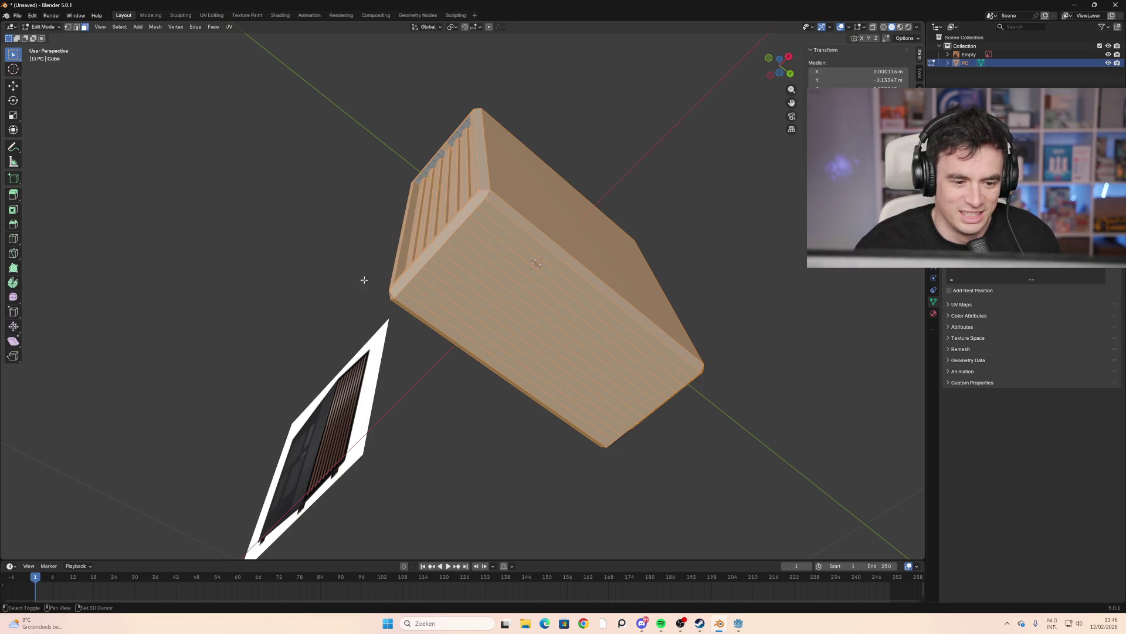
middle_click_drag(364, 279, 460, 319)
left_click_drag(591, 145, 474, 216)
mouse_move(481, 223)
middle_mouse_down()
mouse_move(722, 363)
mouse_move(664, 383)
middle_mouse_up()
left_click(738, 372)
key("a")
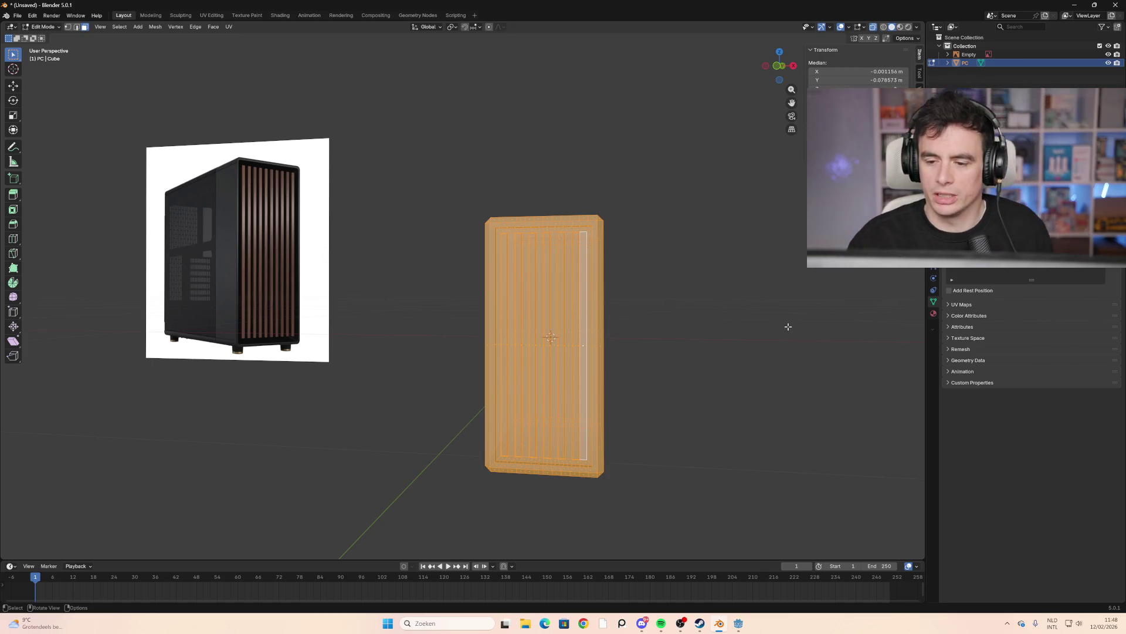
key("s")
key("Escape")
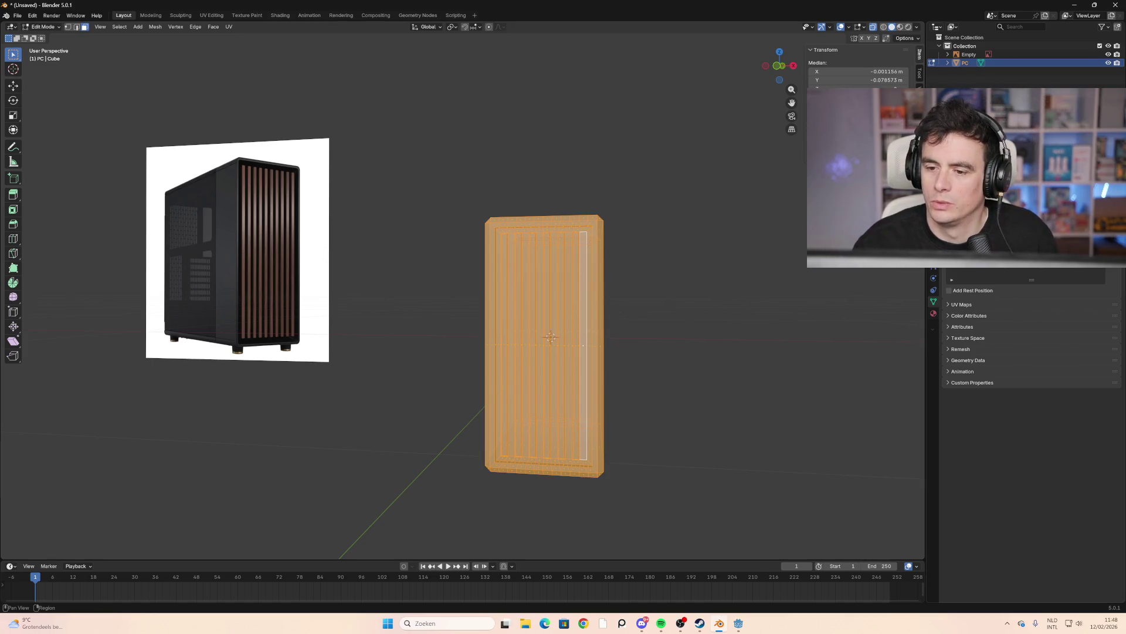
key("ctrl+Tab")
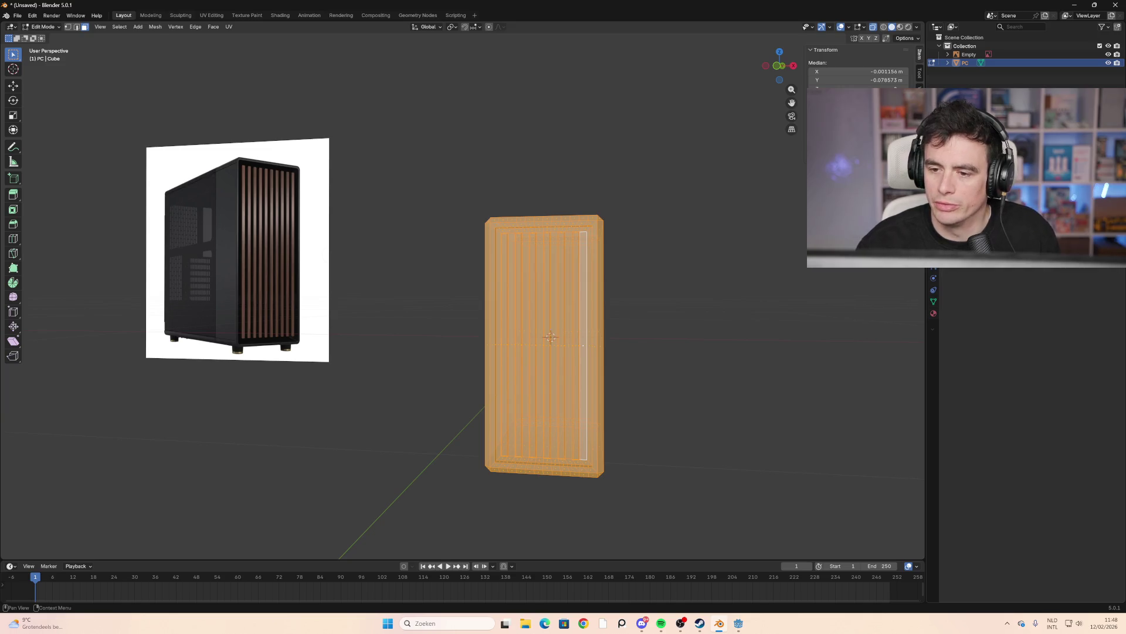
key("ctrl+f")
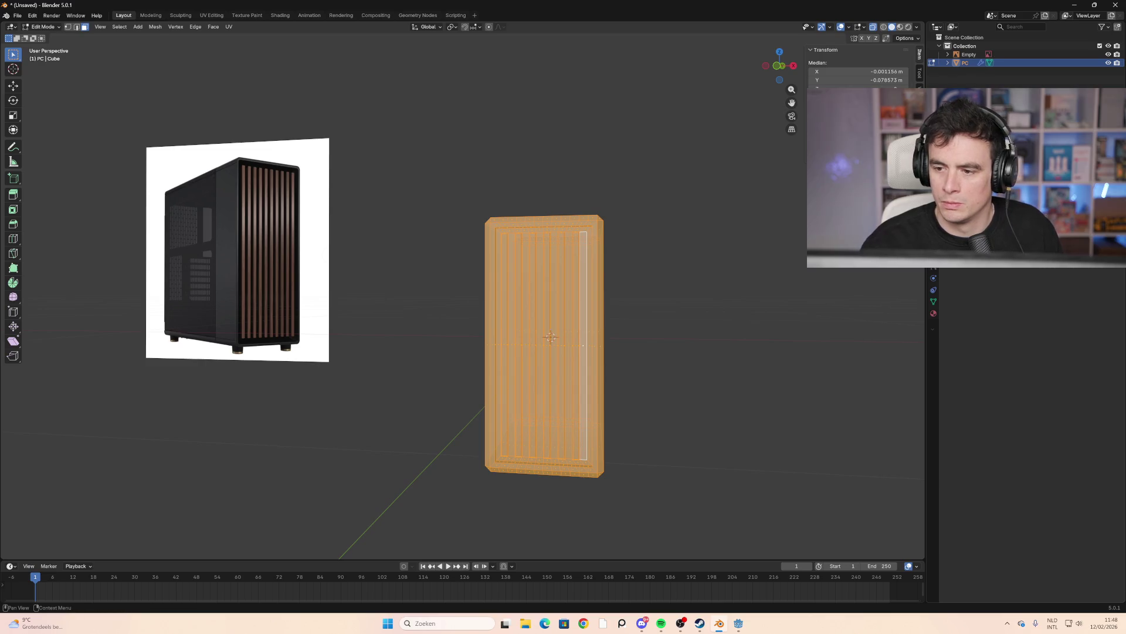
middle_click_drag(674, 305, 791, 359)
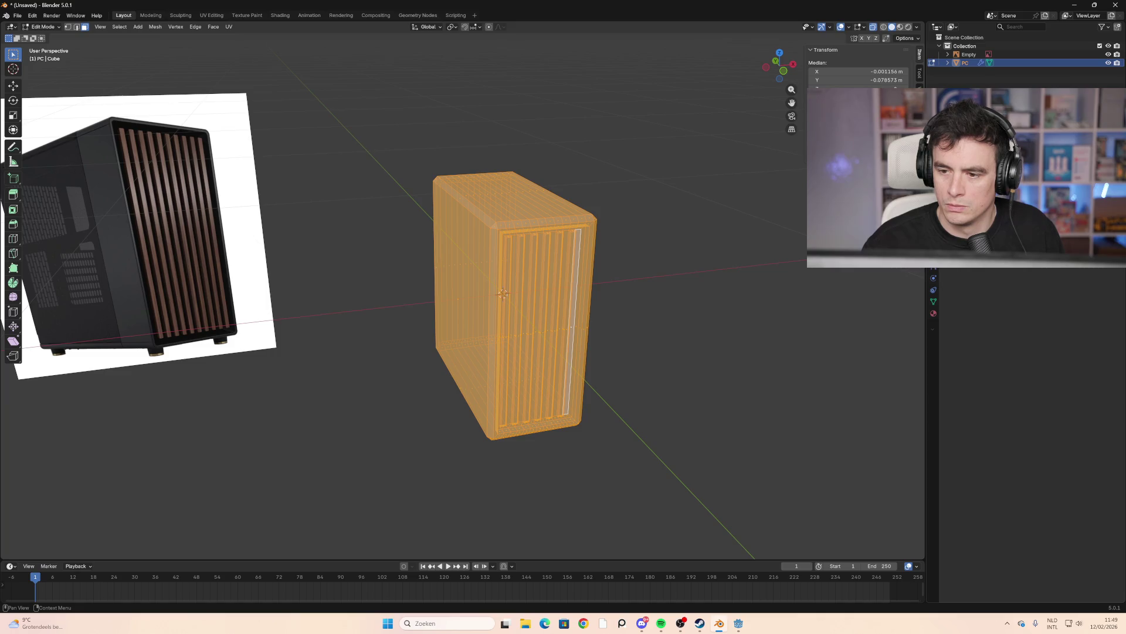
key("ctrl+v")
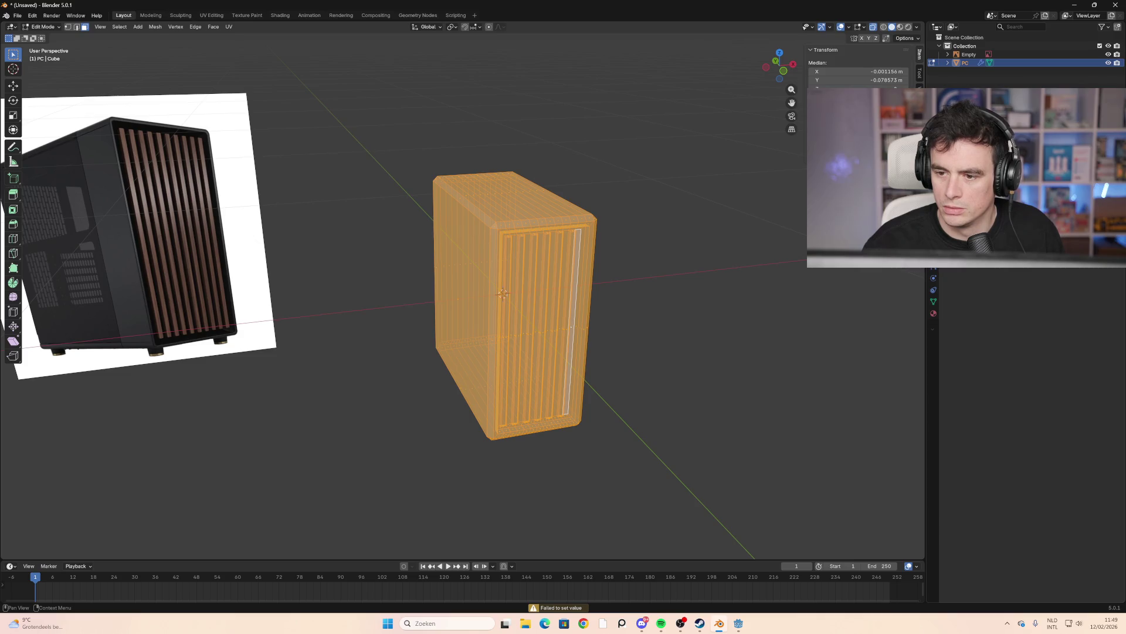
left_click(758, 258)
mouse_move(729, 292)
middle_mouse_down()
mouse_move(649, 282)
mouse_move(622, 316)
mouse_move(732, 314)
mouse_move(686, 315)
mouse_move(562, 359)
mouse_move(614, 316)
mouse_move(530, 322)
mouse_move(563, 352)
mouse_move(576, 329)
mouse_move(631, 317)
mouse_move(586, 319)
mouse_move(628, 321)
middle_mouse_up()
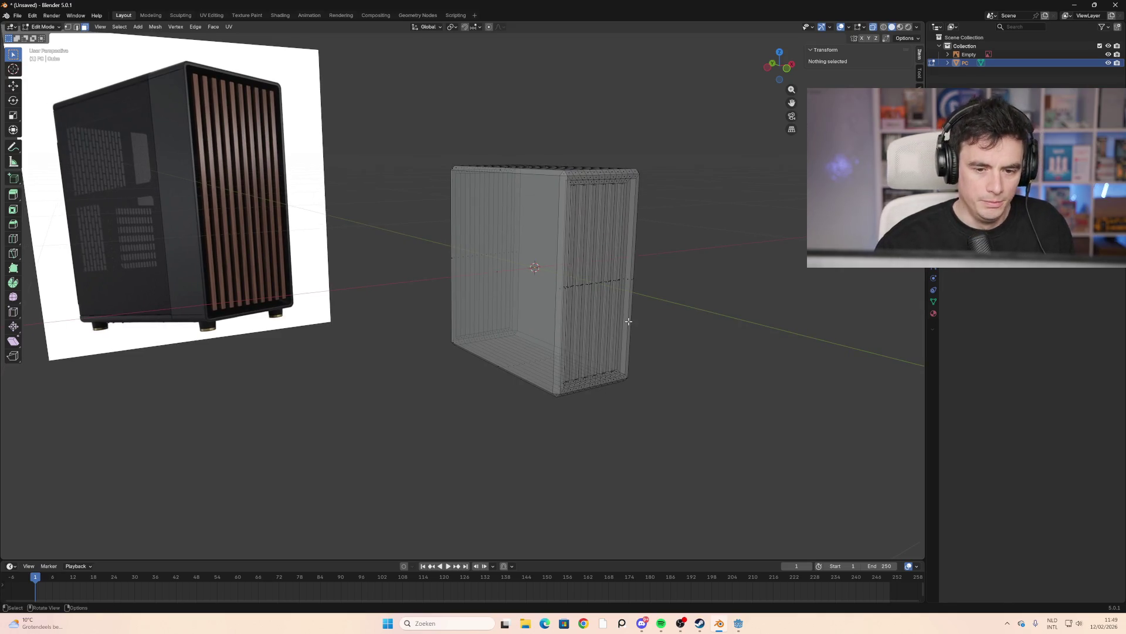
Frame the case upright from the front and box-select all of its faces
middle_click_drag(629, 322, 536, 358)
mouse_move(739, 318)
middle_mouse_down()
mouse_move(684, 337)
mouse_move(634, 327)
mouse_move(702, 299)
middle_mouse_up()
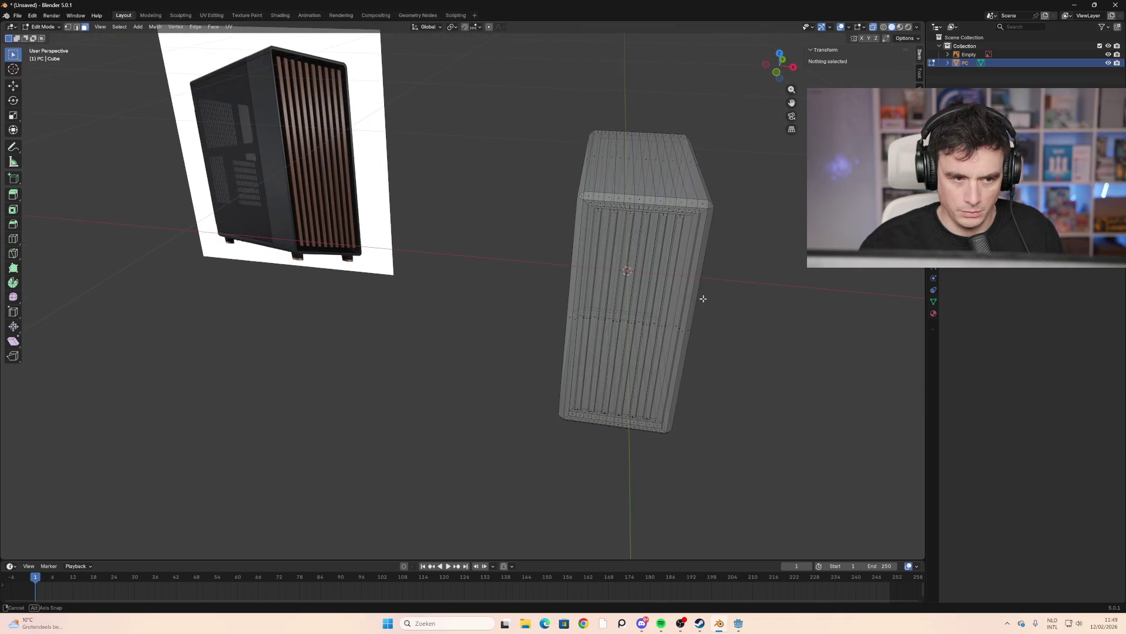
mouse_move(744, 236)
middle_mouse_down("shift")
mouse_move(653, 329)
mouse_move(644, 316)
middle_mouse_up("shift")
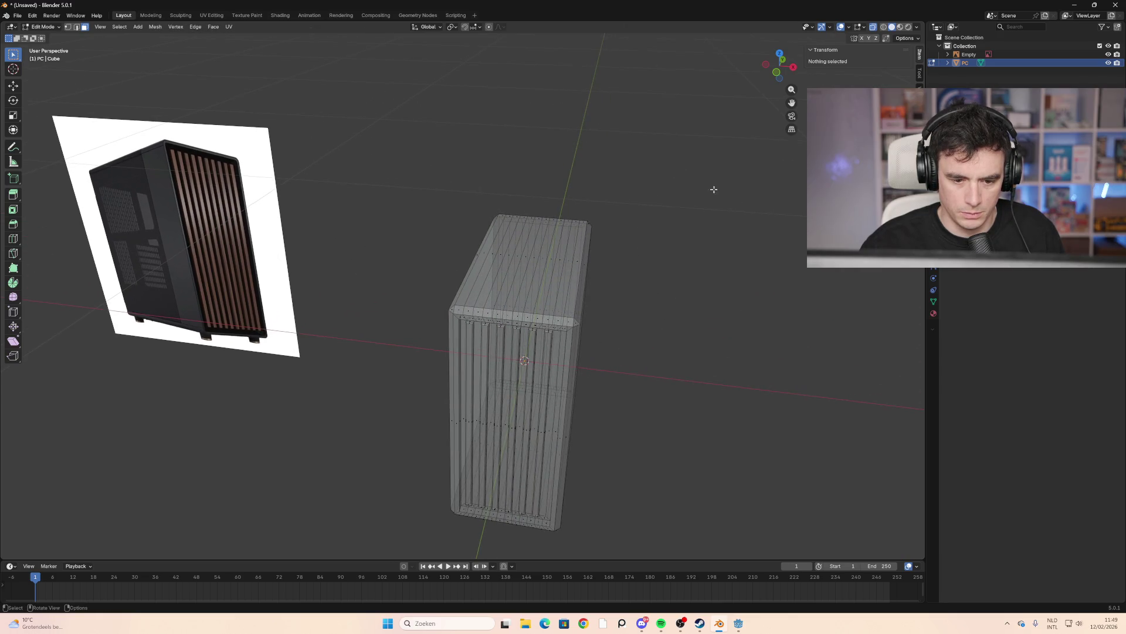
mouse_move(714, 190)
left_mouse_down()
mouse_move(410, 473)
mouse_move(377, 533)
left_mouse_up()
mouse_move(508, 409)
middle_mouse_down()
mouse_move(603, 341)
mouse_move(507, 405)
middle_mouse_up()
left_click(603, 340)
left_click(508, 404, "shift")
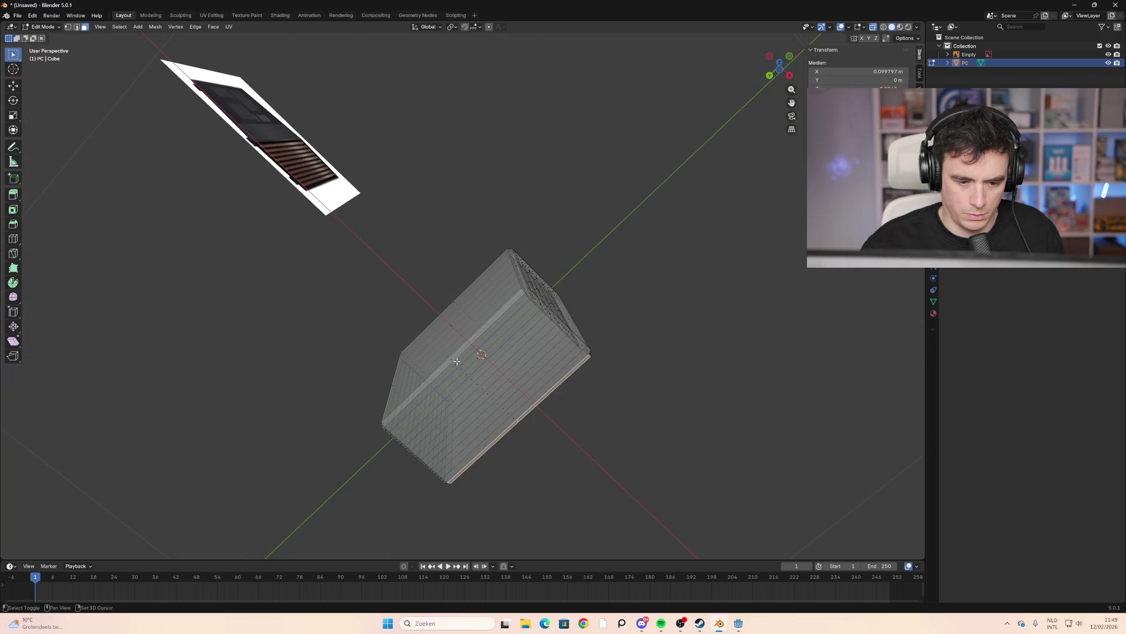
left_click(515, 418, "alt")
left_click(598, 426)
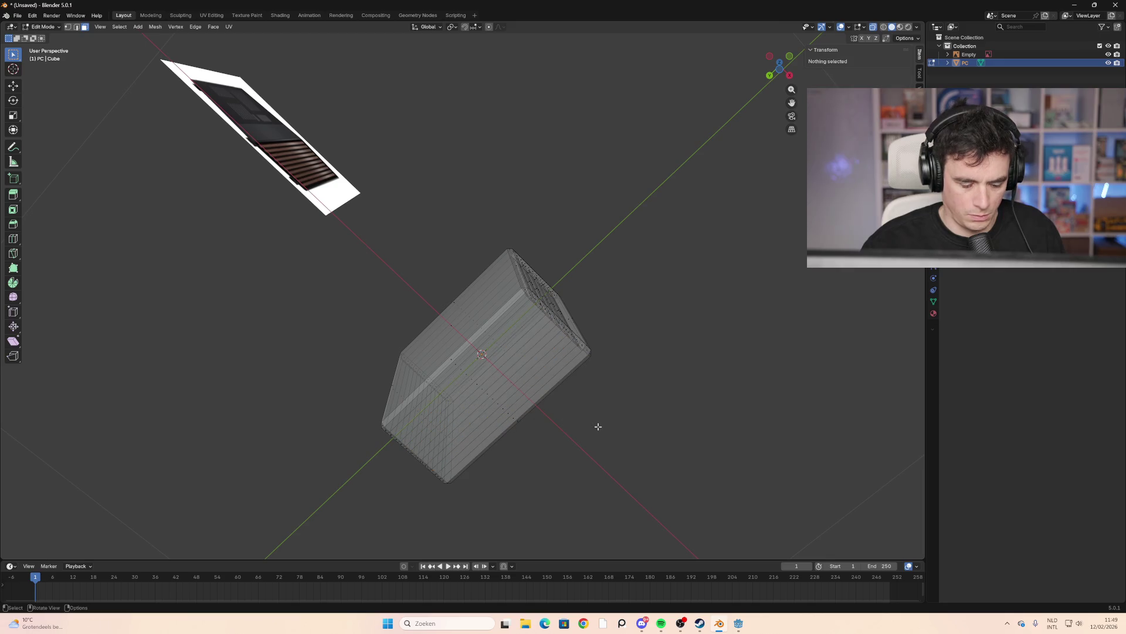
key("alt+z")
left_click_drag(523, 409, 467, 350)
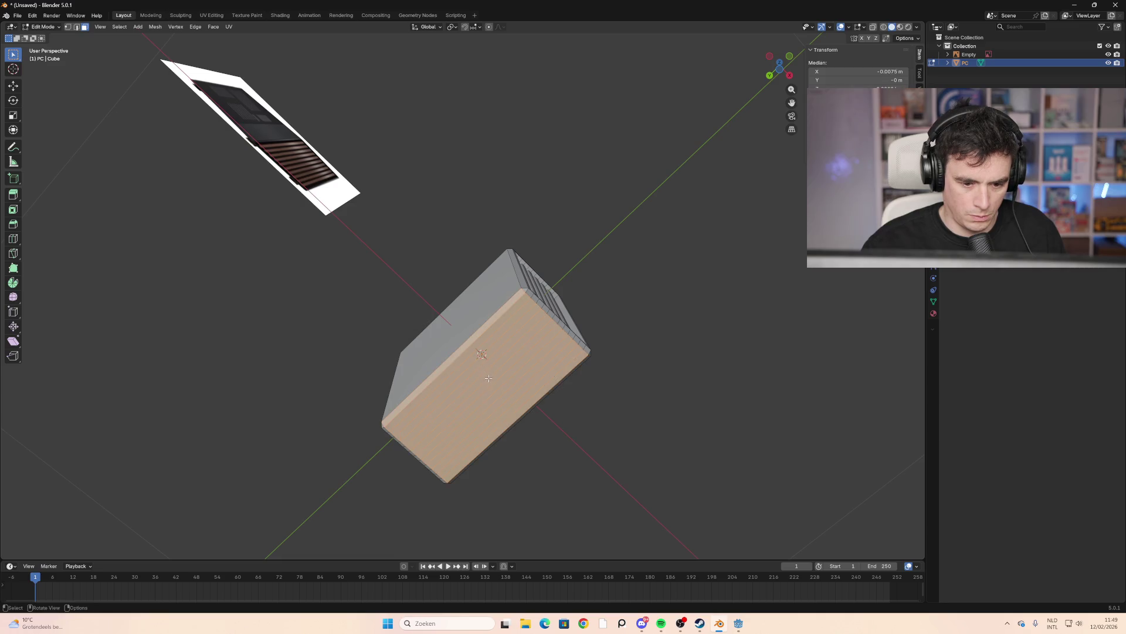
key("ctrl+x")
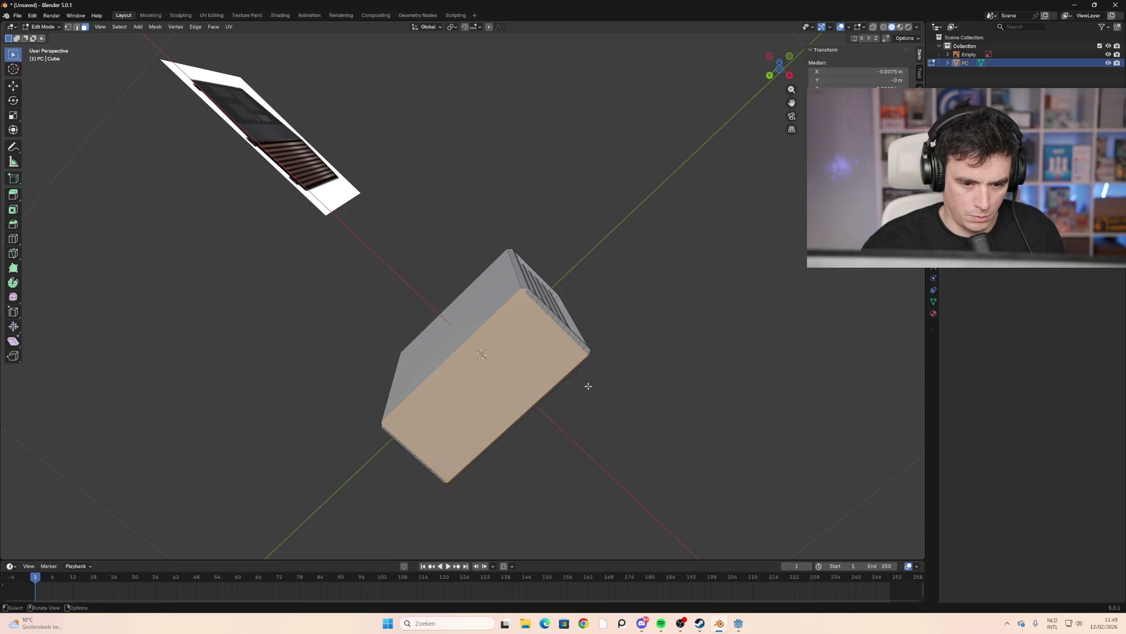
key("ctrl+z")
key("ctrl+z")
mouse_move(588, 386)
middle_mouse_down()
mouse_move(553, 395)
mouse_move(538, 379)
middle_mouse_up()
key("ctrl+shift+z")
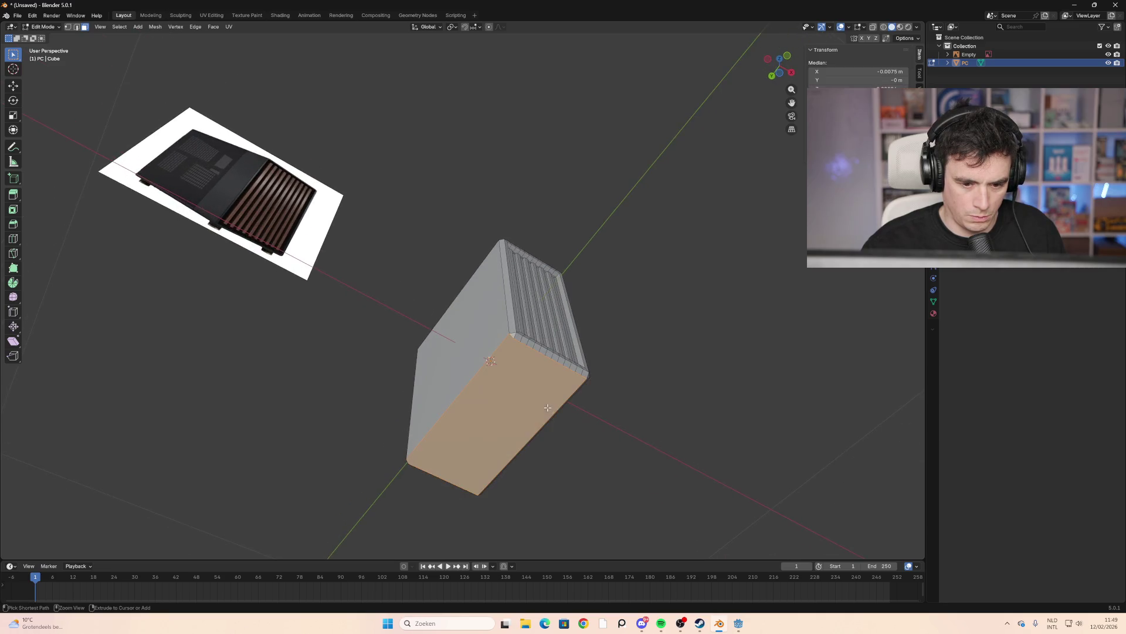
left_click(526, 371)
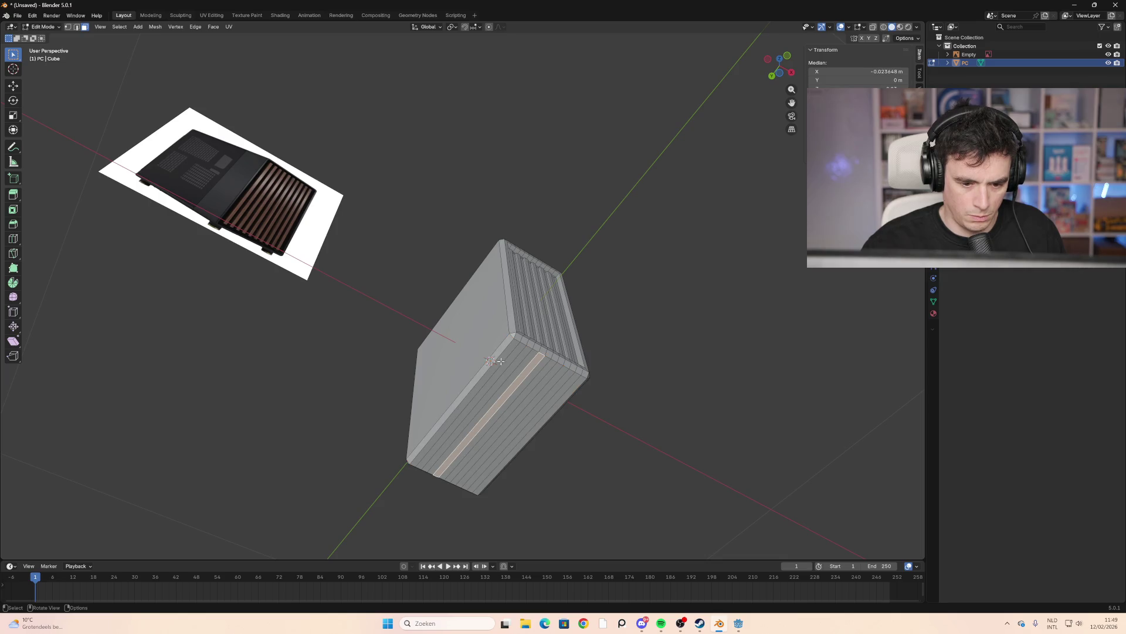
left_click(499, 361)
left_click(560, 403, "shift")
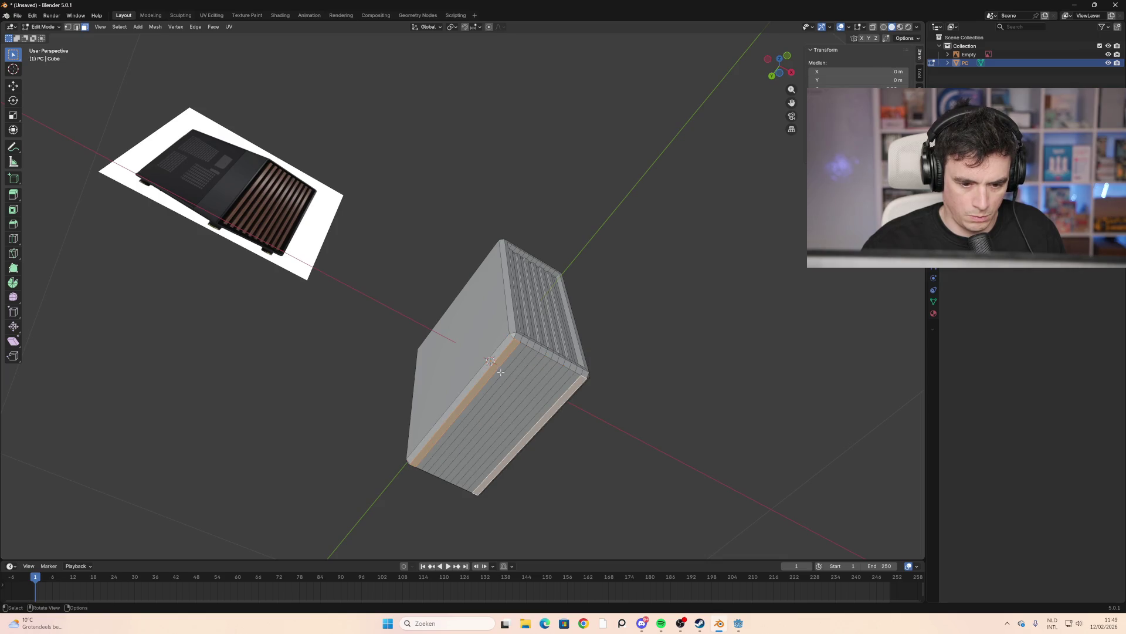
mouse_move(495, 374)
left_mouse_down("shift")
mouse_move(532, 431)
mouse_move(488, 383)
left_mouse_up("shift")
left_click(534, 413)
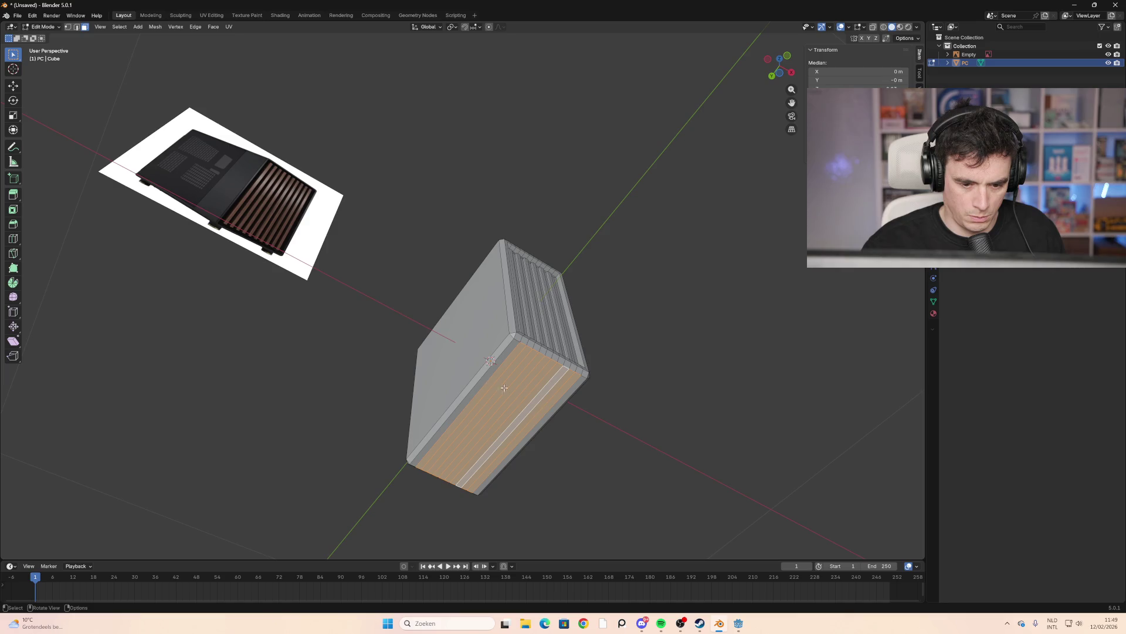
left_click(516, 398, "shift")
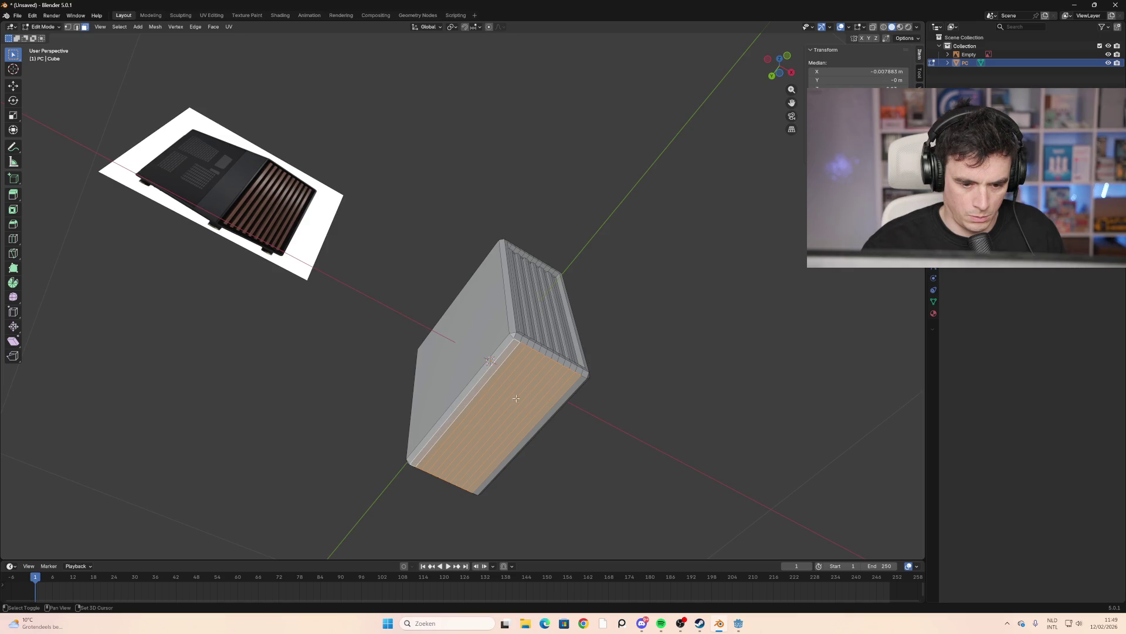
left_click(557, 410)
mouse_move(558, 410)
middle_mouse_down()
mouse_move(612, 412)
mouse_move(593, 390)
mouse_move(528, 385)
mouse_move(578, 407)
mouse_move(651, 407)
mouse_move(671, 359)
mouse_move(697, 358)
mouse_move(754, 397)
middle_mouse_up()
mouse_move(485, 314)
middle_mouse_down()
mouse_move(572, 330)
mouse_move(558, 342)
mouse_move(568, 377)
mouse_move(531, 381)
mouse_move(540, 284)
mouse_move(423, 268)
middle_mouse_up()
key("ctrl+r")
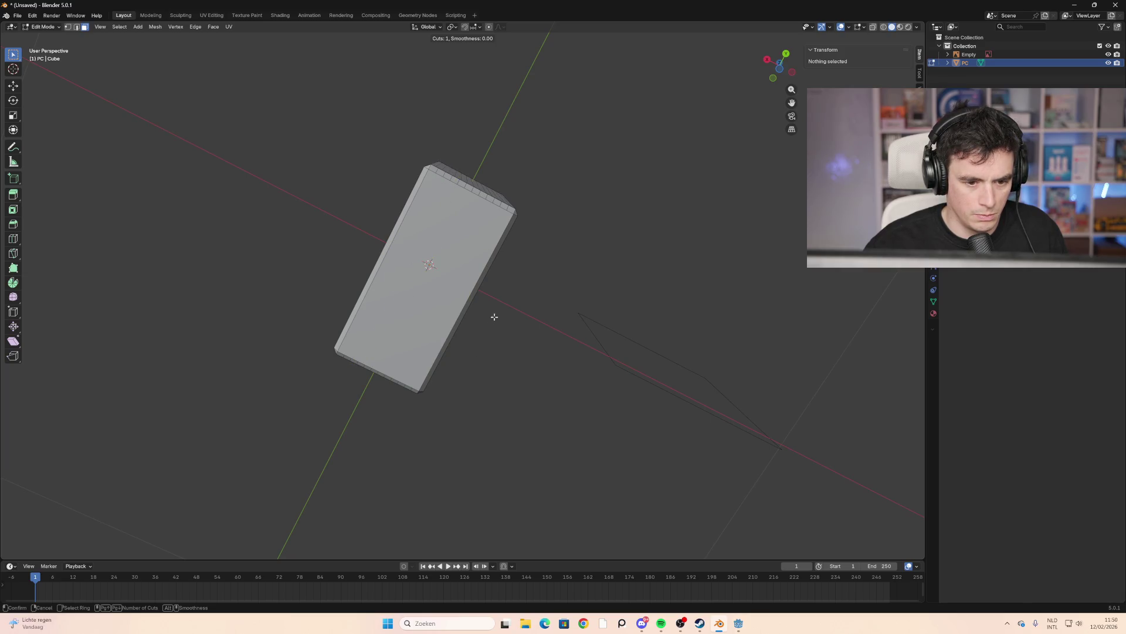
key("Escape")
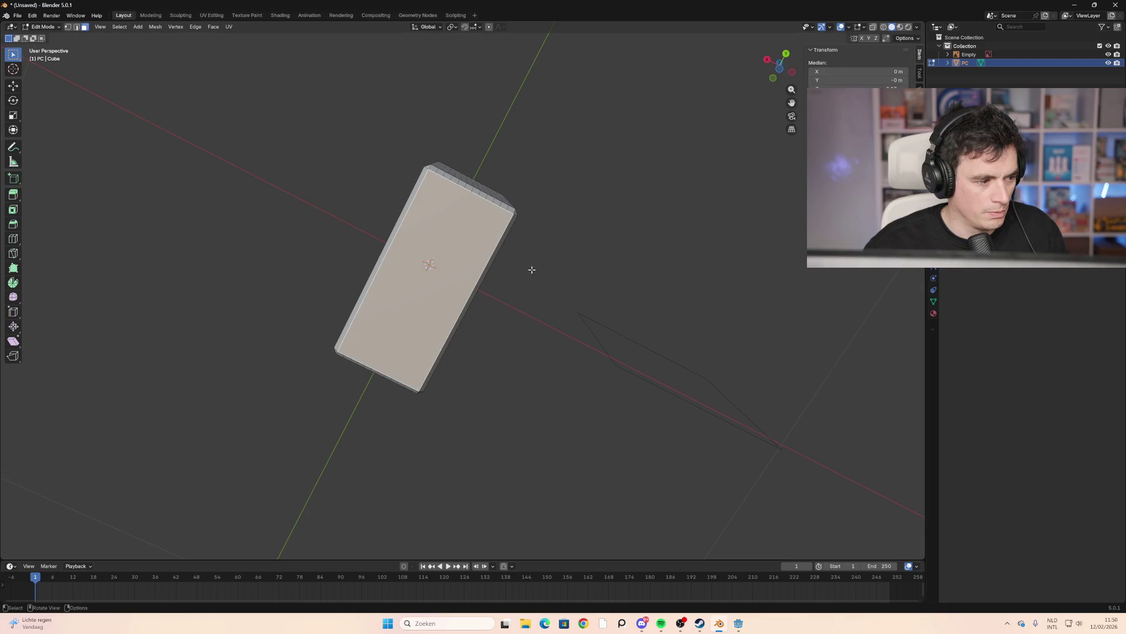
left_click(532, 270)
mouse_move(532, 270)
middle_mouse_down()
mouse_move(548, 262)
mouse_move(568, 291)
mouse_move(727, 315)
middle_mouse_up()
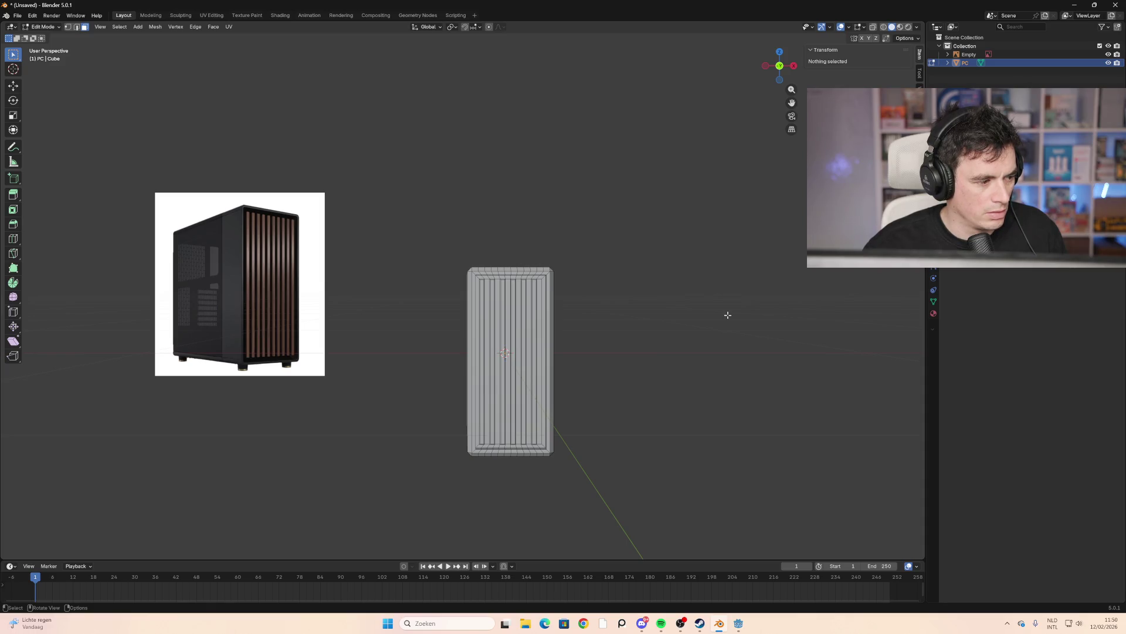
Select face loops on the case's right and left sides and front, then clear the selection
mouse_move(727, 315)
middle_mouse_down()
mouse_move(679, 417)
mouse_move(689, 435)
mouse_move(708, 345)
mouse_move(623, 317)
mouse_move(607, 297)
middle_mouse_up()
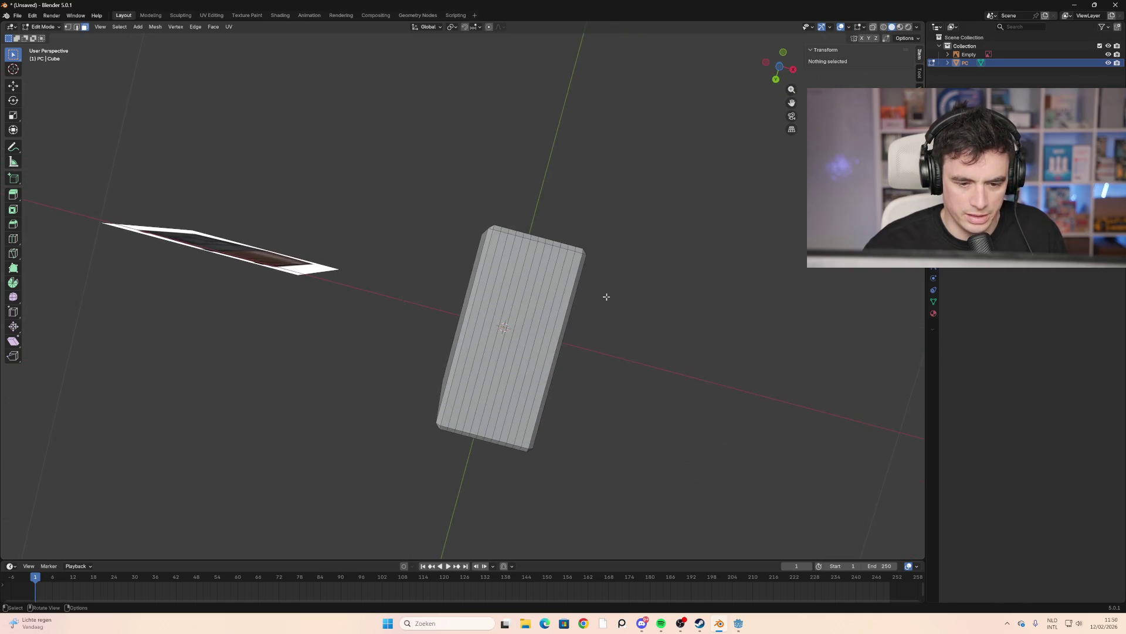
left_click(565, 318, "alt")
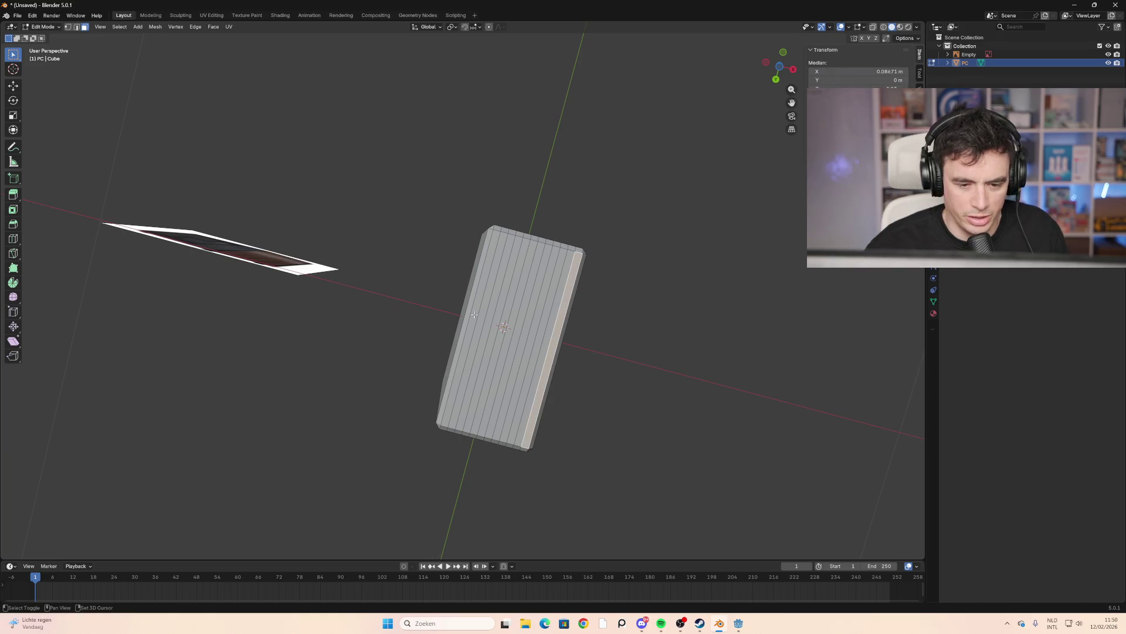
left_click(475, 315, "alt+shift")
key("b")
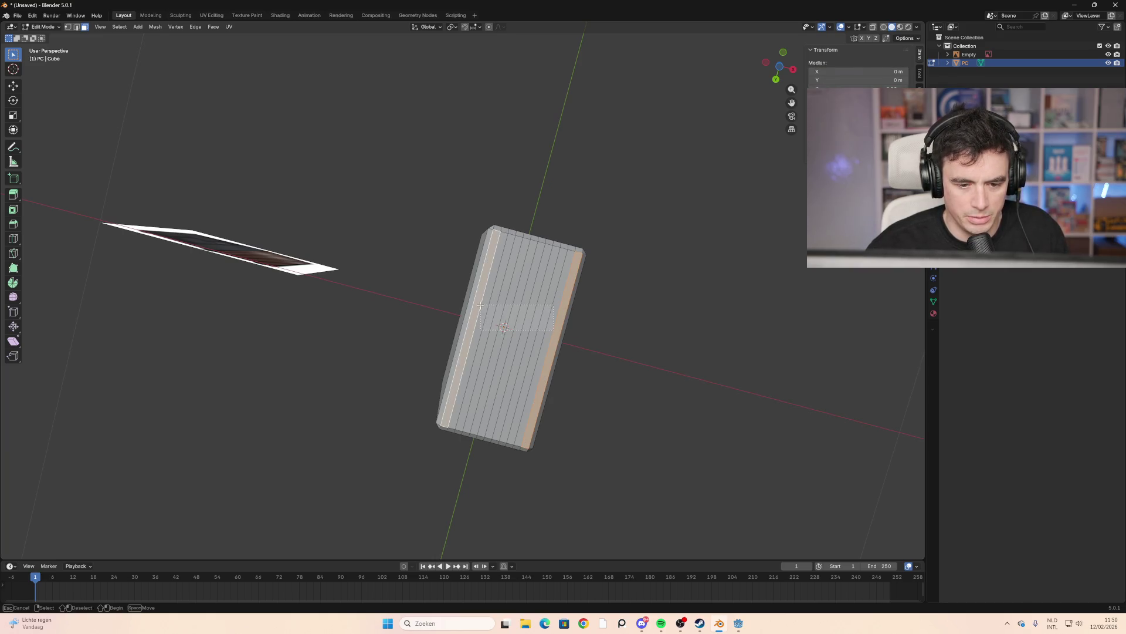
left_click_drag(480, 304, 479, 305)
mouse_move(480, 305)
middle_mouse_down()
mouse_move(445, 294)
mouse_move(425, 330)
mouse_move(467, 349)
middle_mouse_up()
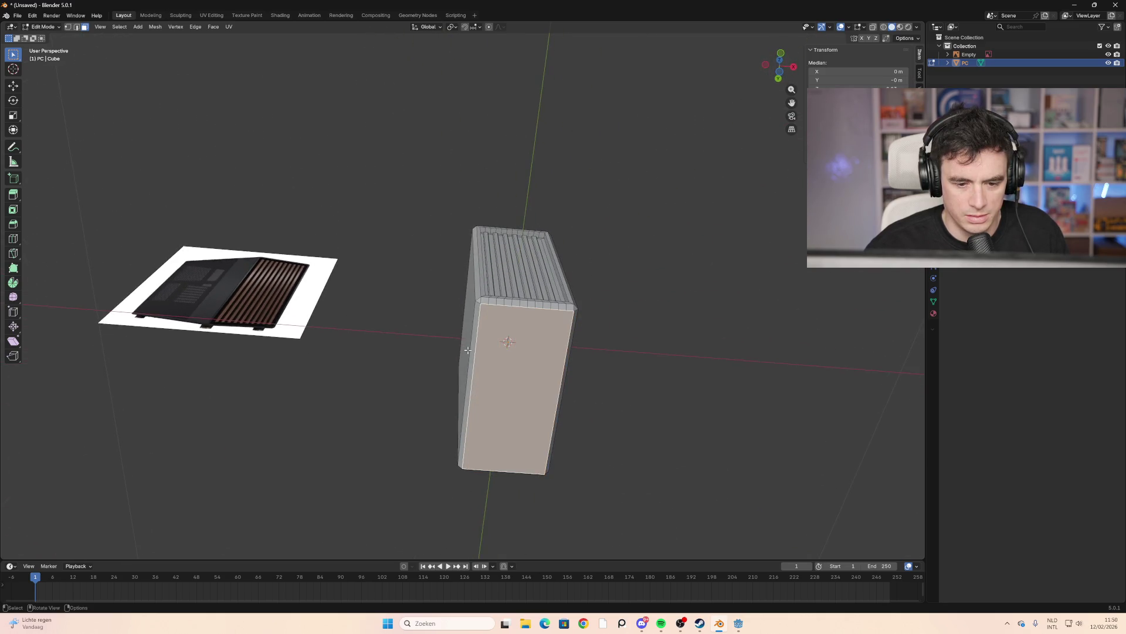
left_click(613, 387)
mouse_move(616, 389)
middle_mouse_down()
mouse_move(556, 383)
mouse_move(492, 295)
middle_mouse_up()
Add a new edge loop around the case with Ctrl+R and slide it into position
key("ctrl+r")
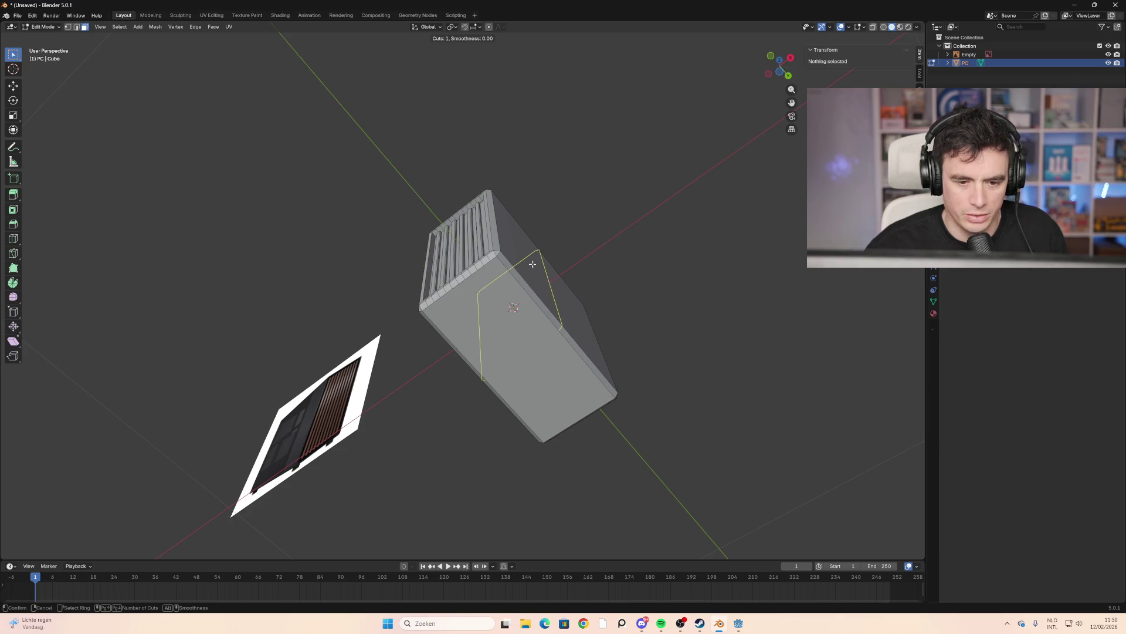
left_click(556, 322)
left_click(596, 408)
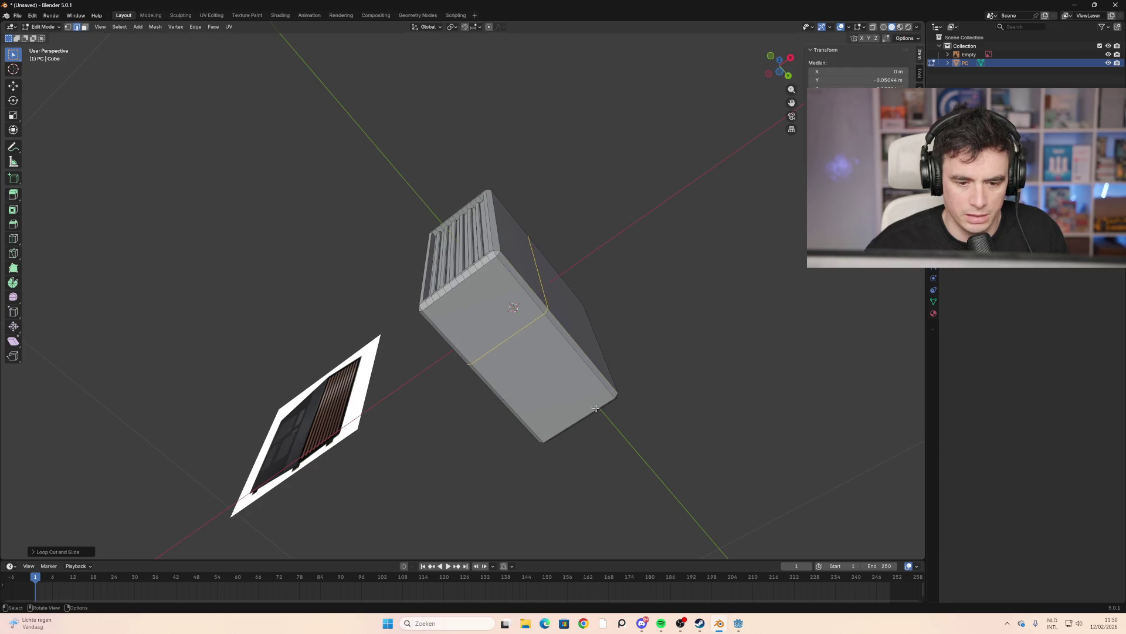
left_click(597, 410)
Inspect the case's front and side faces, then view the case straight from below
mouse_move(571, 362)
middle_mouse_down()
mouse_move(565, 429)
mouse_move(651, 398)
mouse_move(639, 385)
mouse_move(634, 420)
mouse_move(588, 353)
middle_mouse_up()
mouse_move(538, 289)
middle_mouse_down()
mouse_move(550, 323)
mouse_move(611, 326)
middle_mouse_up()
left_click(551, 326)
left_click(593, 329)
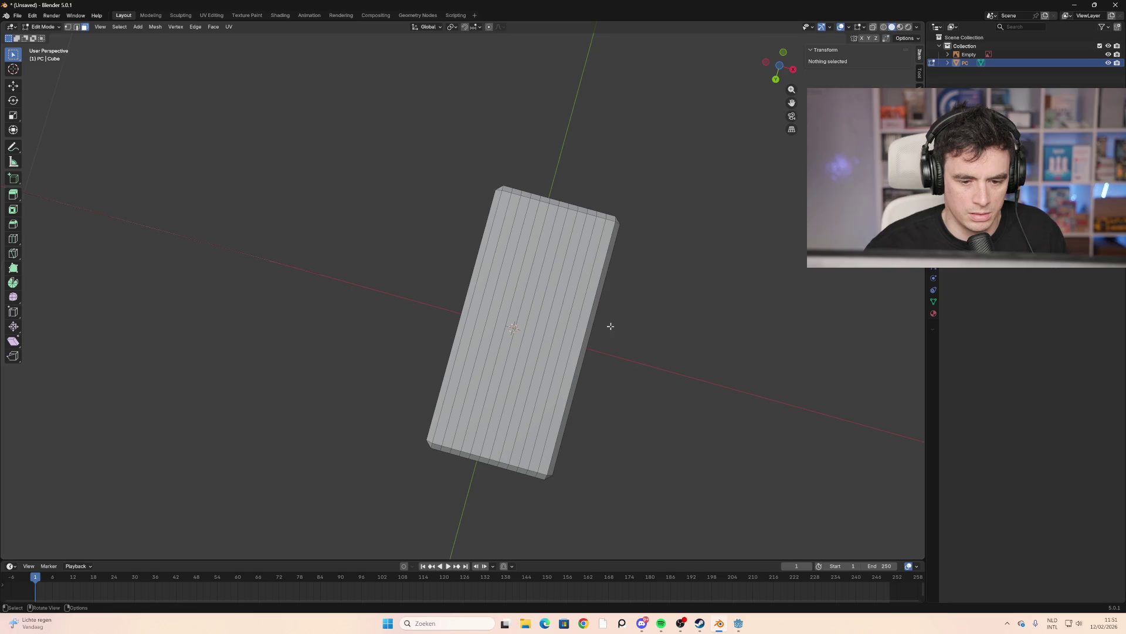
left_click_drag(567, 382, 530, 367)
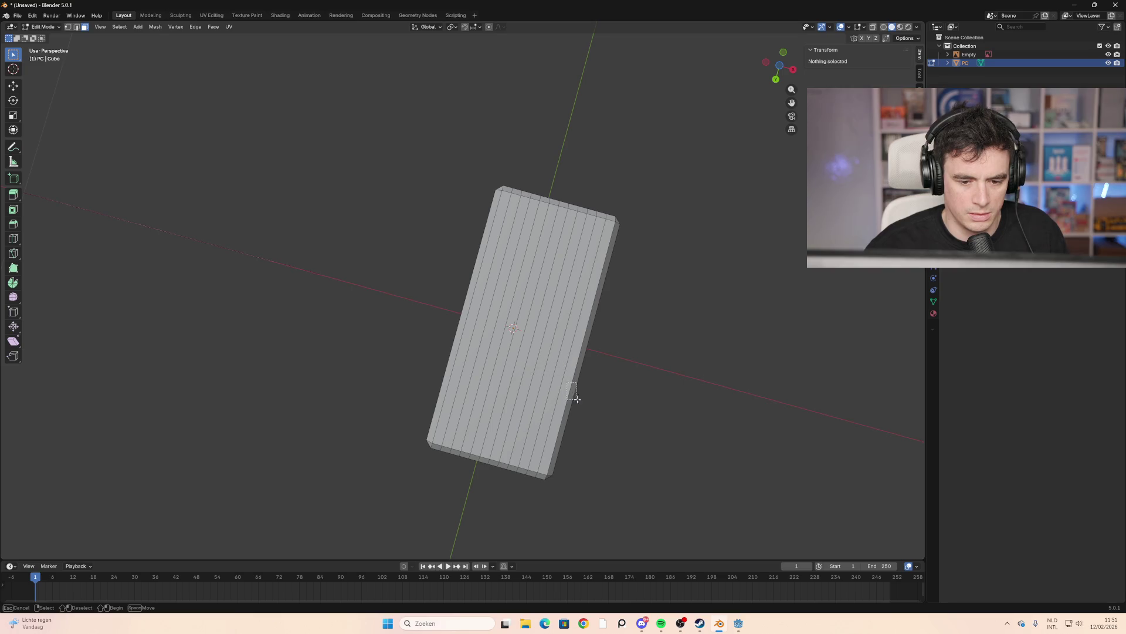
left_click_drag(577, 399, 581, 400)
left_click(666, 410)
mouse_move(667, 410)
middle_mouse_down()
mouse_move(636, 327)
mouse_move(636, 349)
mouse_move(614, 314)
mouse_move(550, 263)
middle_mouse_up()
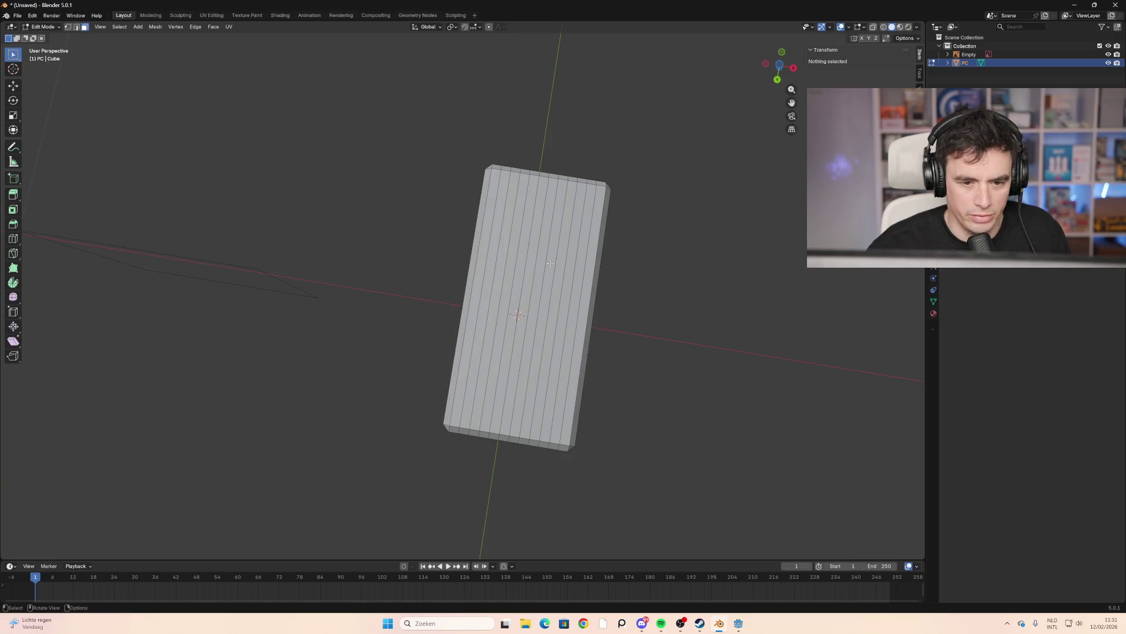
left_click(779, 65)
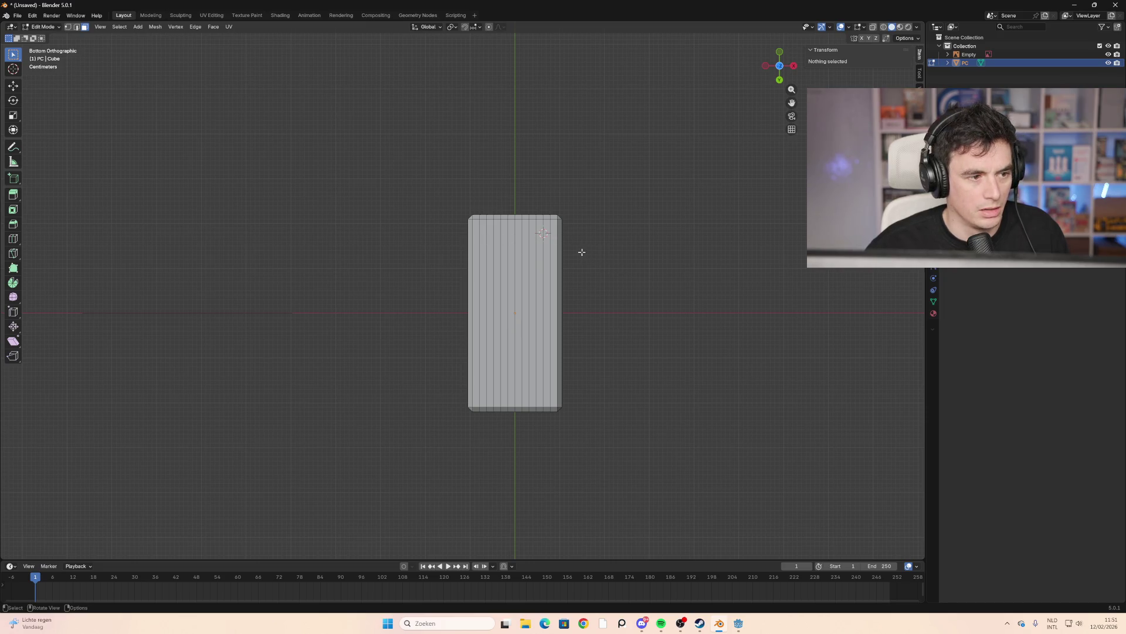
Add an 8-vertex cylinder in Object Mode, then reselect it and start scaling it down
key("Tab")
key("shift+a")
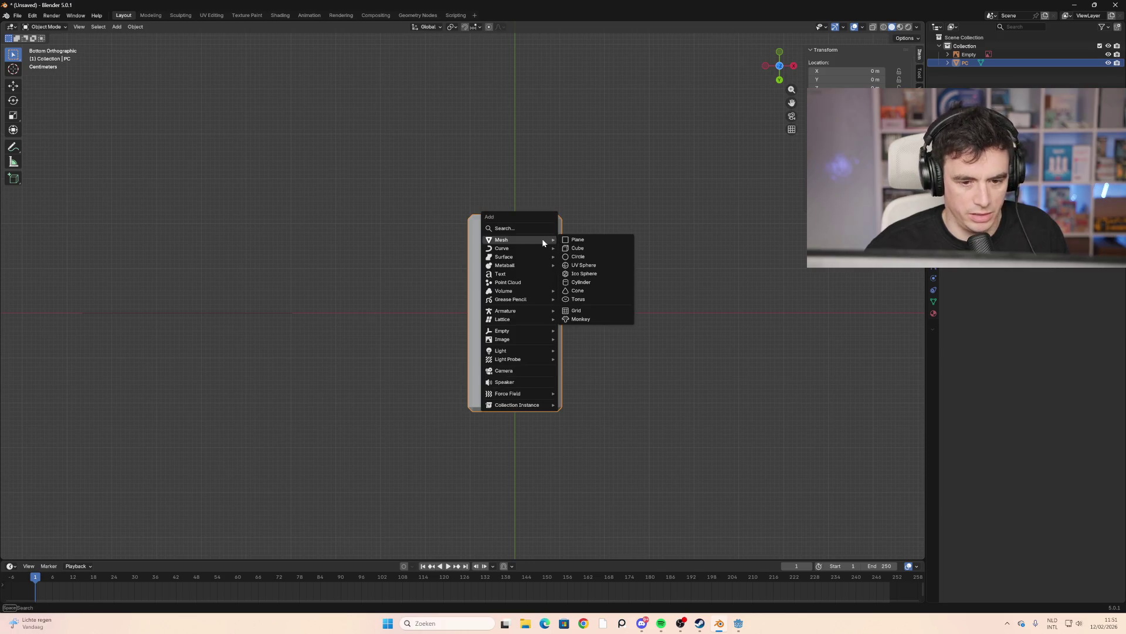
left_click(596, 281)
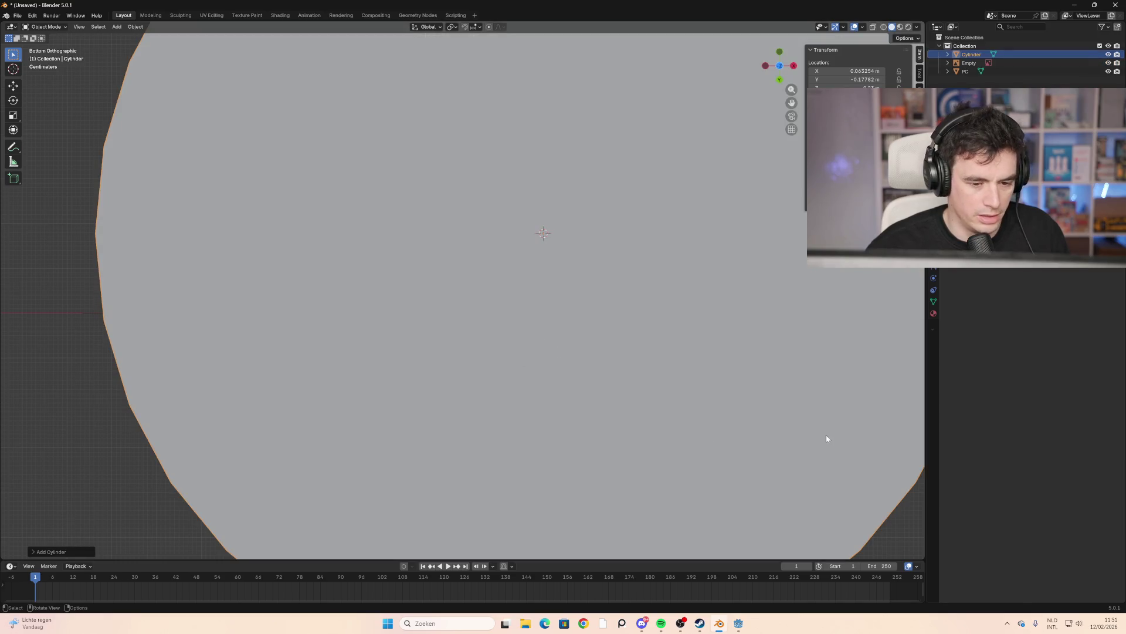
left_click(58, 552)
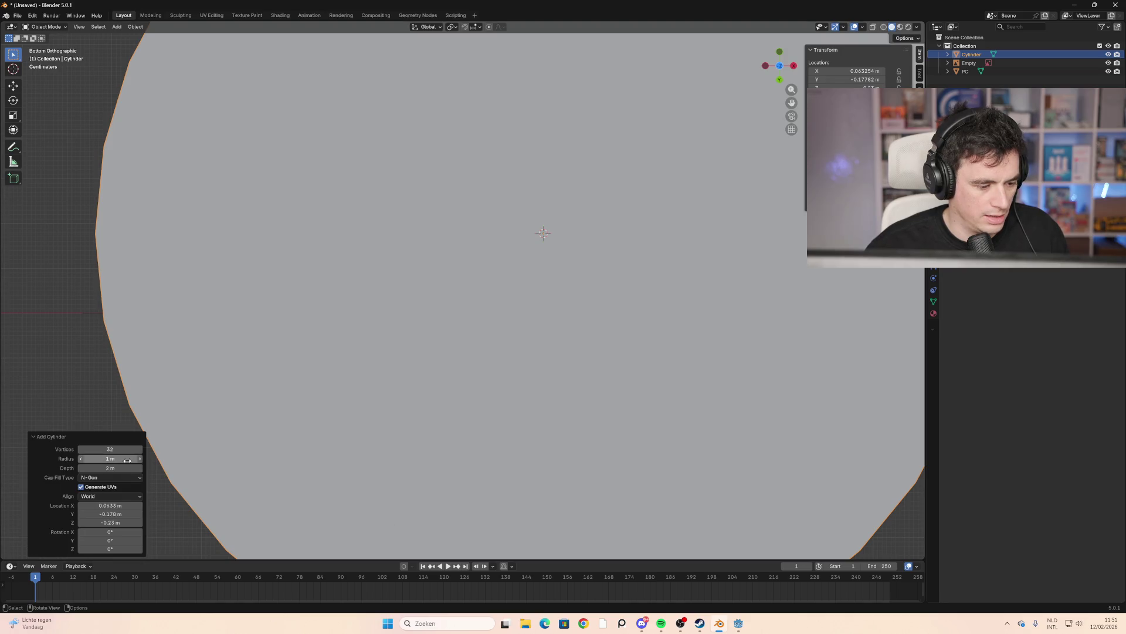
left_click(110, 449)
type("6")
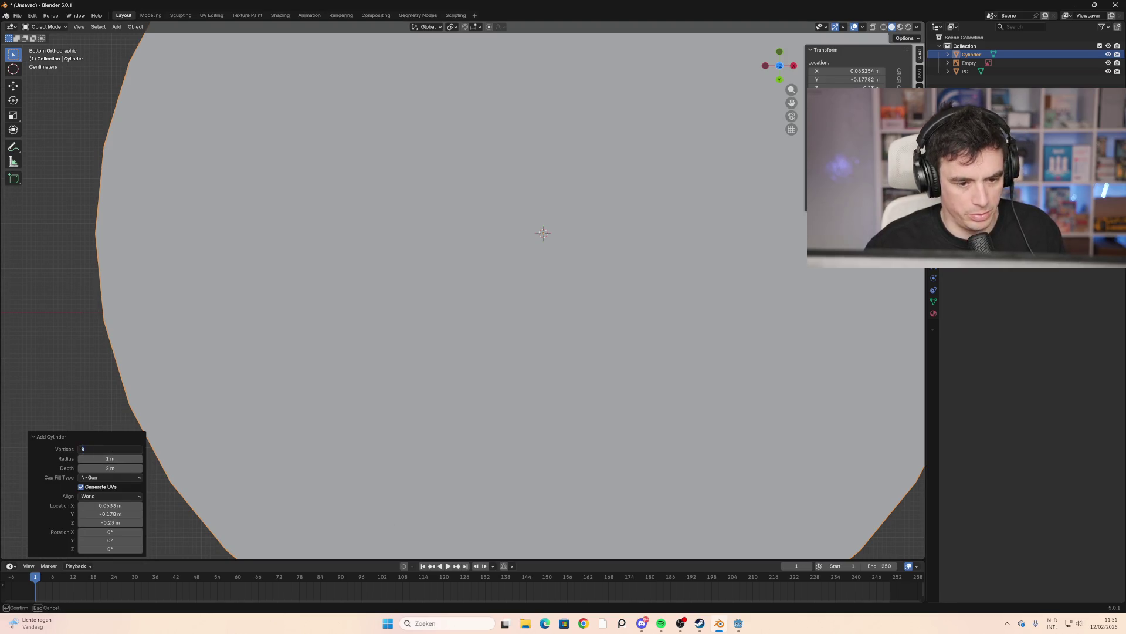
key("Return")
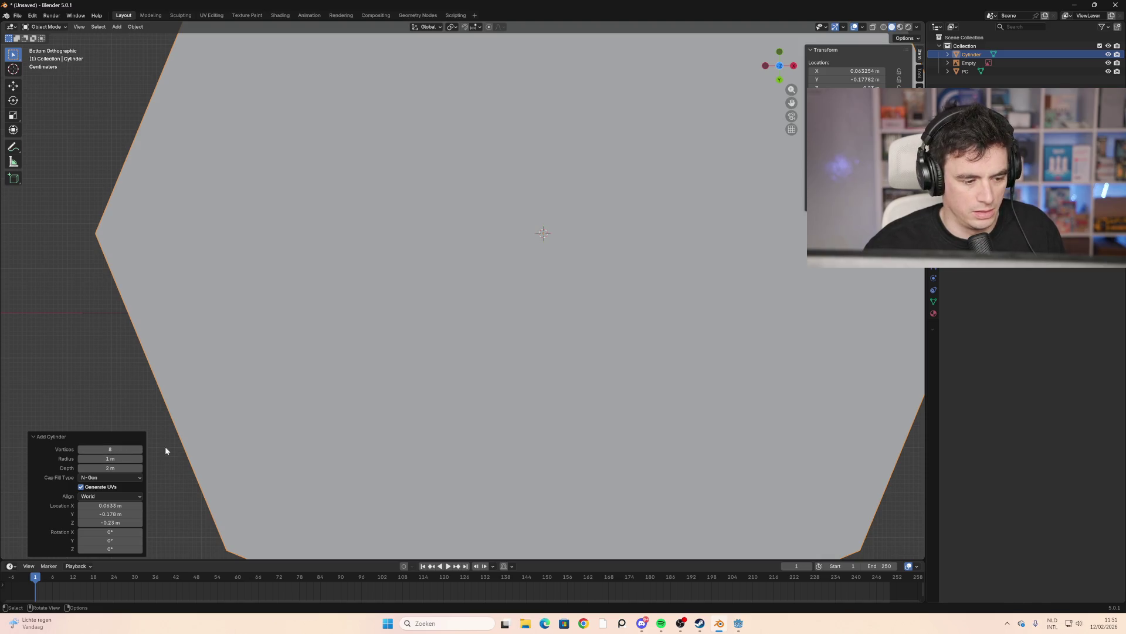
left_click(130, 422)
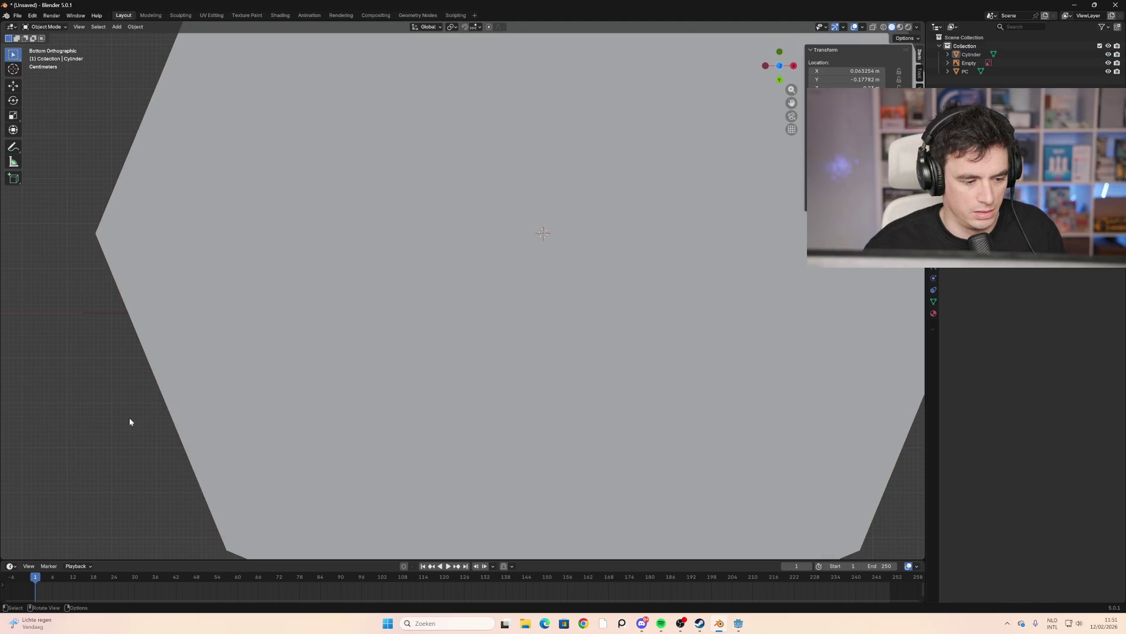
left_click(655, 351)
key("s")
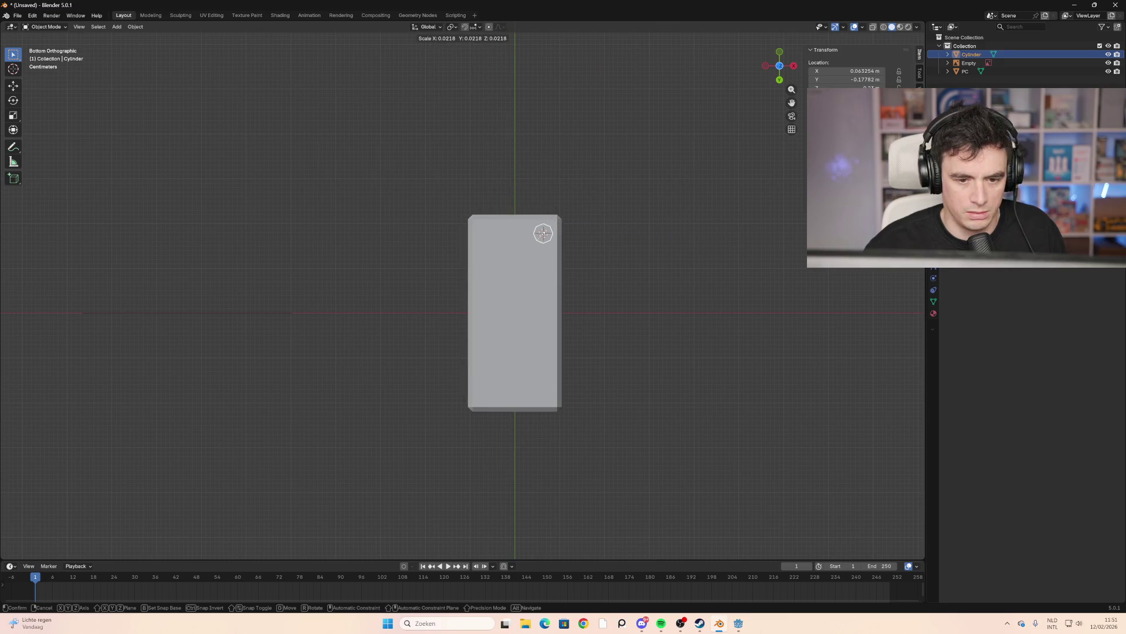
Shrink the cylinder foot again to 0.733 of its size
key("Return")
mouse_move(610, 258)
middle_mouse_down()
mouse_move(587, 341)
mouse_move(551, 322)
mouse_move(586, 350)
mouse_move(552, 347)
mouse_move(557, 324)
middle_mouse_up()
mouse_move(547, 397)
middle_mouse_down()
mouse_move(621, 496)
mouse_move(641, 469)
middle_mouse_up()
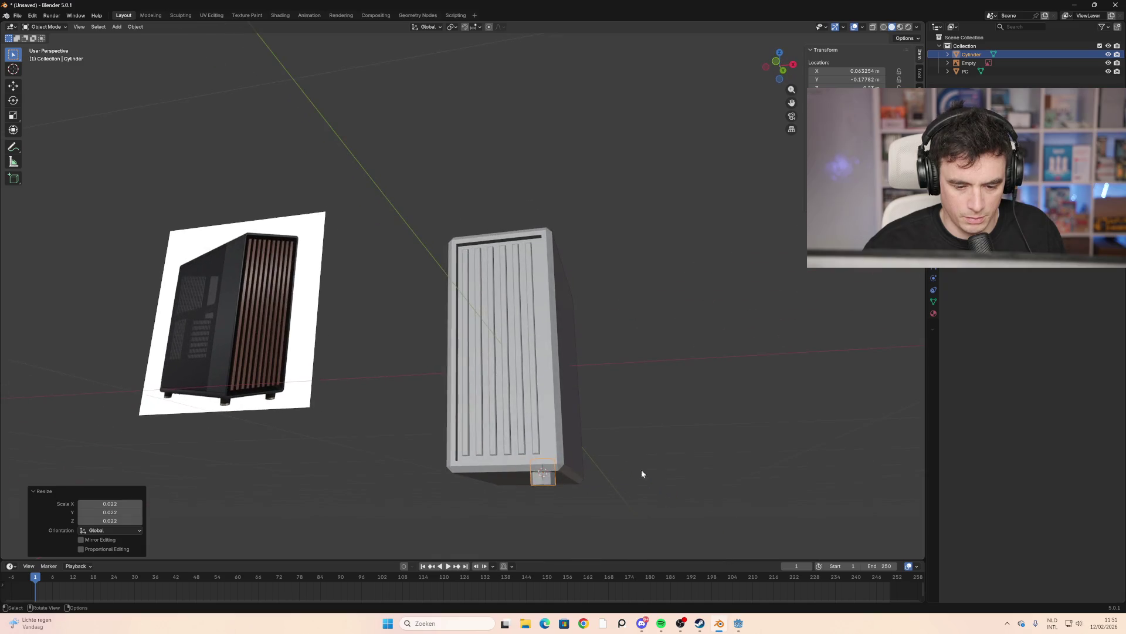
key("s")
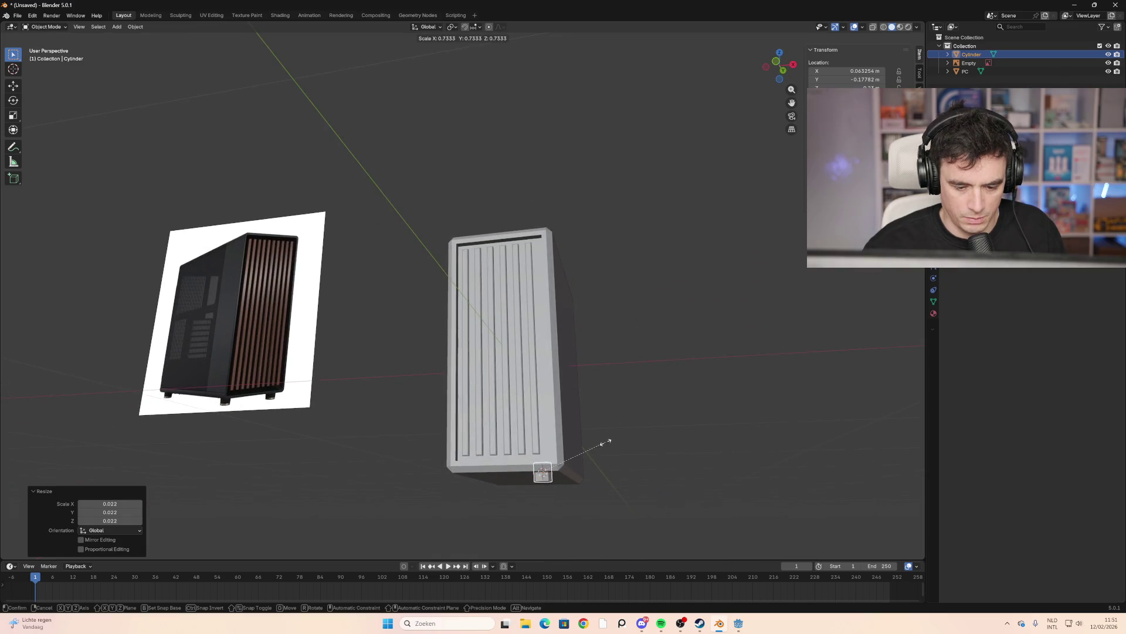
left_click(594, 443)
Check the foot from the front view and several orbited perspective angles
mouse_move(592, 442)
middle_mouse_down()
mouse_move(578, 350)
mouse_move(576, 379)
mouse_move(602, 370)
mouse_move(678, 232)
mouse_move(641, 261)
mouse_move(573, 217)
mouse_move(591, 272)
mouse_move(578, 326)
mouse_move(611, 325)
mouse_move(591, 188)
mouse_move(576, 226)
mouse_move(493, 327)
mouse_move(485, 352)
mouse_move(798, 92)
middle_mouse_up()
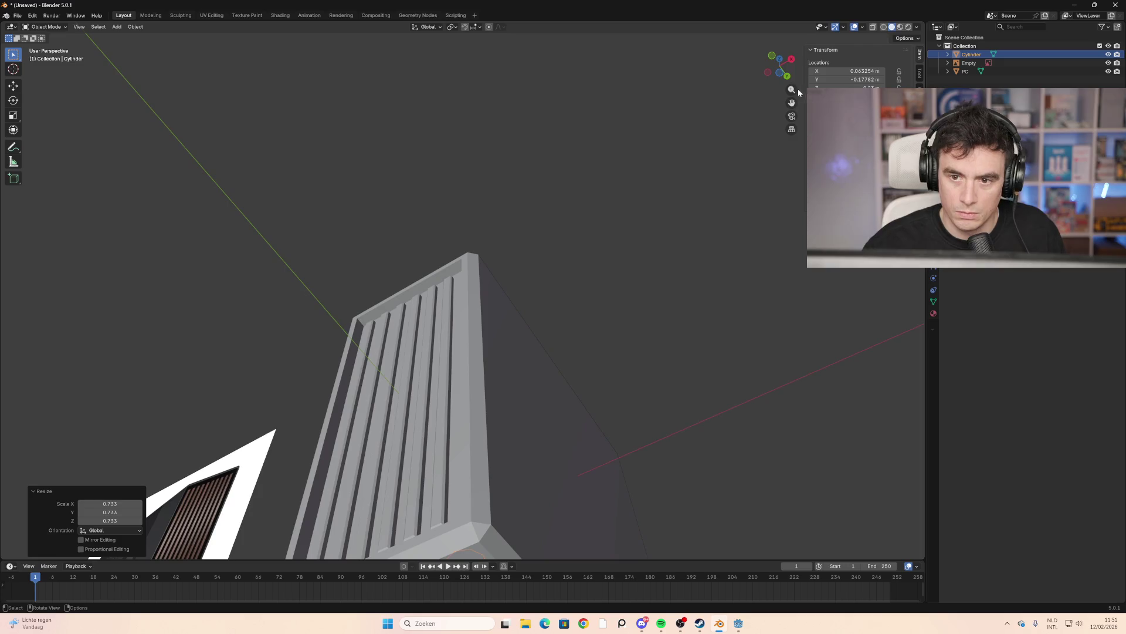
left_click(773, 57)
scroll(614, 280, "down", 1)
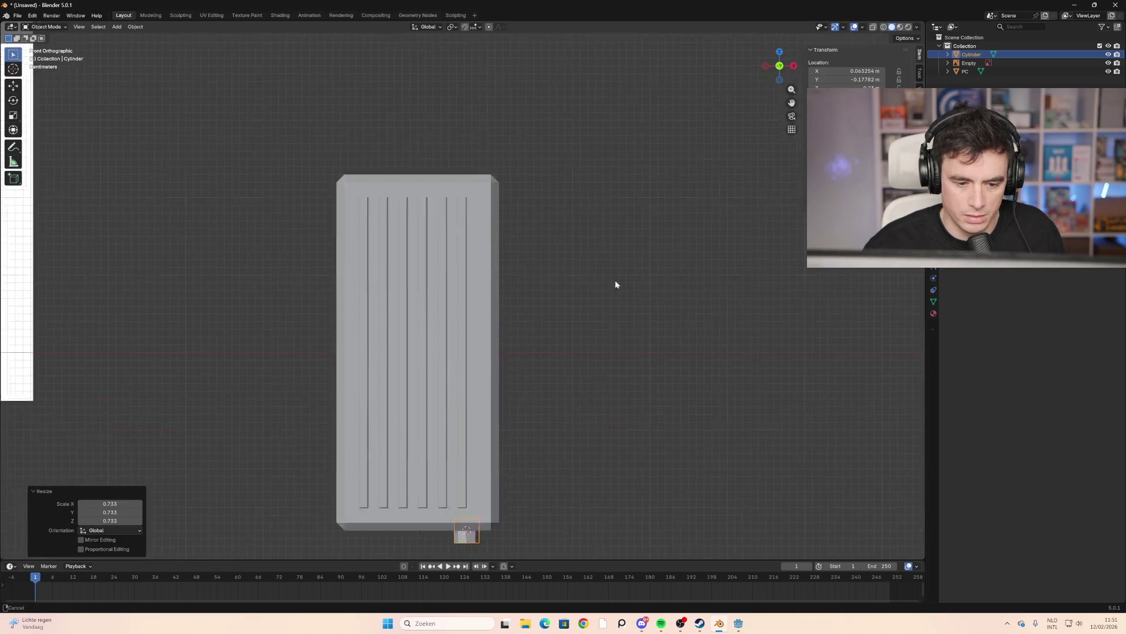
mouse_move(614, 280)
middle_mouse_down()
mouse_move(624, 231)
mouse_move(567, 343)
mouse_move(540, 311)
mouse_move(486, 327)
mouse_move(535, 314)
mouse_move(596, 353)
mouse_move(551, 364)
mouse_move(529, 352)
middle_mouse_up()
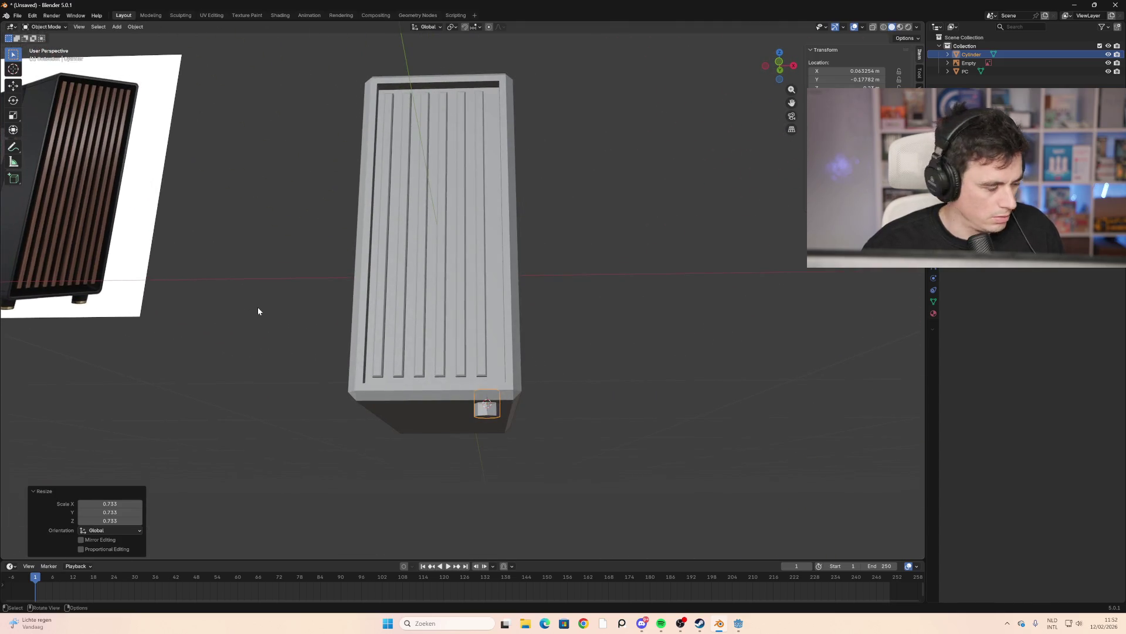
mouse_move(256, 308)
middle_mouse_down()
mouse_move(181, 294)
mouse_move(268, 327)
middle_mouse_up()
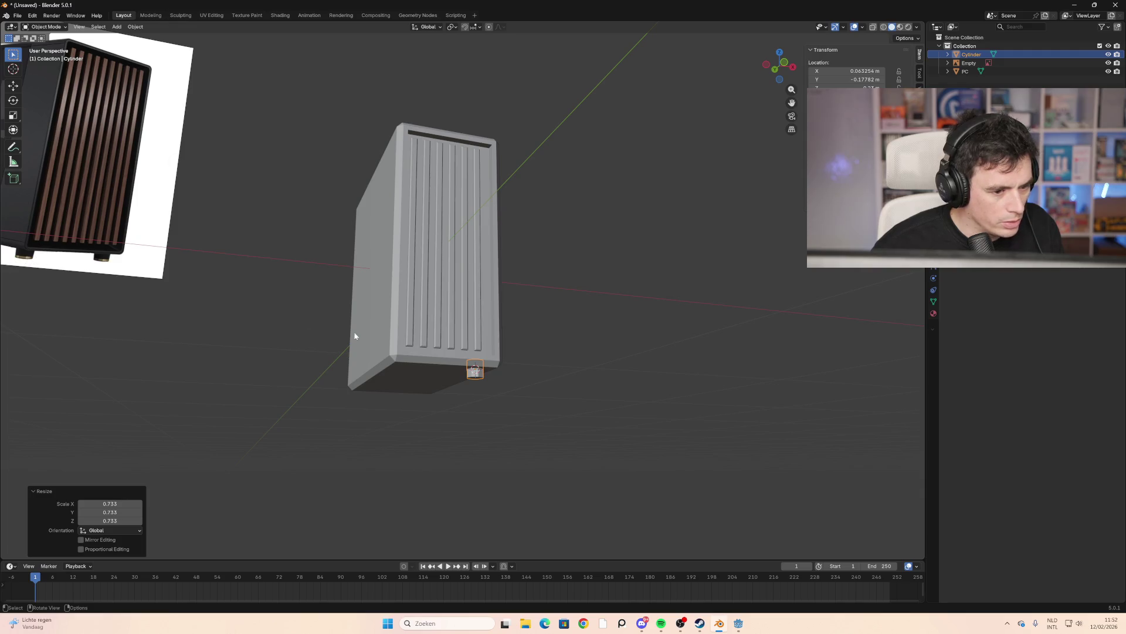
mouse_move(355, 336)
middle_mouse_down()
mouse_move(505, 445)
mouse_move(574, 438)
mouse_move(516, 426)
middle_mouse_up()
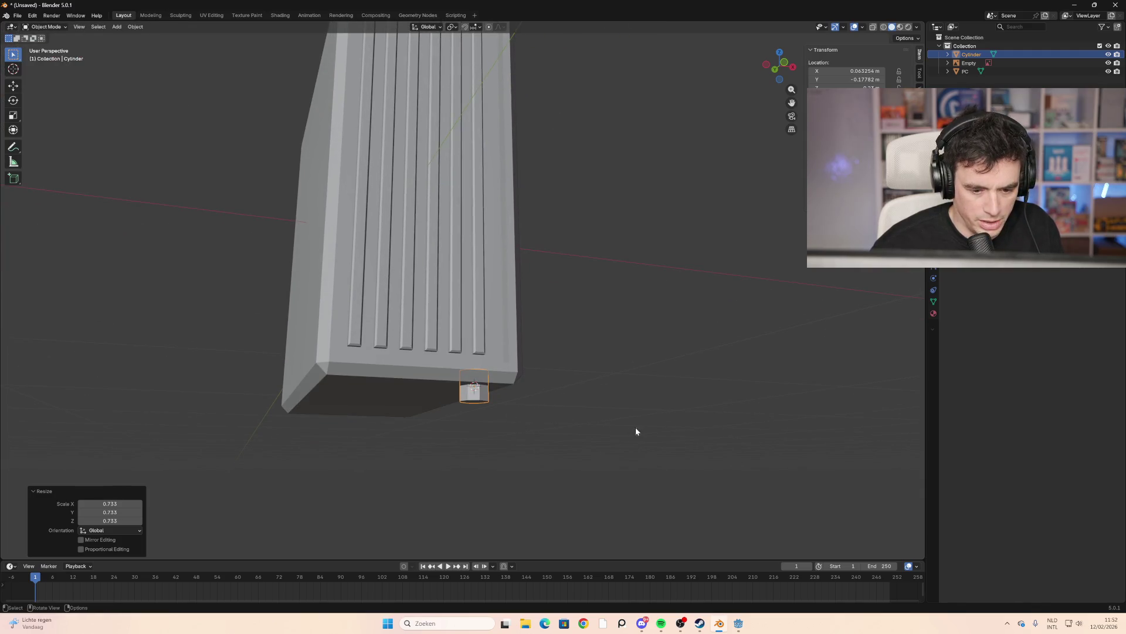
mouse_move(635, 431)
middle_mouse_down()
mouse_move(528, 427)
mouse_move(511, 411)
middle_mouse_up()
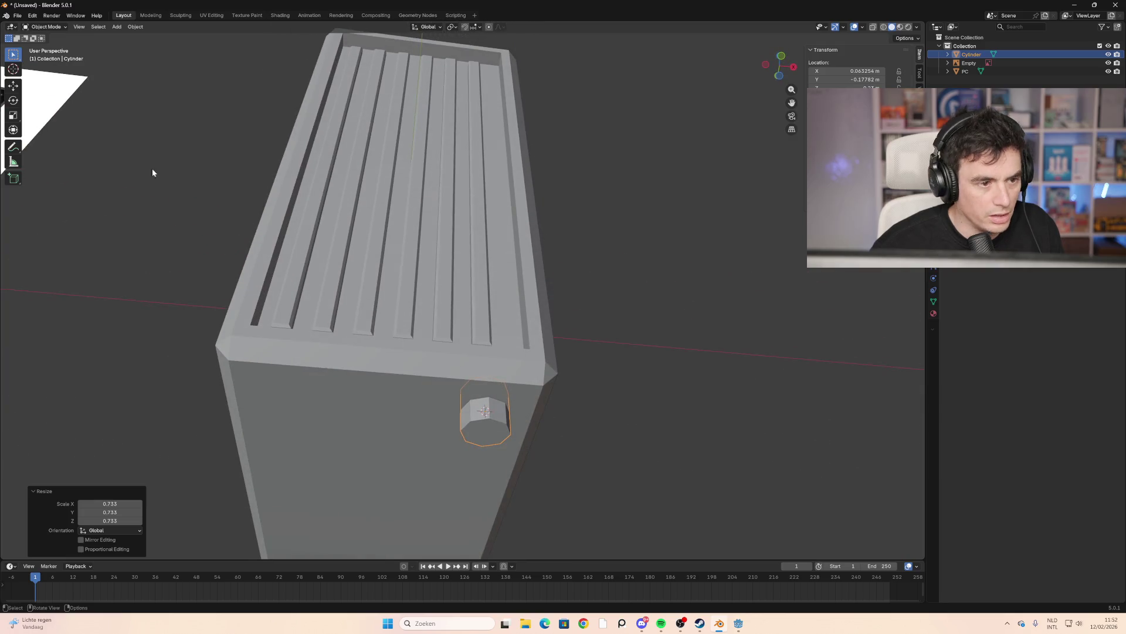
In Edit Mode, select the cylinder's bottom face and scale it narrower
left_click(65, 26)
left_click(44, 48)
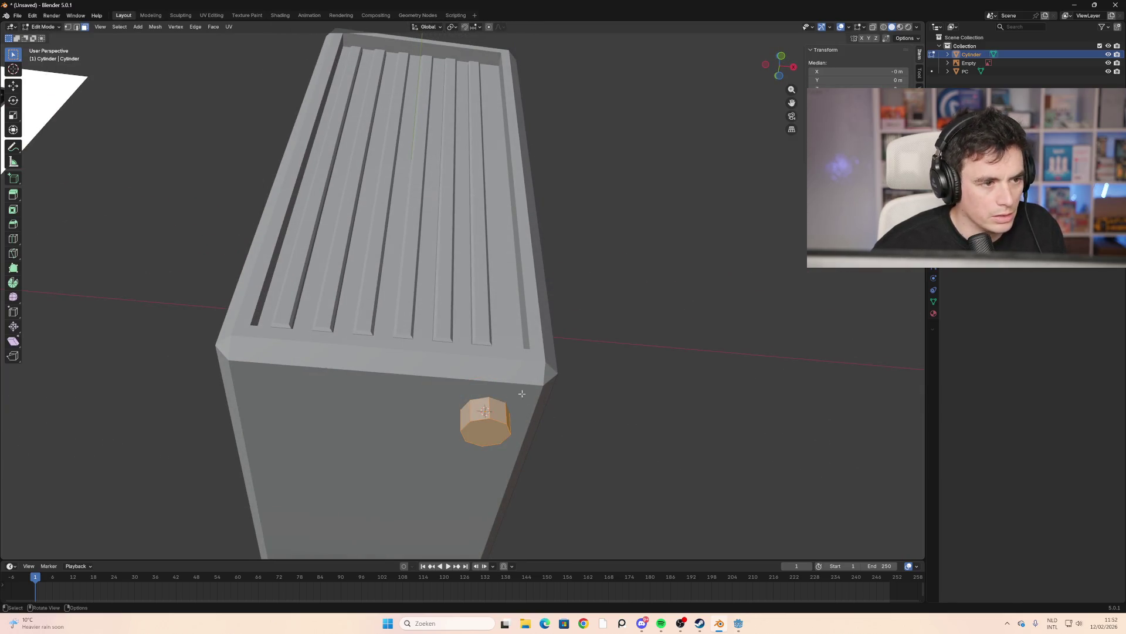
left_click(506, 446)
key("s")
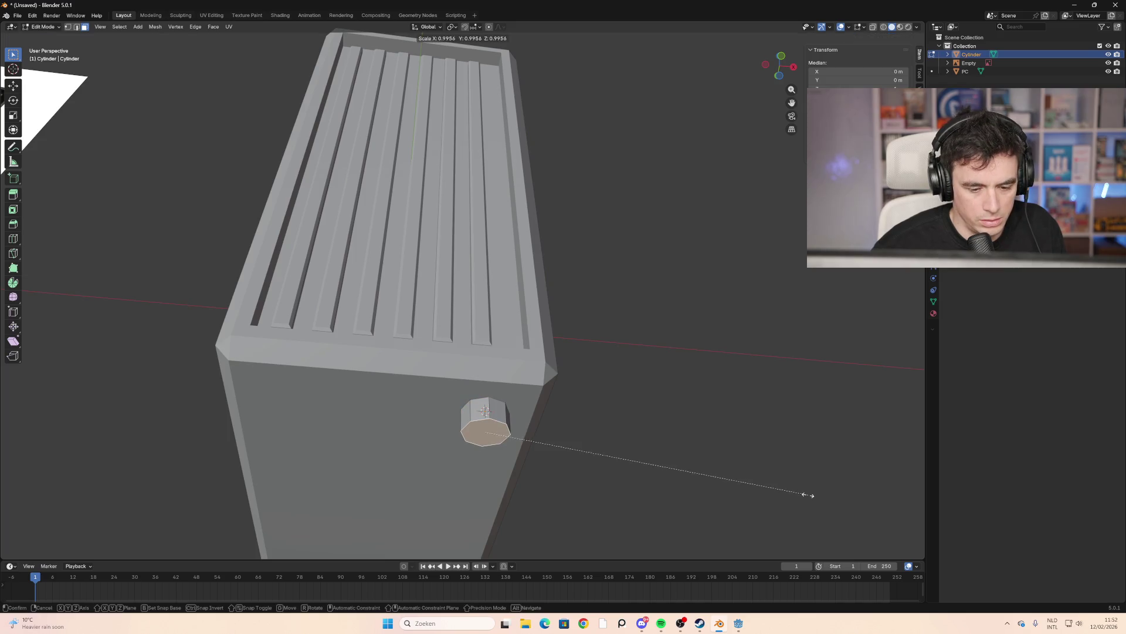
left_click(737, 482)
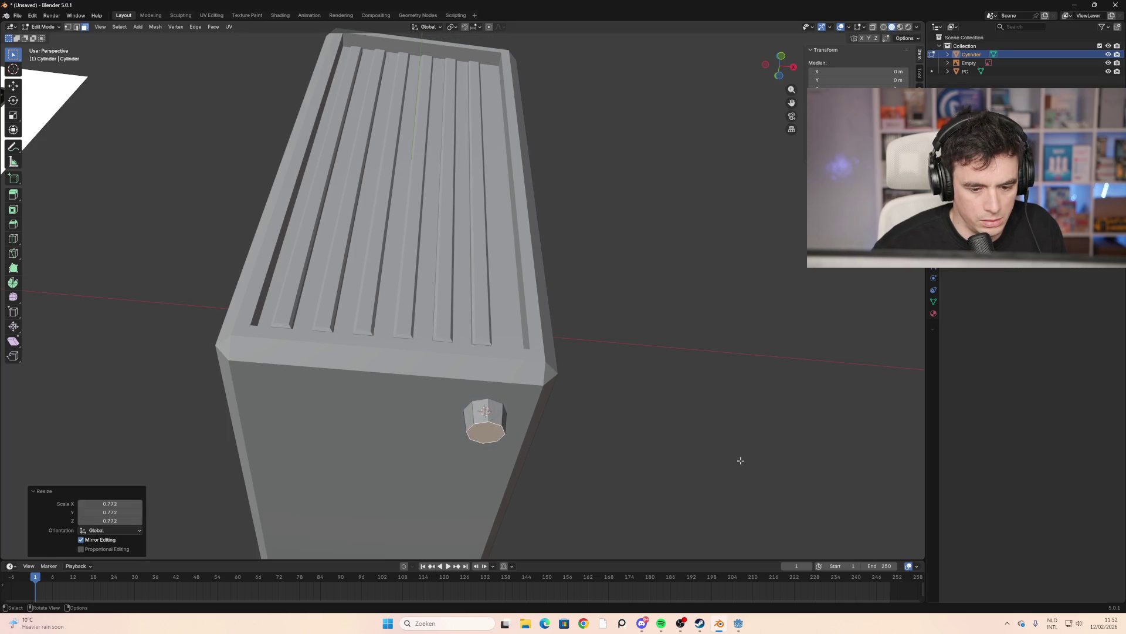
left_click(739, 460)
Reselect the foot's bottom face and view the foot in wireframe shading
middle_click_drag(740, 460, 651, 390)
scroll(650, 392, "down", 2)
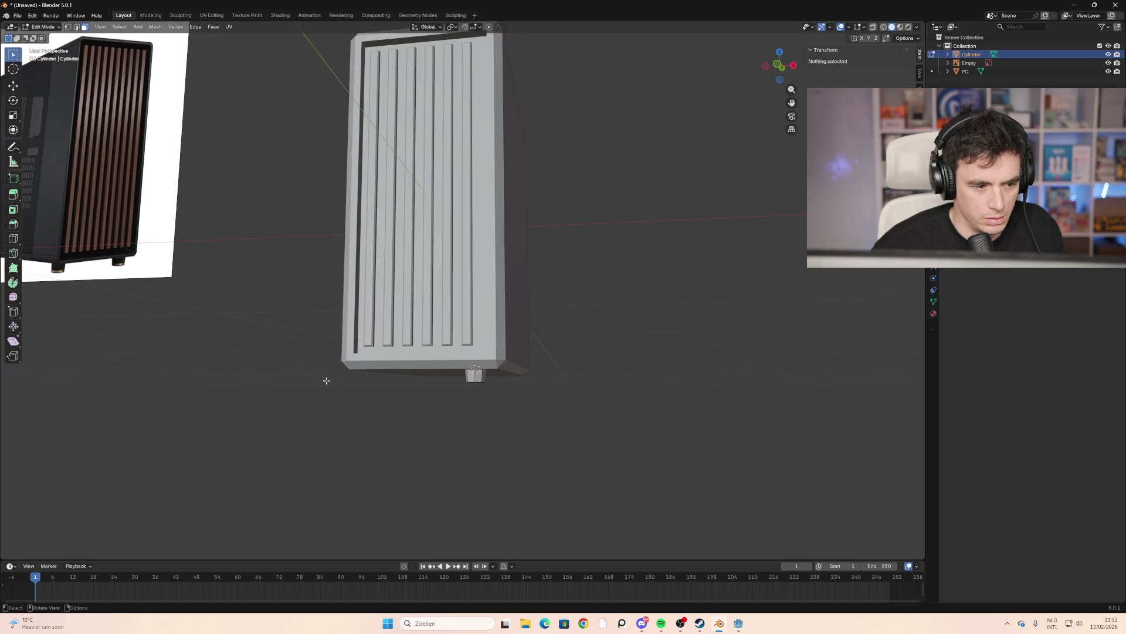
middle_click_drag(327, 380, 368, 382)
scroll(651, 463, "up", 5)
mouse_move(651, 464)
middle_mouse_down()
mouse_move(659, 472)
mouse_move(645, 439)
middle_mouse_up()
key("l")
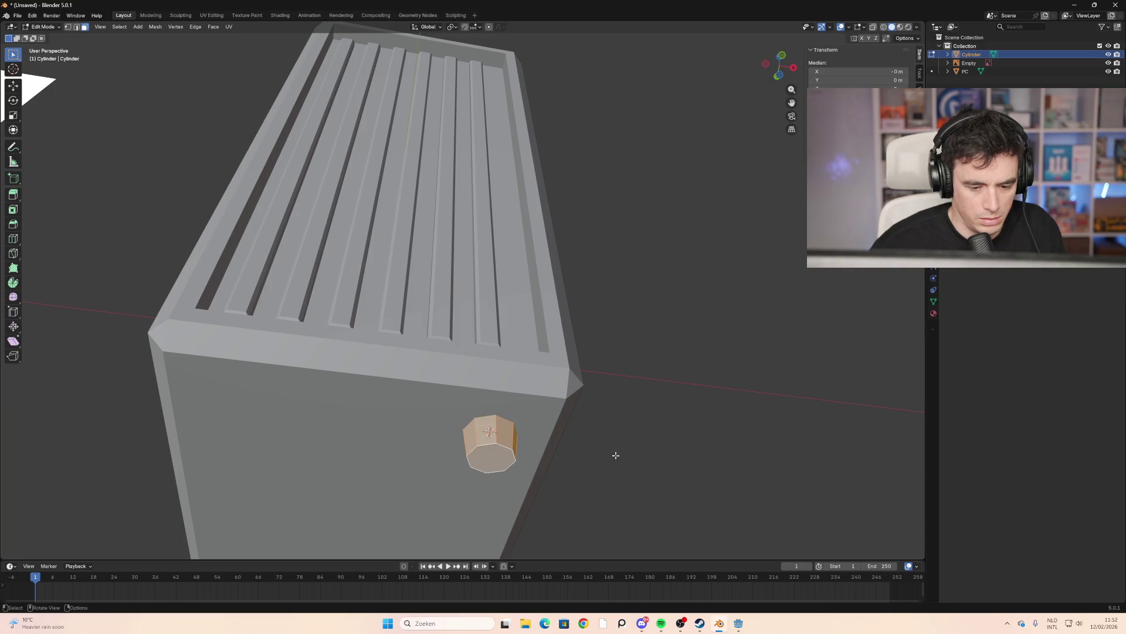
key("alt+a")
scroll(490, 431, "down", 3)
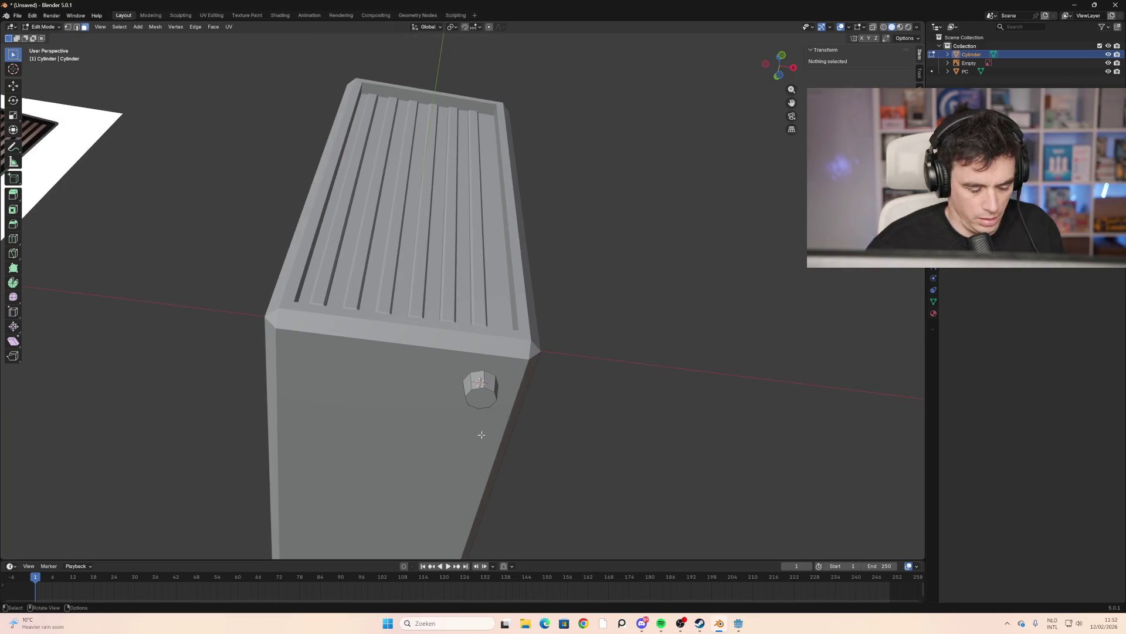
left_click(478, 396)
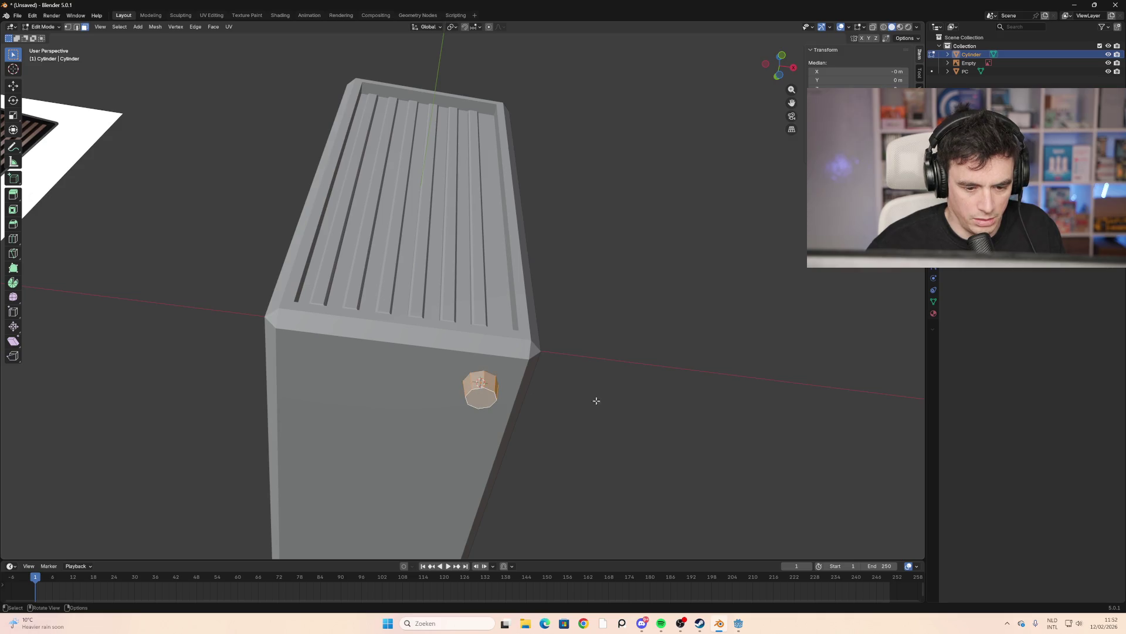
middle_click_drag(597, 400, 604, 425)
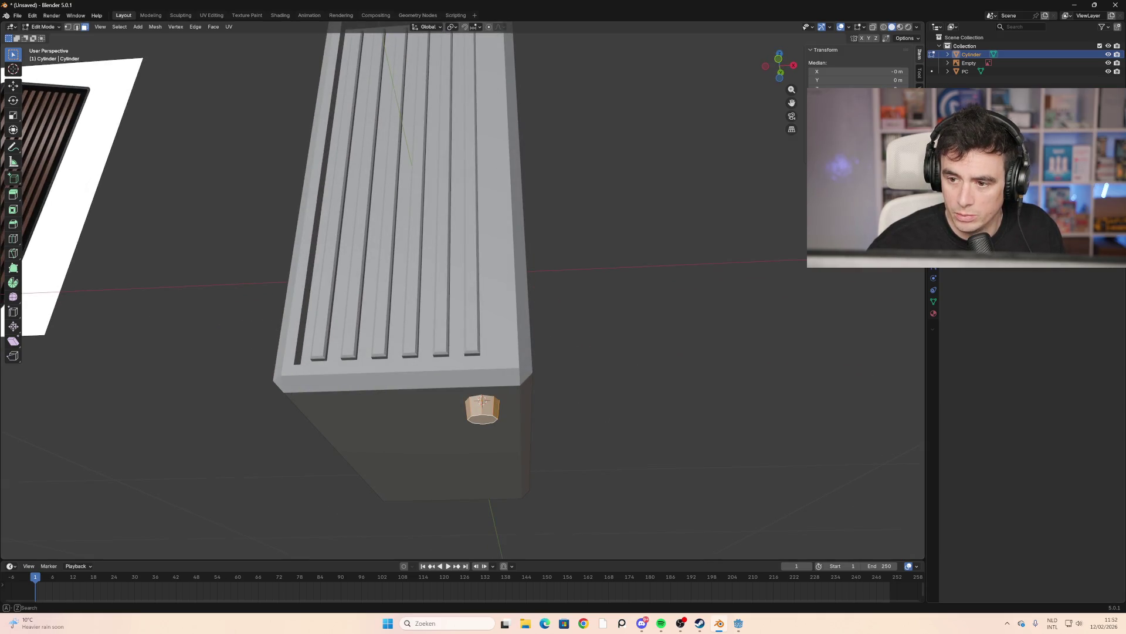
left_click(998, 176)
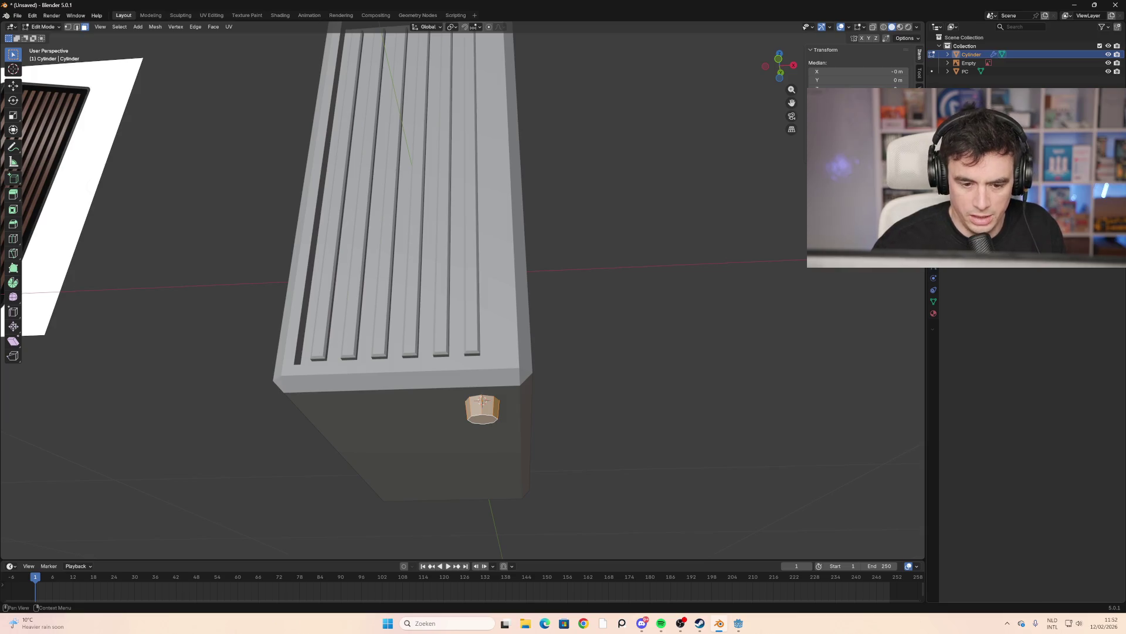
left_click(884, 27)
mouse_move(681, 284)
middle_mouse_down()
mouse_move(584, 338)
mouse_move(601, 317)
mouse_move(704, 299)
mouse_move(694, 301)
mouse_move(734, 297)
mouse_move(757, 317)
mouse_move(671, 314)
mouse_move(535, 375)
middle_mouse_up()
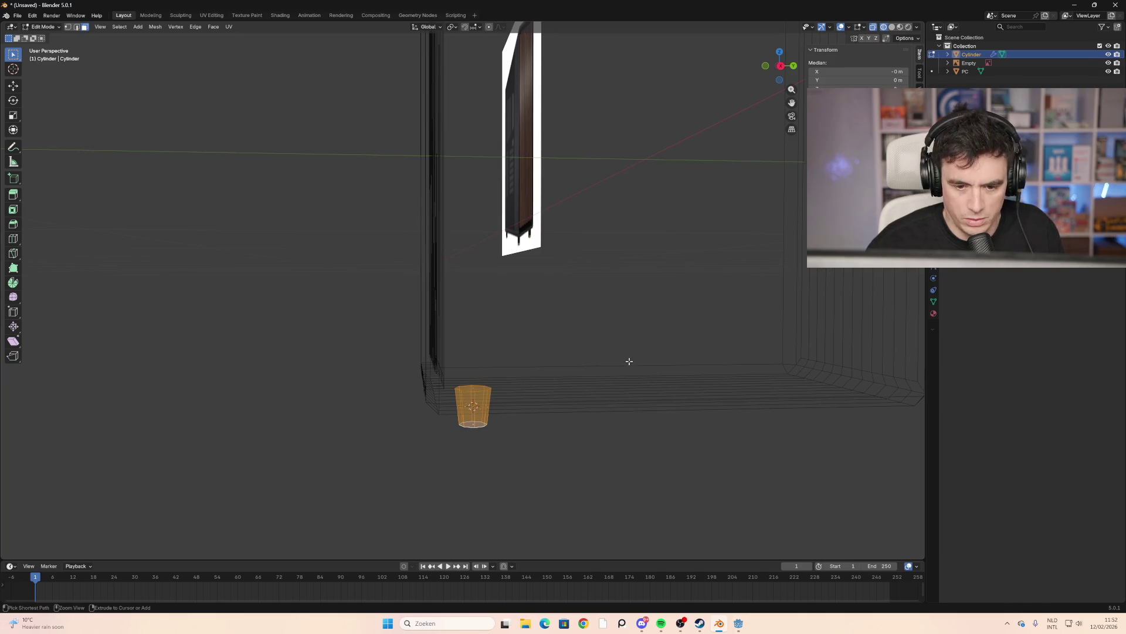
Redo the taper by scaling the bottom face to about 0.68, then return to Object Mode
key("ctrl+z")
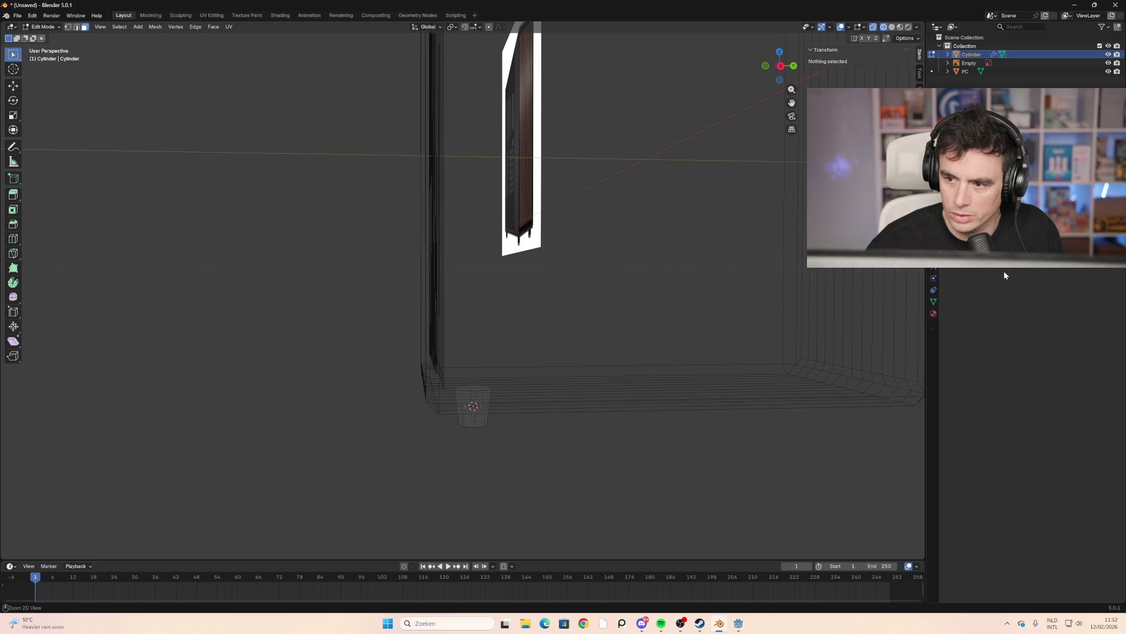
key("a")
key("ctrl+z")
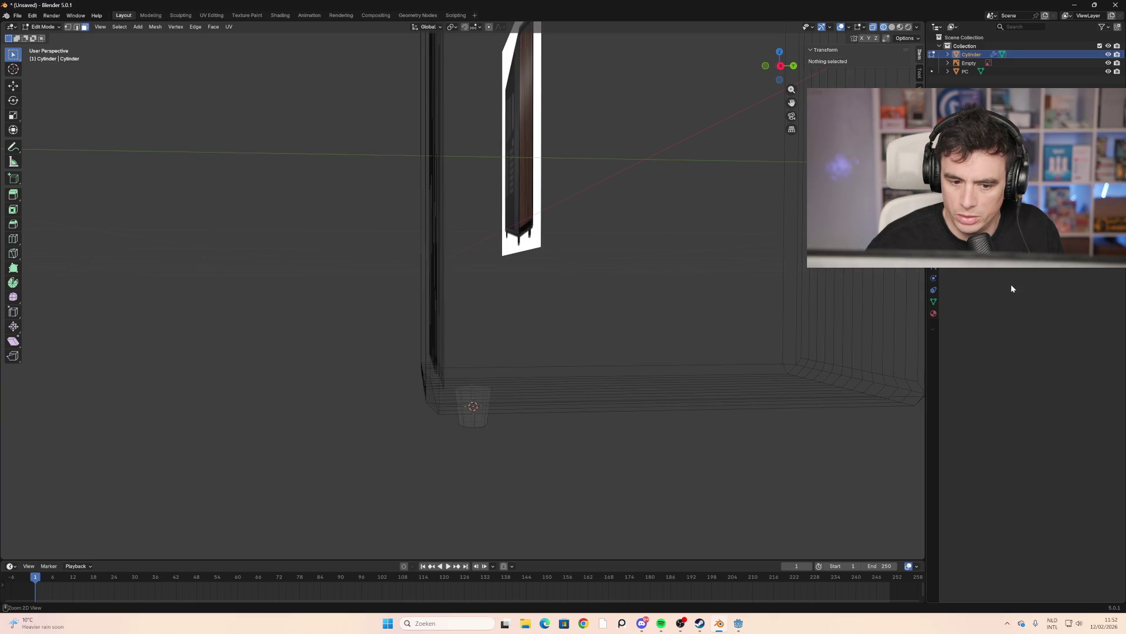
key("ctrl+z")
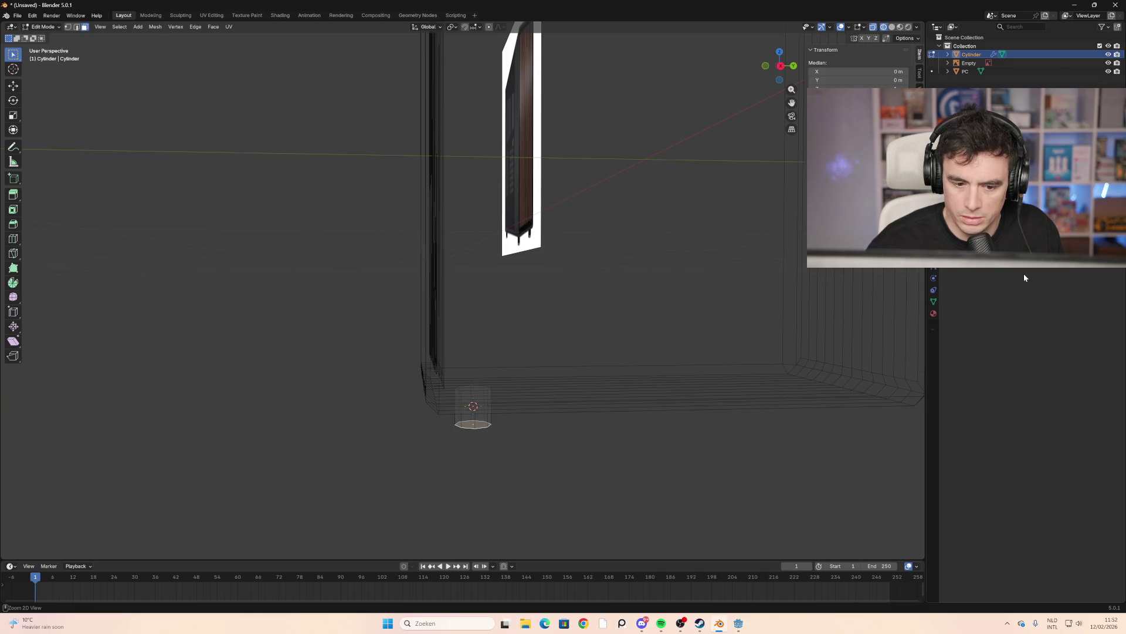
key("s")
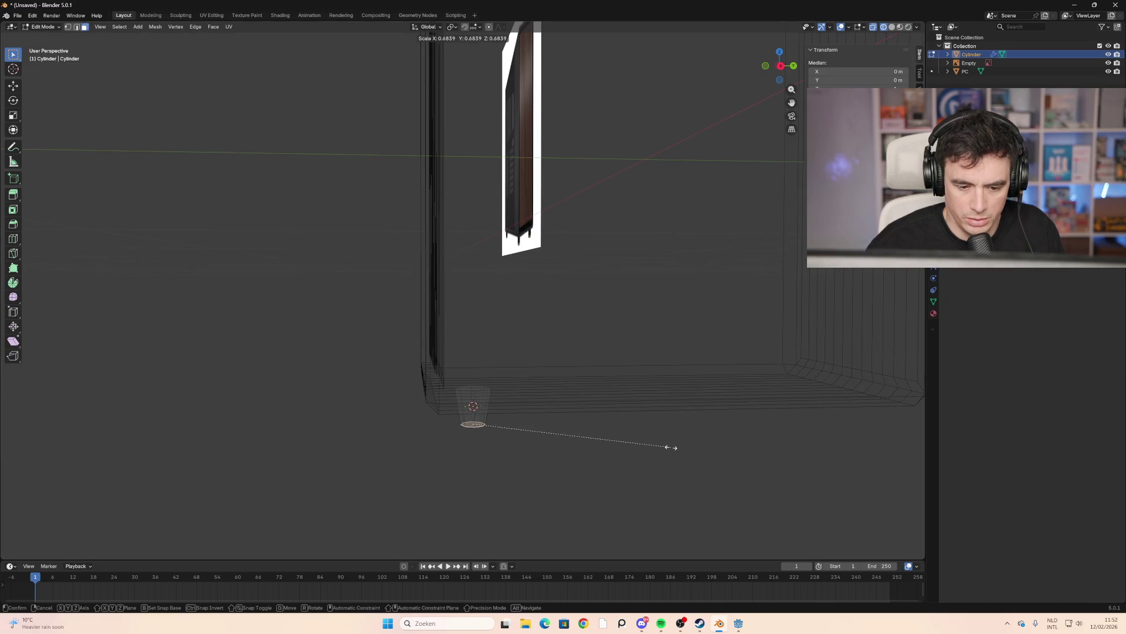
left_click(671, 447)
key("a")
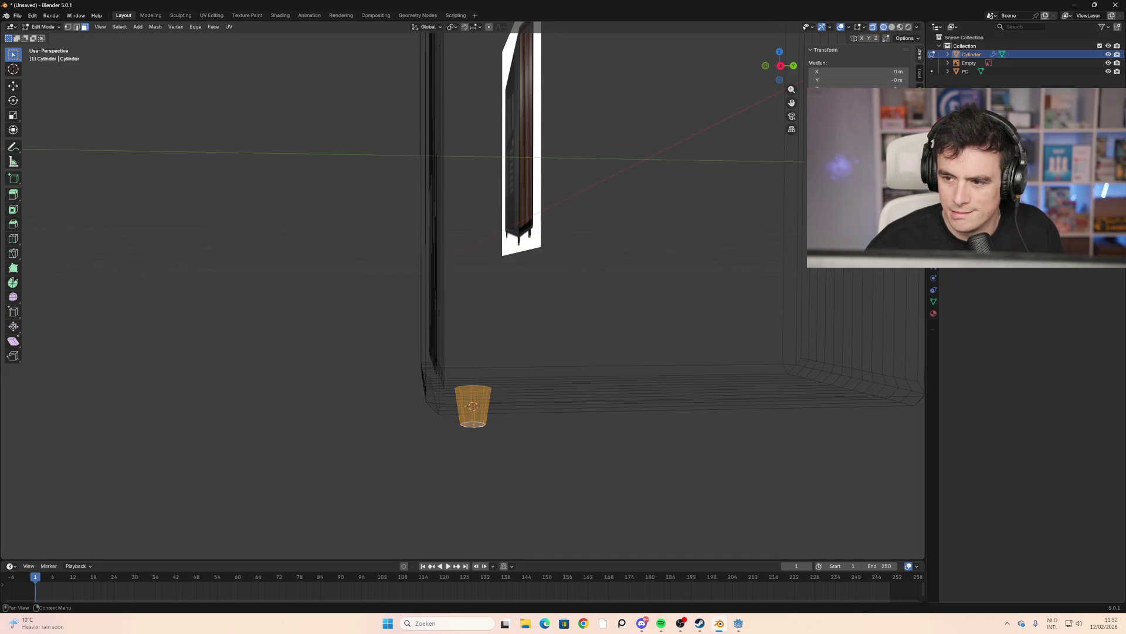
key("alt+a")
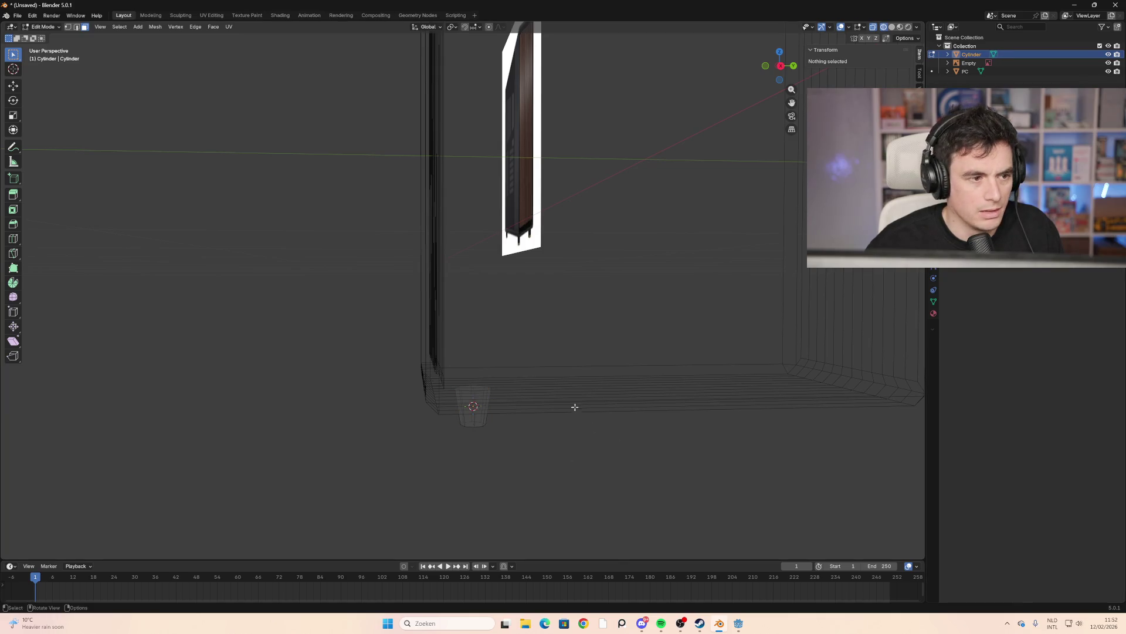
key("Tab")
key("ctrl+o")
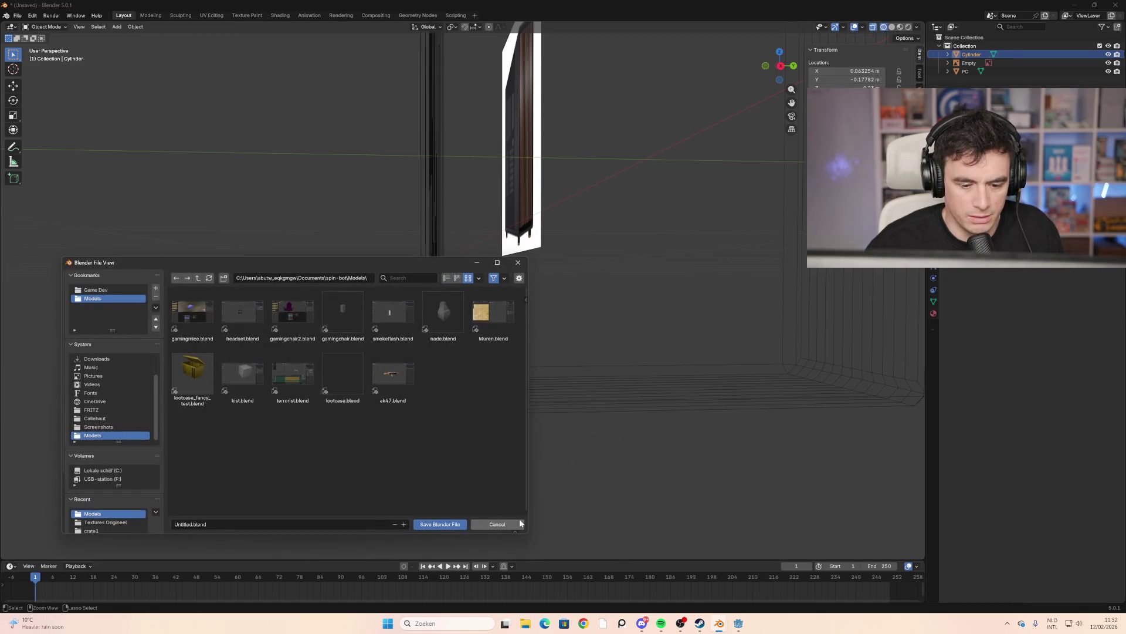
Close the save dialog without saving and deselect the cylinder
left_click(518, 524)
key("alt+a")
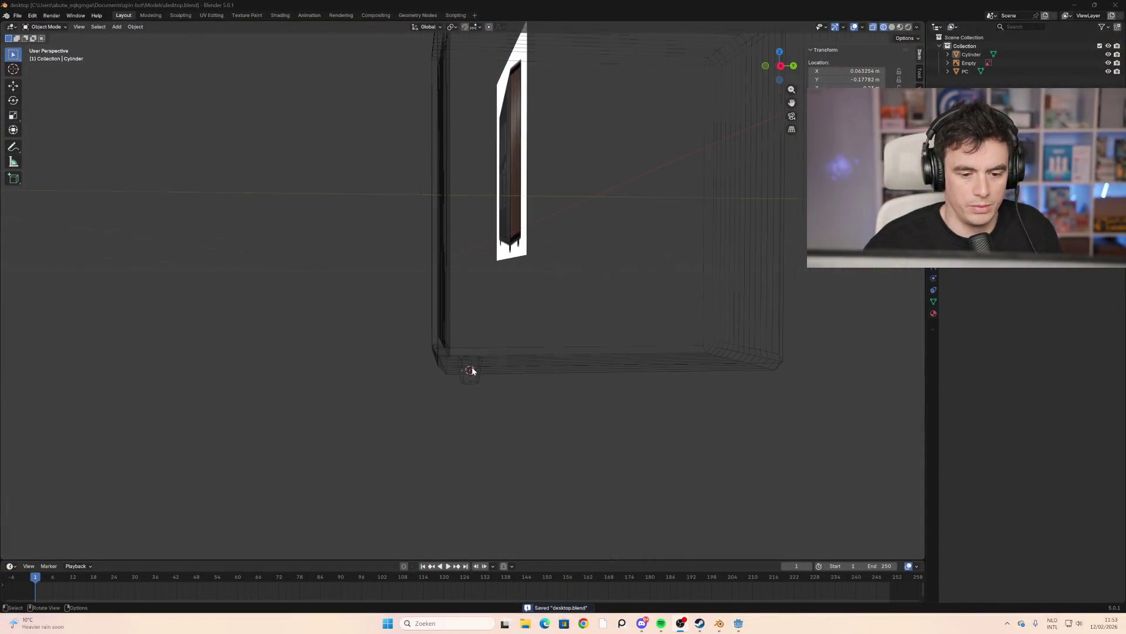
Select the cylinder foot, add a modifier through search, and orbit to check it
scroll(472, 370, "up", 2)
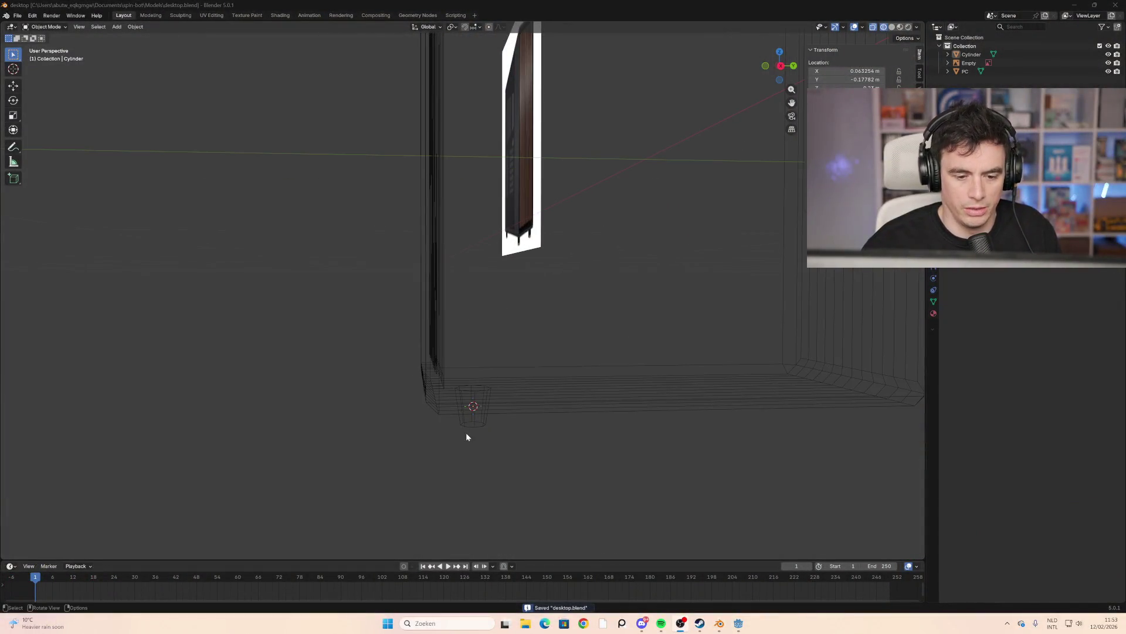
left_click(477, 423)
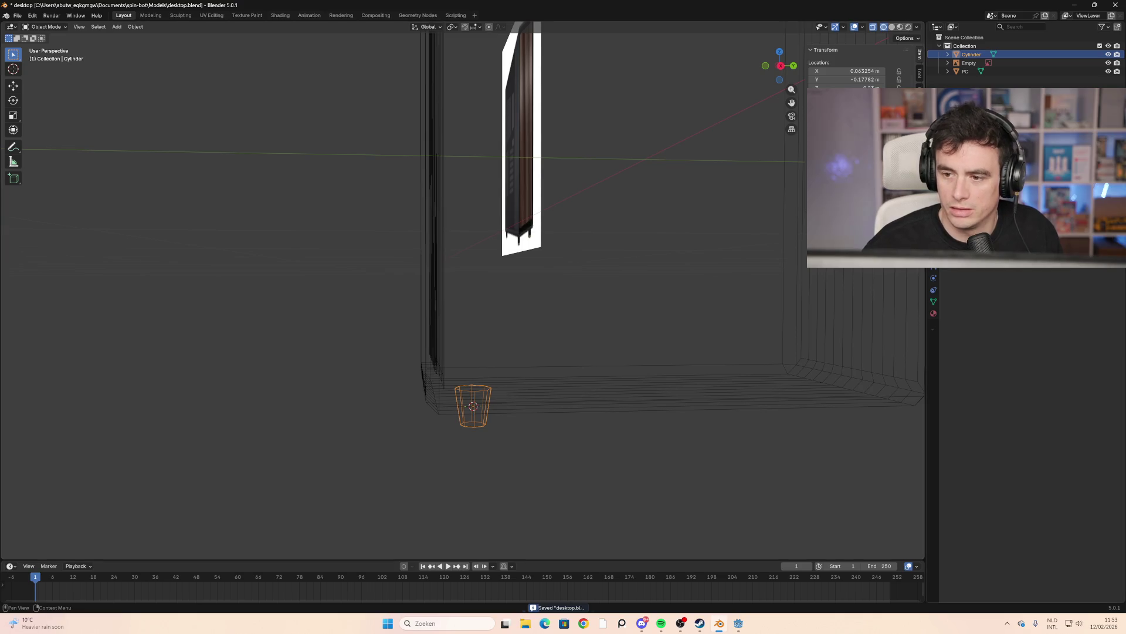
key("Return")
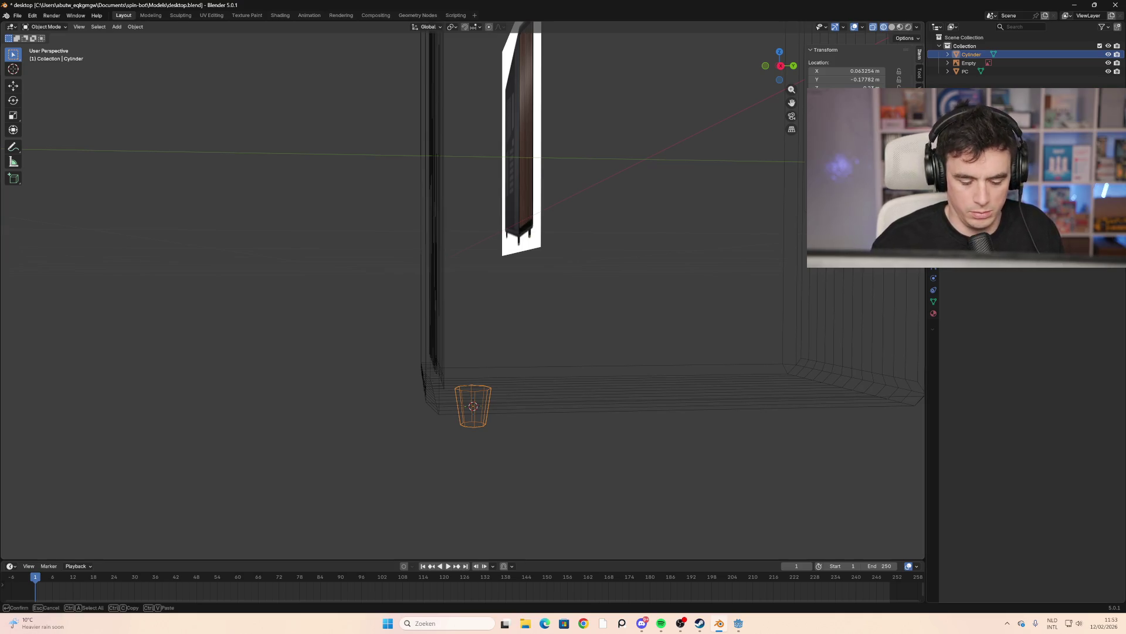
key("Return")
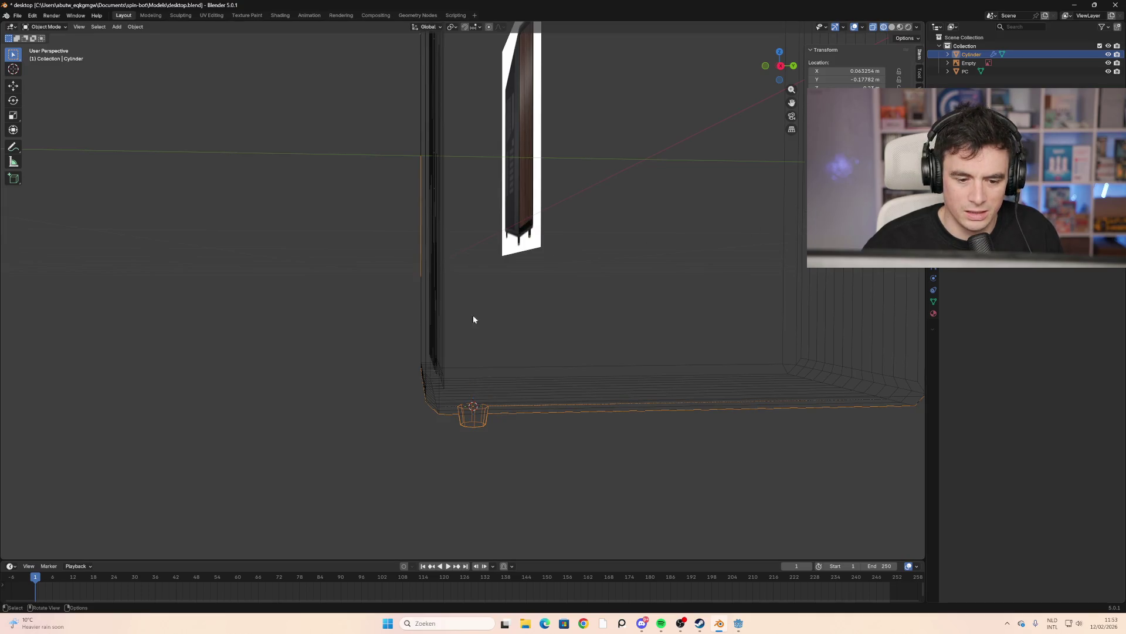
mouse_move(473, 317)
middle_mouse_down()
mouse_move(536, 430)
mouse_move(560, 400)
mouse_move(662, 359)
mouse_move(656, 341)
mouse_move(578, 383)
mouse_move(621, 379)
mouse_move(619, 393)
middle_mouse_up()
scroll(584, 378, "up", 5)
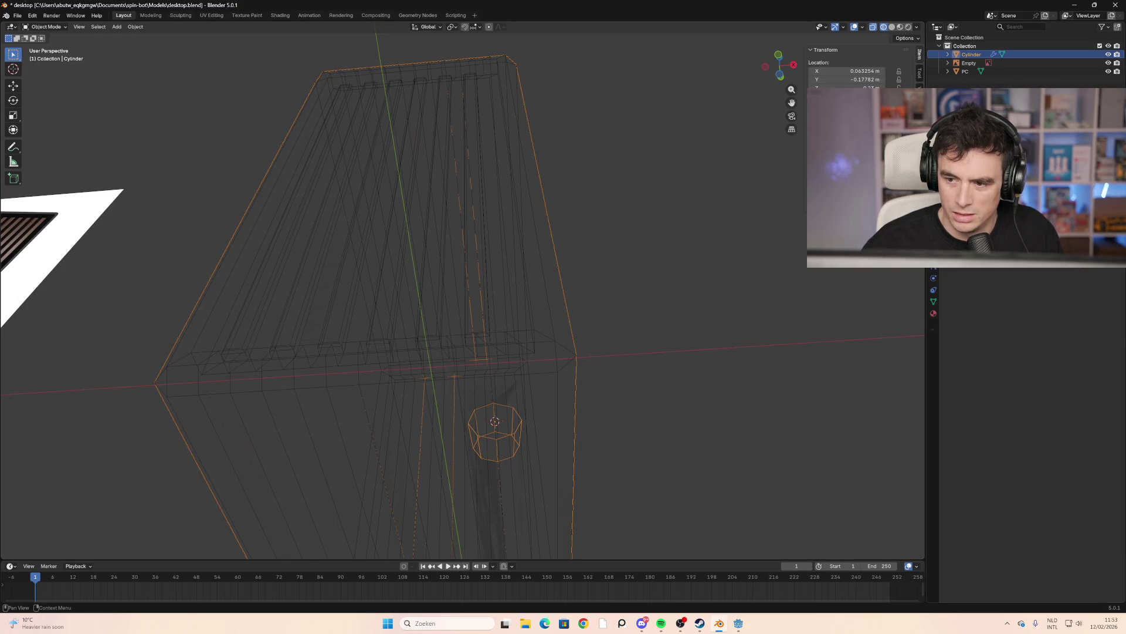
mouse_move(584, 377)
middle_mouse_down()
mouse_move(731, 344)
mouse_move(889, 279)
middle_mouse_up()
middle_click_drag(785, 352, 745, 363)
mouse_move(845, 317)
middle_mouse_down()
mouse_move(714, 364)
mouse_move(543, 457)
mouse_move(824, 290)
middle_mouse_up()
Return to solid shading, expand Cylinder in the Outliner, select Cylinder then PC, and switch to wireframe
left_click(891, 27)
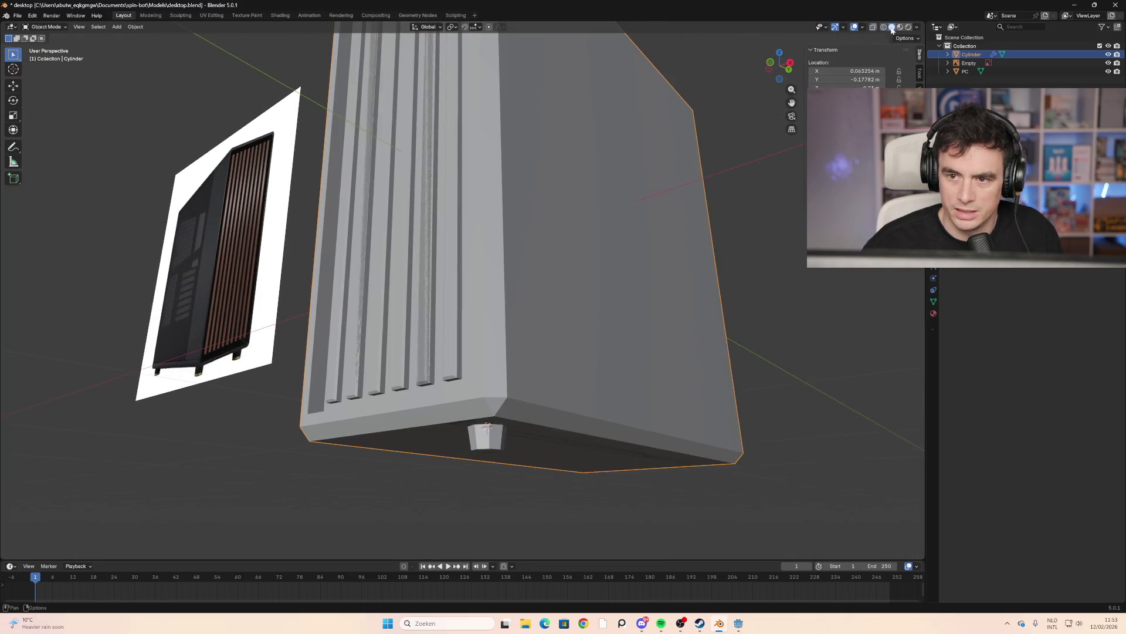
mouse_move(712, 300)
middle_mouse_down()
mouse_move(695, 320)
mouse_move(649, 334)
mouse_move(626, 327)
mouse_move(649, 309)
mouse_move(686, 311)
middle_mouse_up()
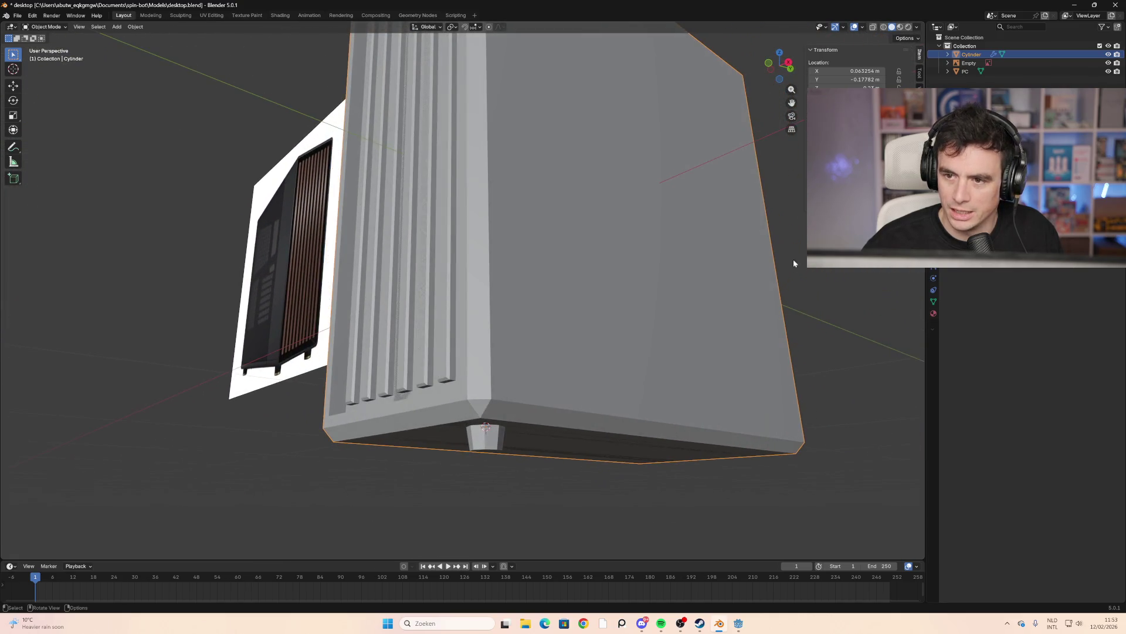
left_click(614, 369)
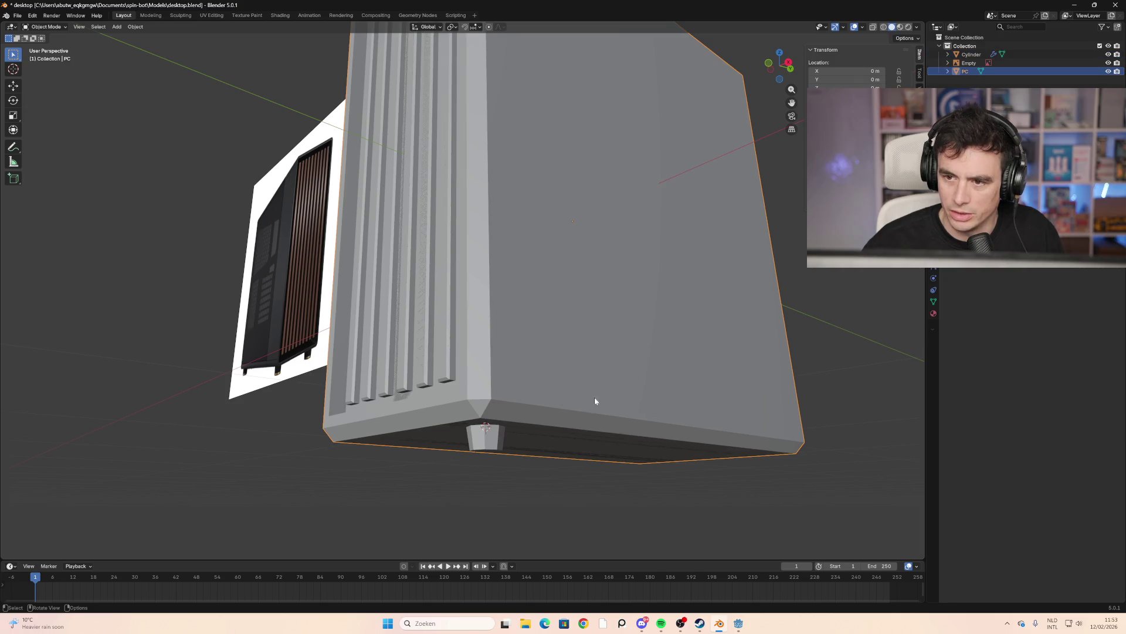
left_click(948, 54)
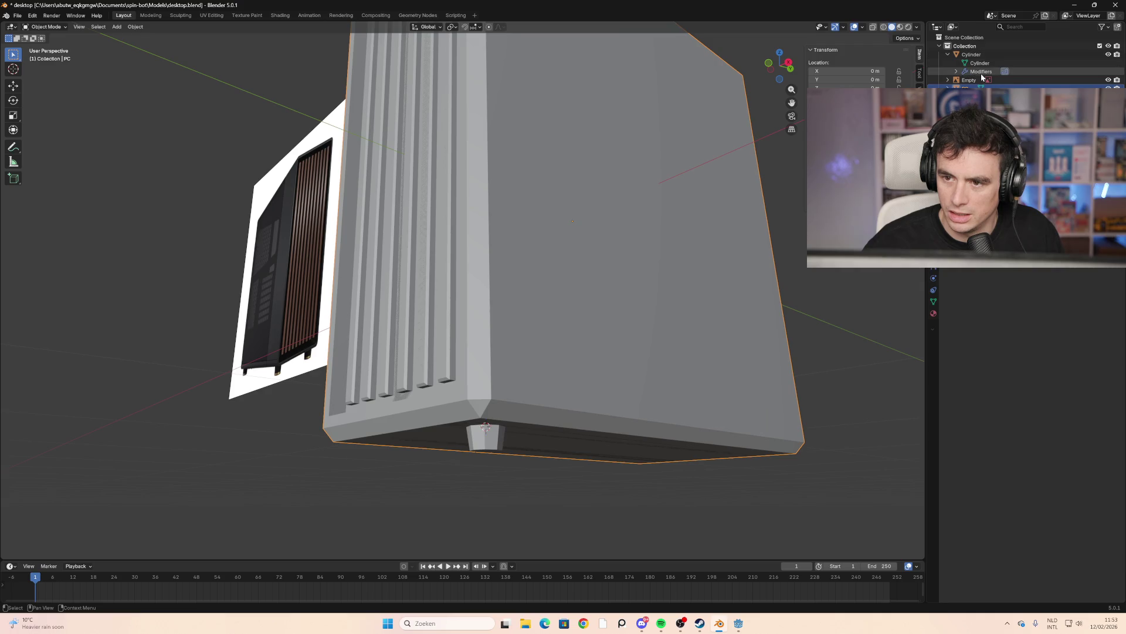
left_click(972, 54)
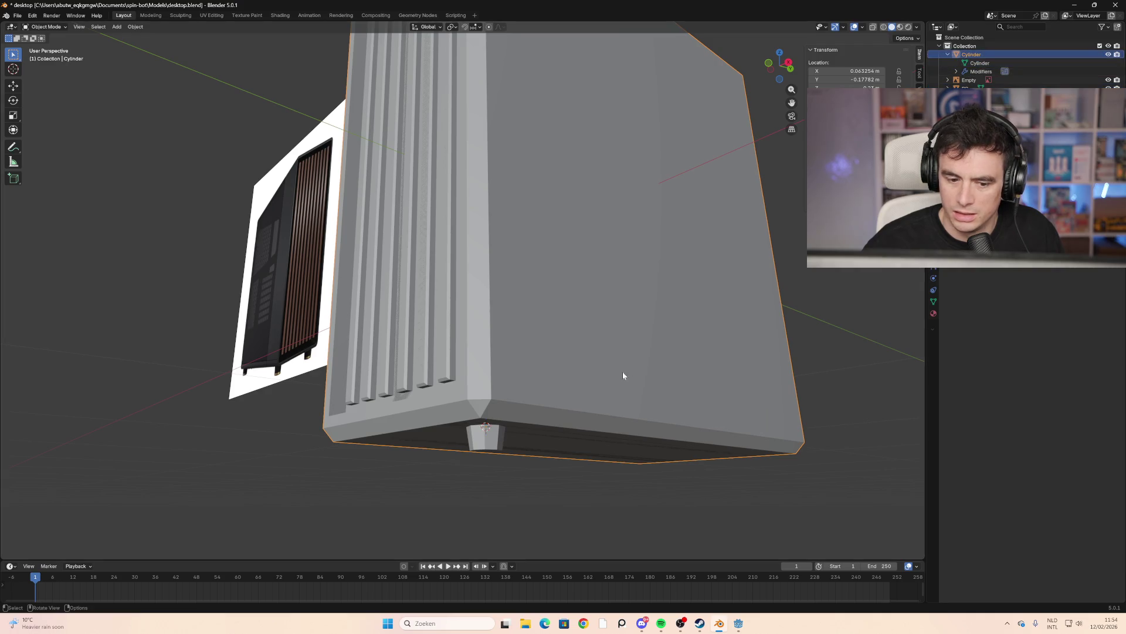
left_click(968, 87)
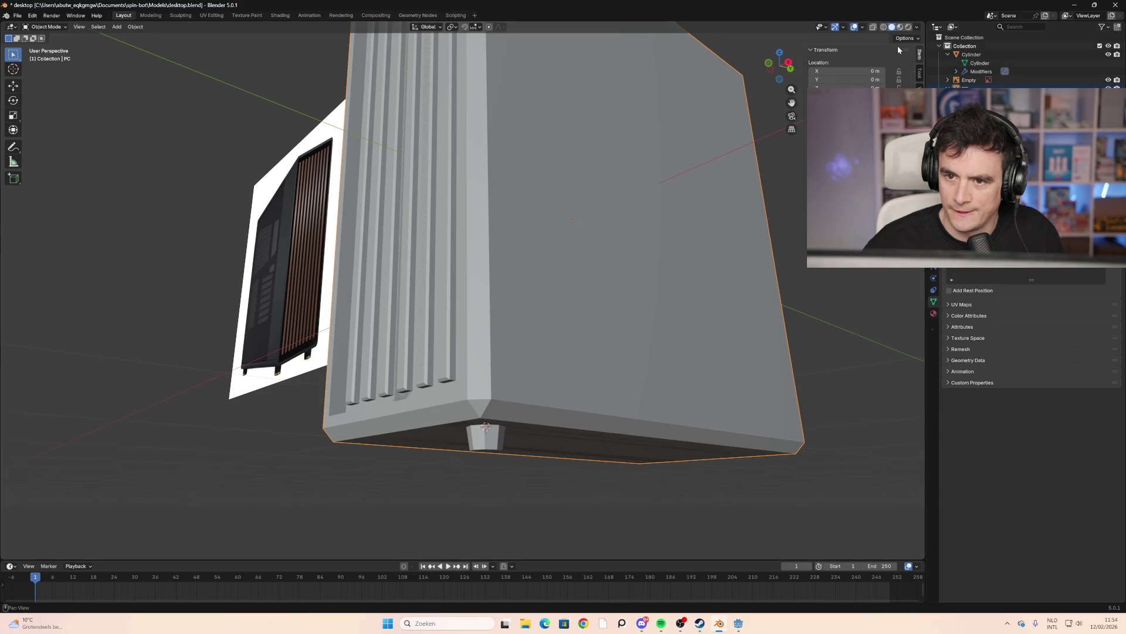
left_click(883, 27)
mouse_move(692, 223)
middle_mouse_down()
mouse_move(781, 228)
mouse_move(736, 214)
mouse_move(706, 182)
mouse_move(710, 152)
mouse_move(747, 156)
mouse_move(699, 244)
mouse_move(628, 306)
mouse_move(535, 324)
mouse_move(605, 315)
mouse_move(679, 222)
mouse_move(746, 174)
mouse_move(659, 347)
mouse_move(635, 349)
mouse_move(772, 261)
middle_mouse_up()
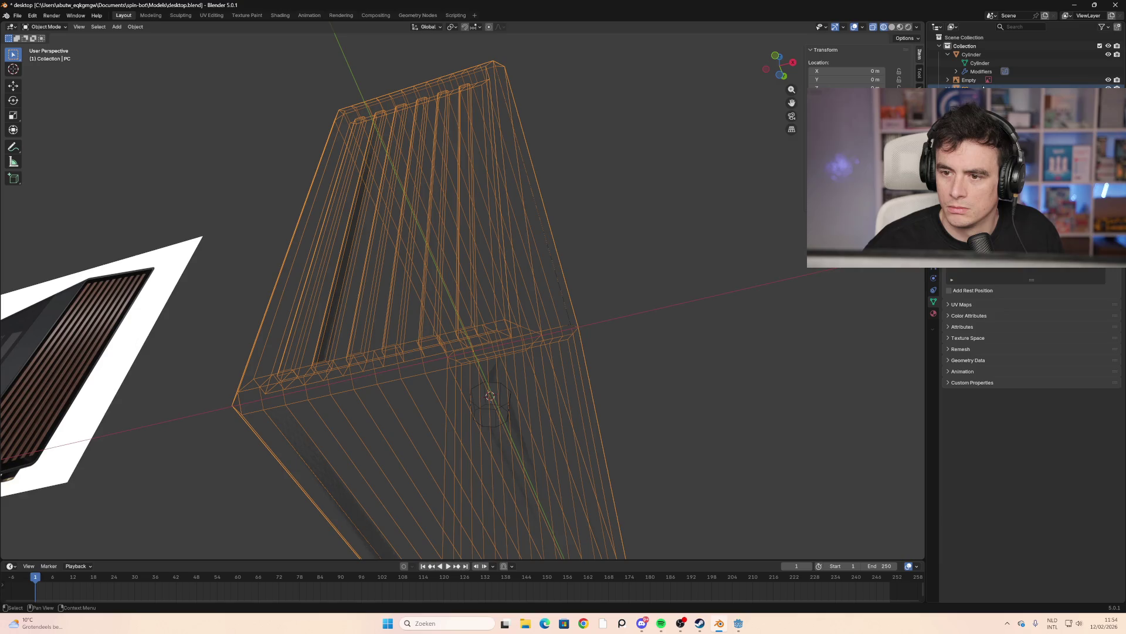
key("shift+z")
mouse_move(786, 184)
middle_mouse_down()
mouse_move(692, 297)
mouse_move(716, 244)
mouse_move(671, 299)
mouse_move(623, 327)
mouse_move(671, 281)
mouse_move(696, 280)
middle_mouse_up()
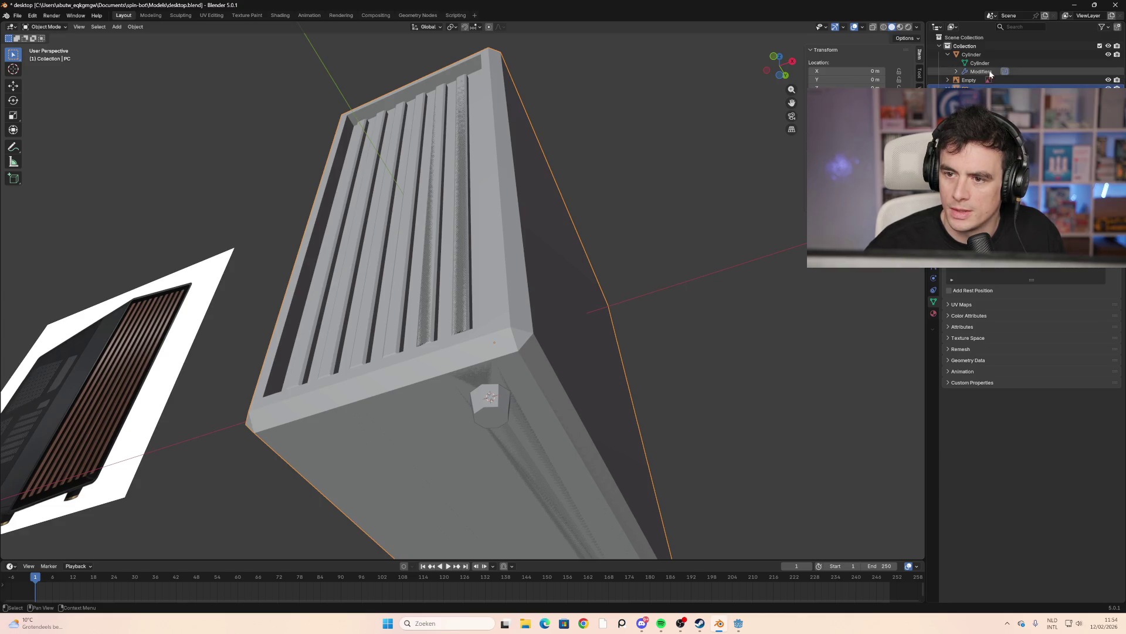
scroll(752, 266, "down", 2)
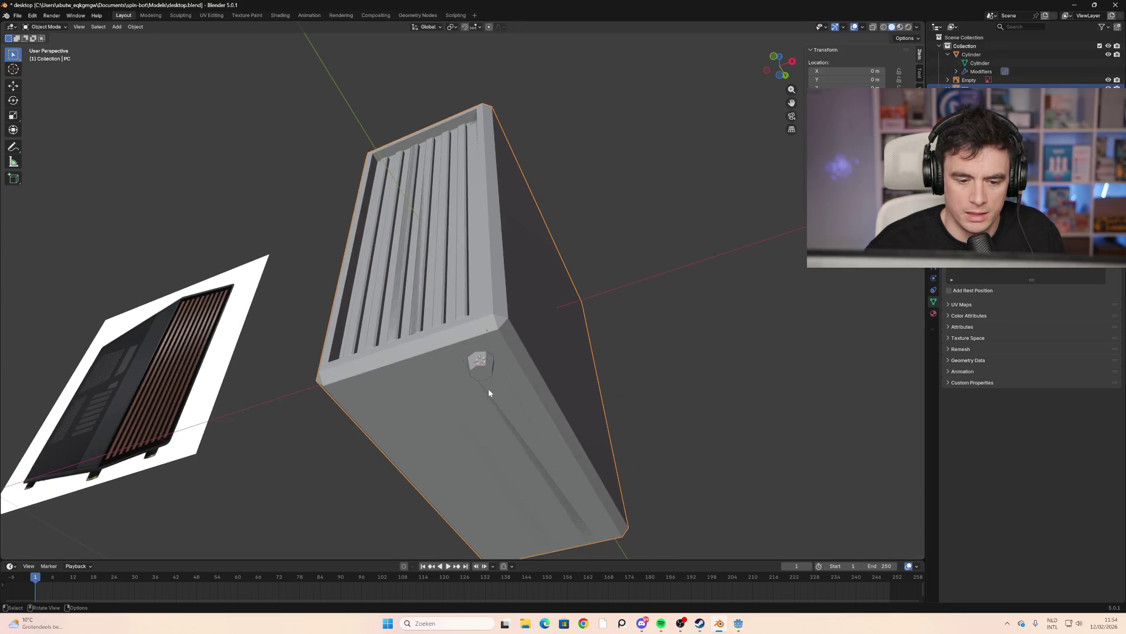
left_click(476, 368)
middle_click_drag(626, 382, 611, 427)
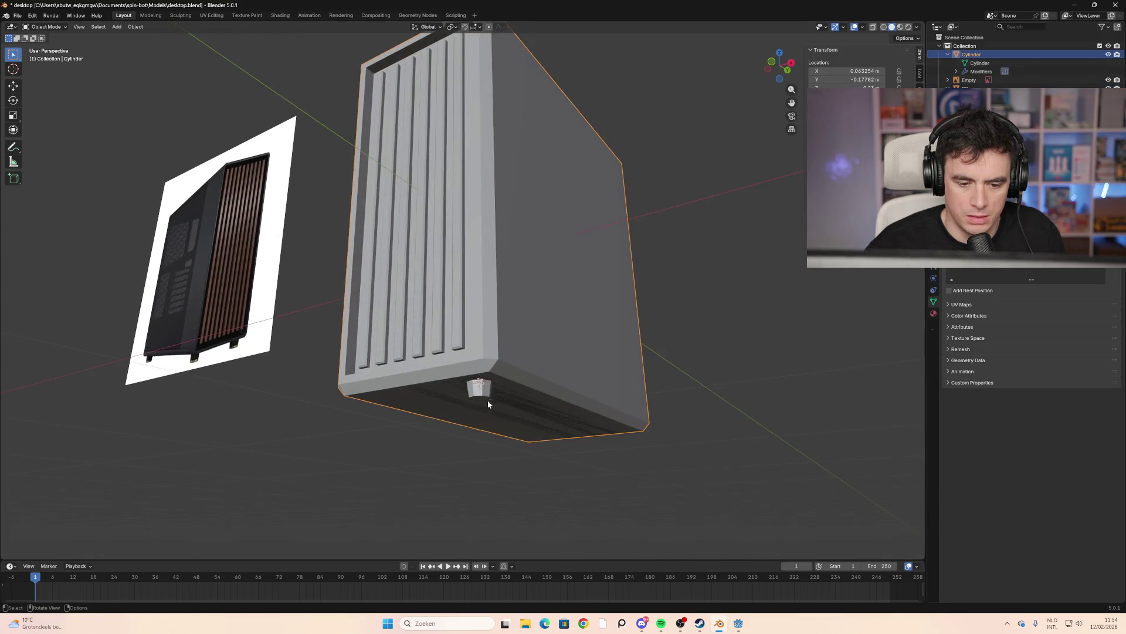
mouse_move(503, 427)
middle_mouse_down()
mouse_move(533, 347)
mouse_move(496, 307)
mouse_move(482, 382)
middle_mouse_up()
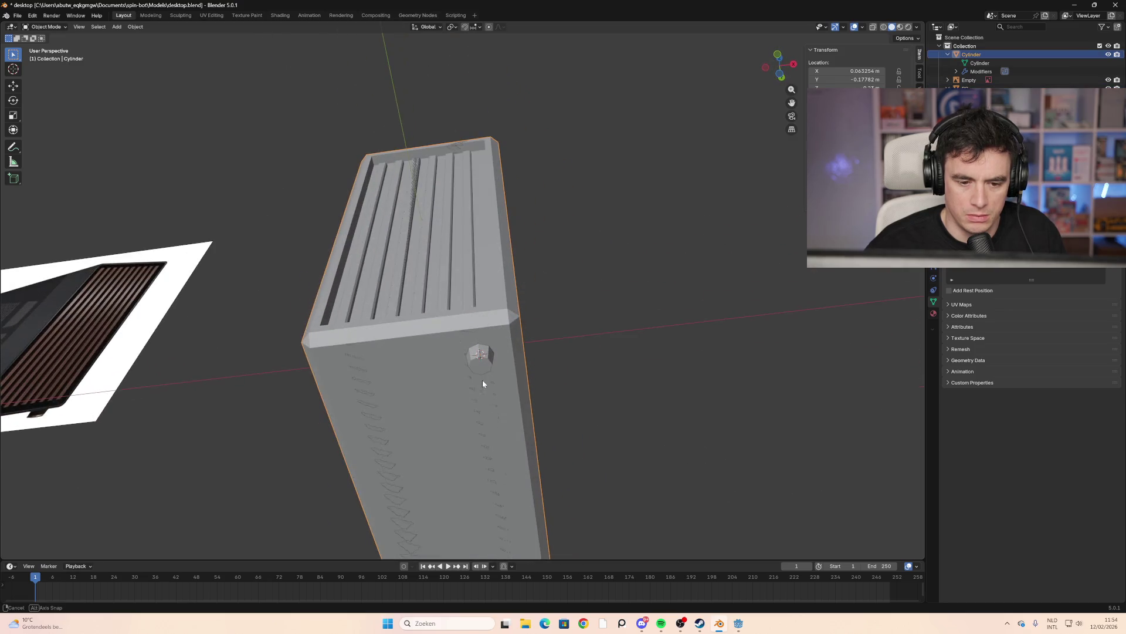
left_click(885, 27)
mouse_move(622, 276)
middle_mouse_down()
mouse_move(535, 354)
mouse_move(586, 395)
mouse_move(665, 231)
mouse_move(659, 217)
mouse_move(599, 340)
middle_mouse_up()
middle_click_drag(619, 249, 631, 240)
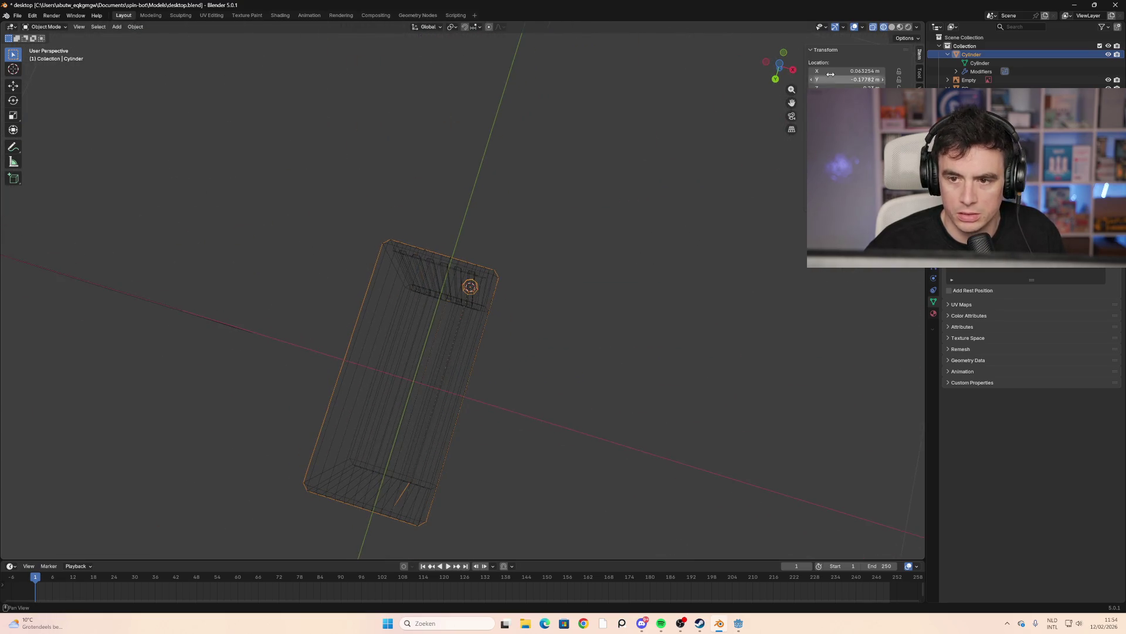
From the bottom view, rename the foot cylinder's mesh data and reselect the foot
left_click(781, 66)
middle_click_drag(336, 365, 410, 323, "shift")
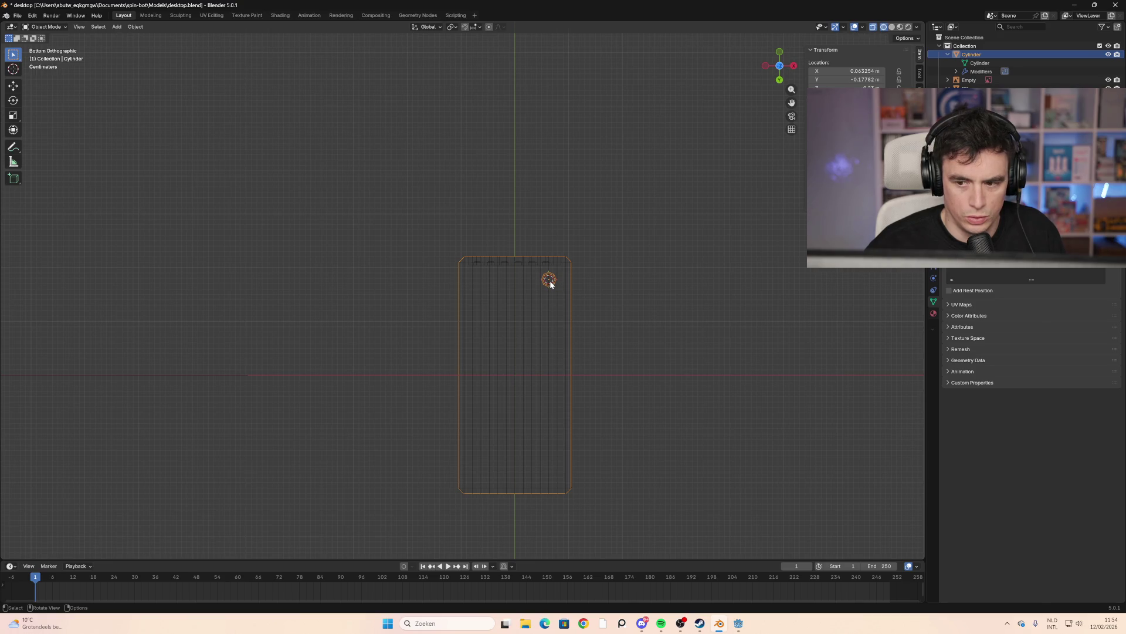
left_click(856, 97)
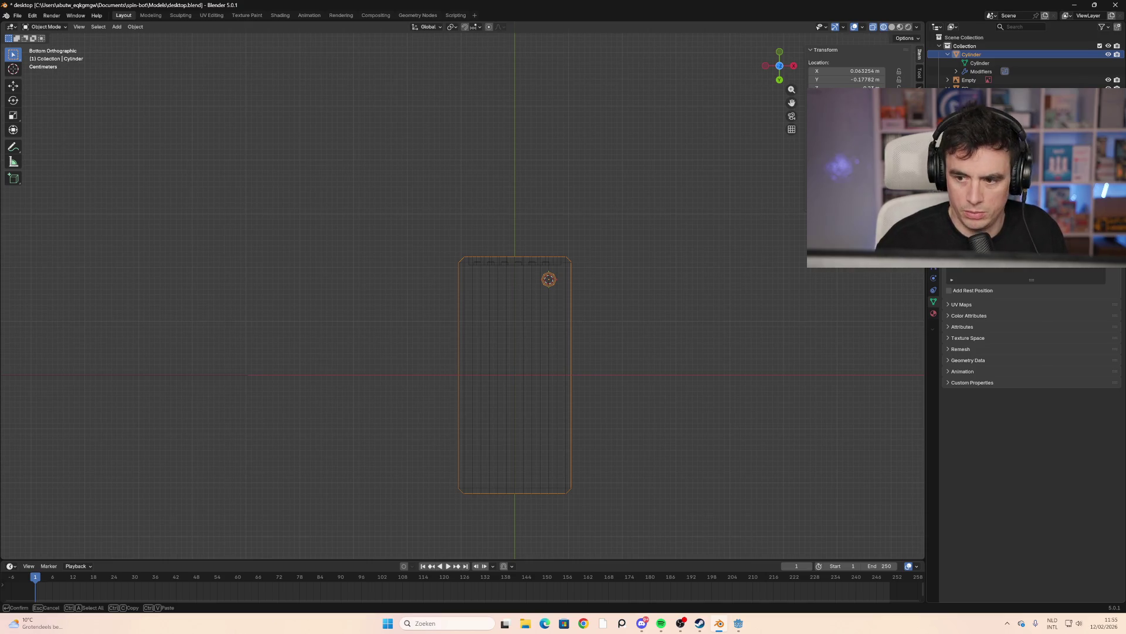
key("Return")
left_click(579, 251)
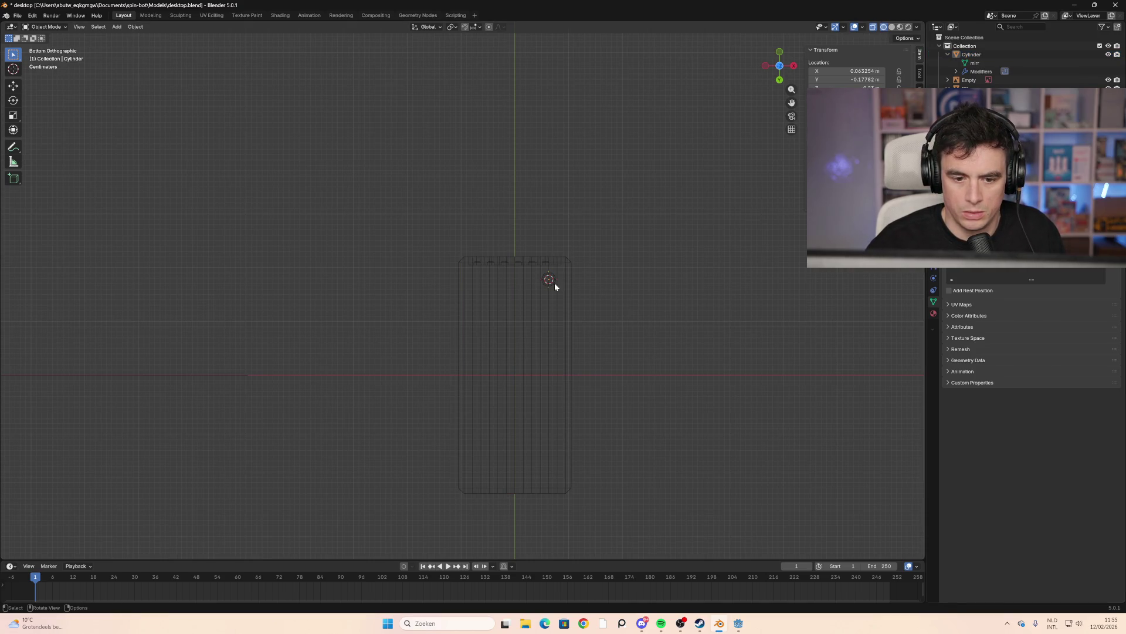
left_click(553, 284)
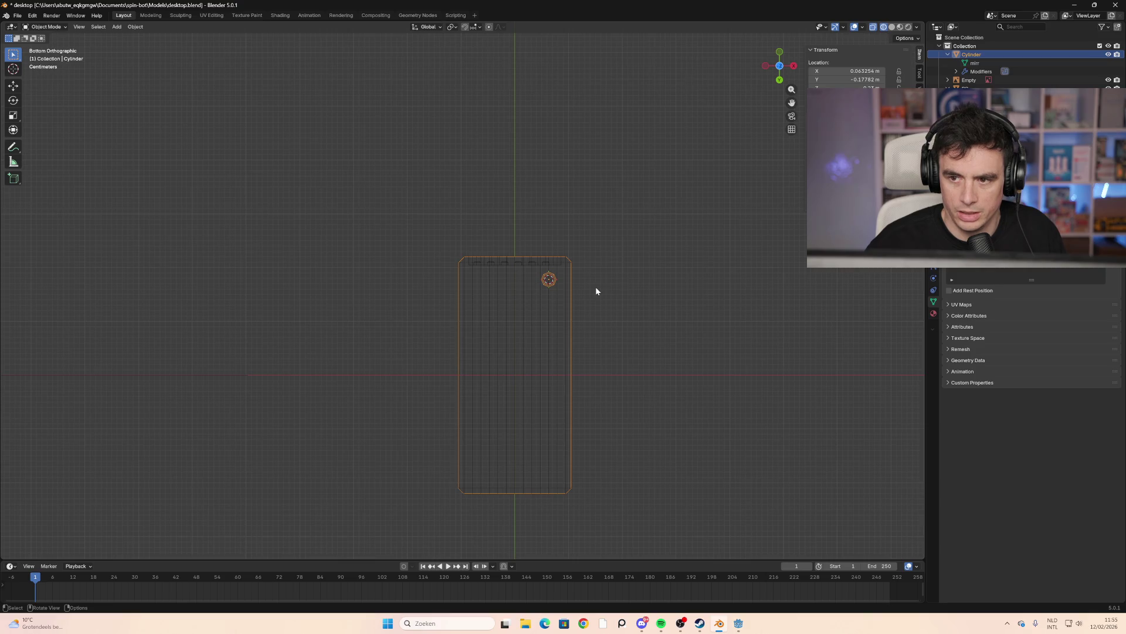
Cancel a second mesh rename in the Outliner, select PC, and orbit back into perspective
left_click(981, 71)
left_click(974, 54)
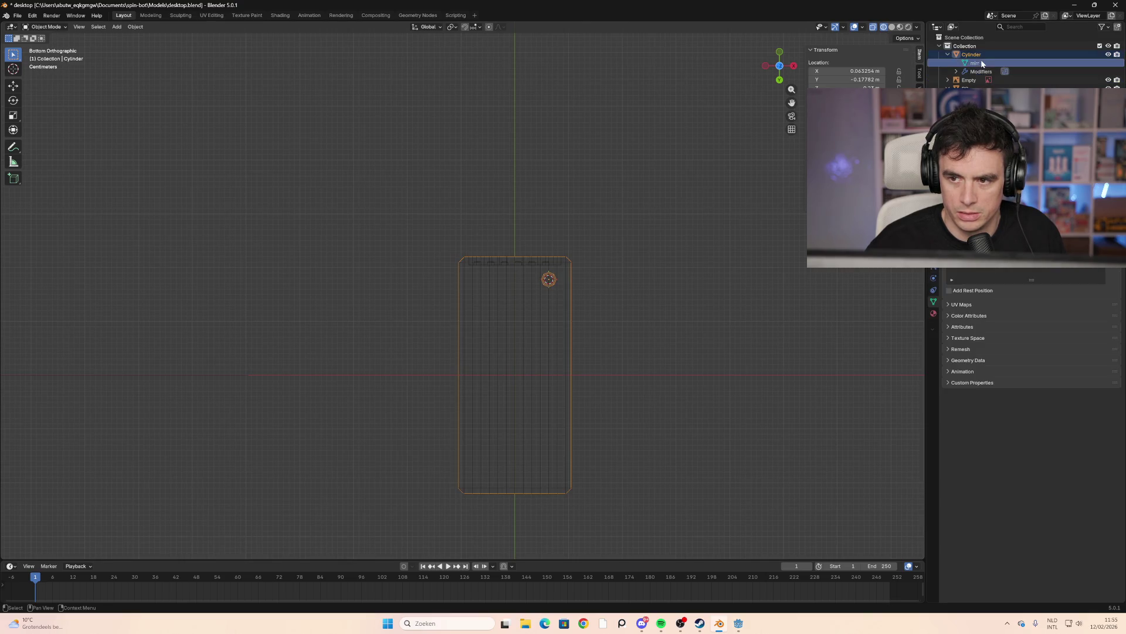
left_click(997, 103)
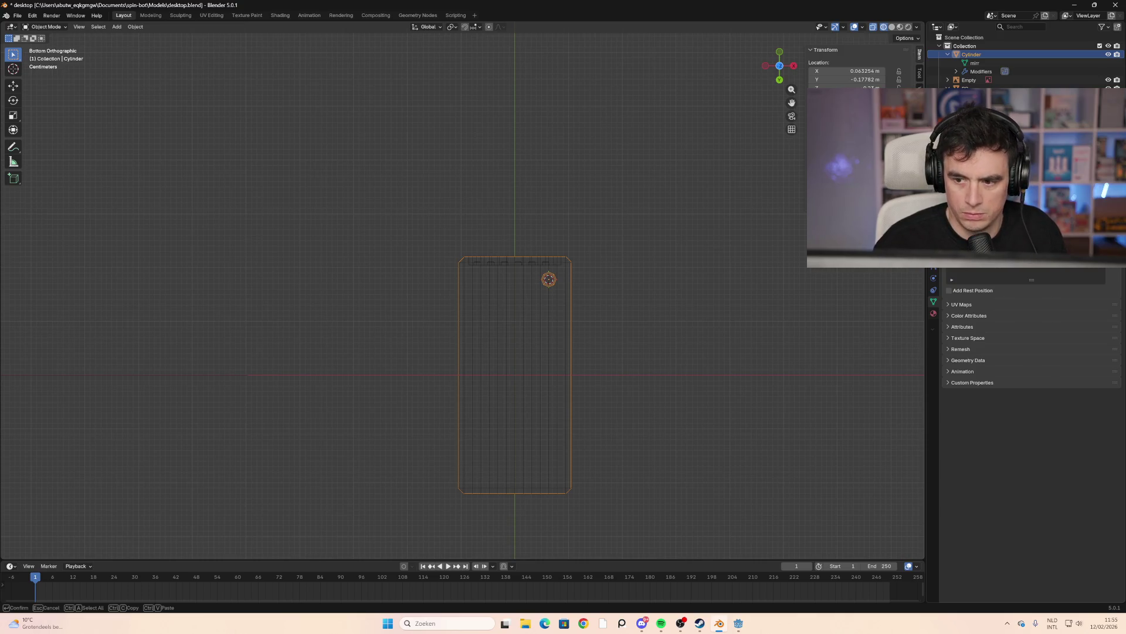
key("Escape")
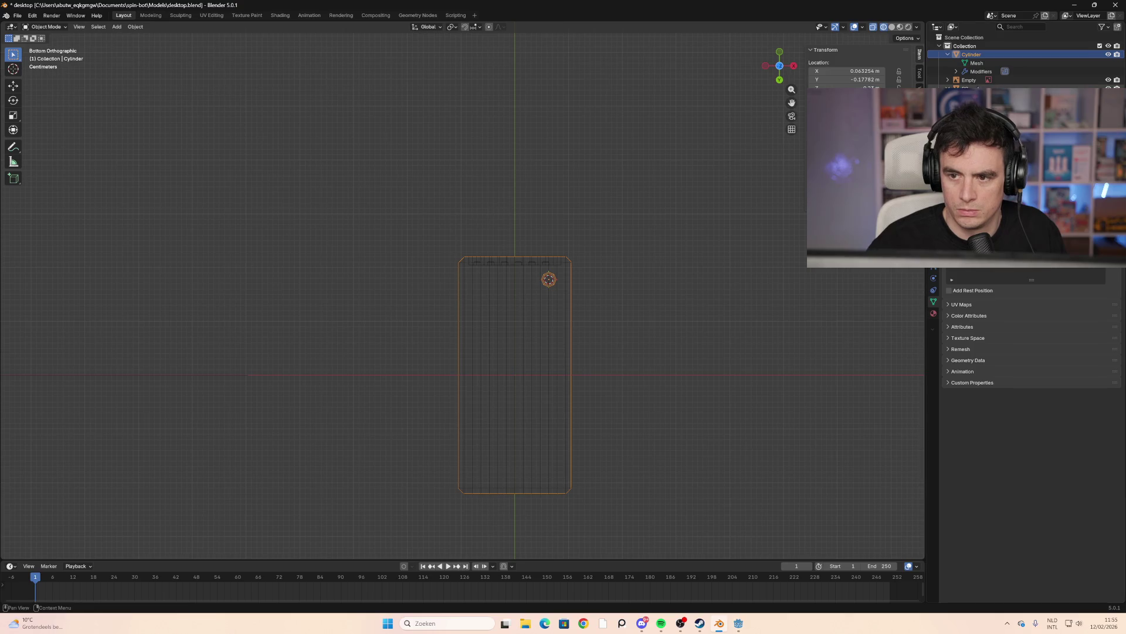
left_click(968, 88)
mouse_move(678, 217)
middle_mouse_down()
mouse_move(655, 324)
mouse_move(722, 284)
middle_mouse_up()
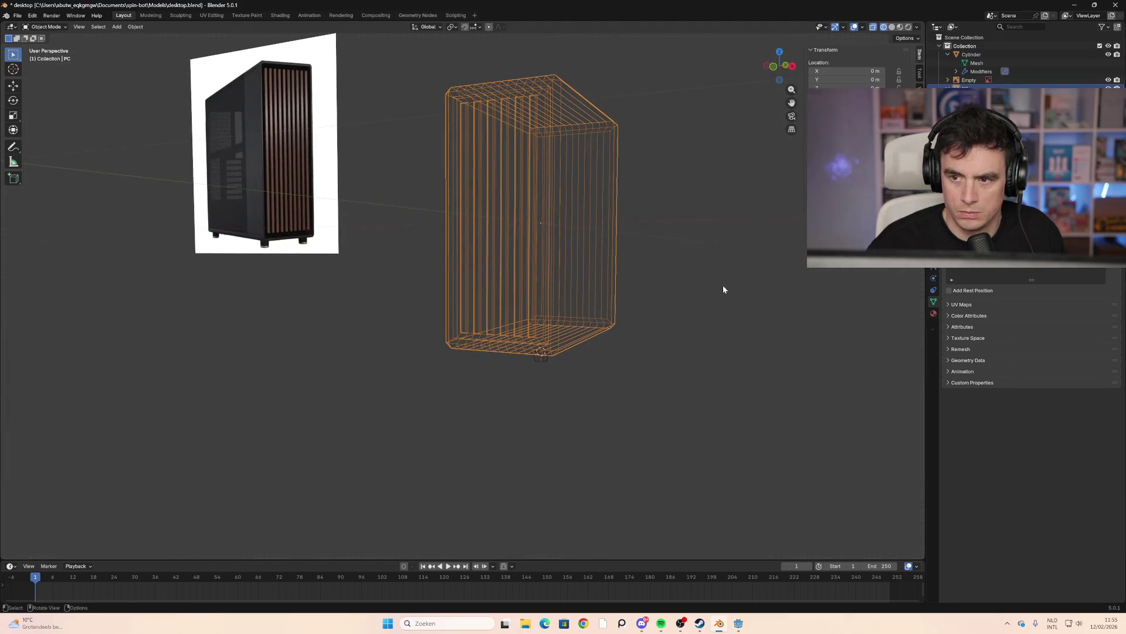
Select the PC case and switch the viewport from wireframe to Solid shading
left_click(977, 54)
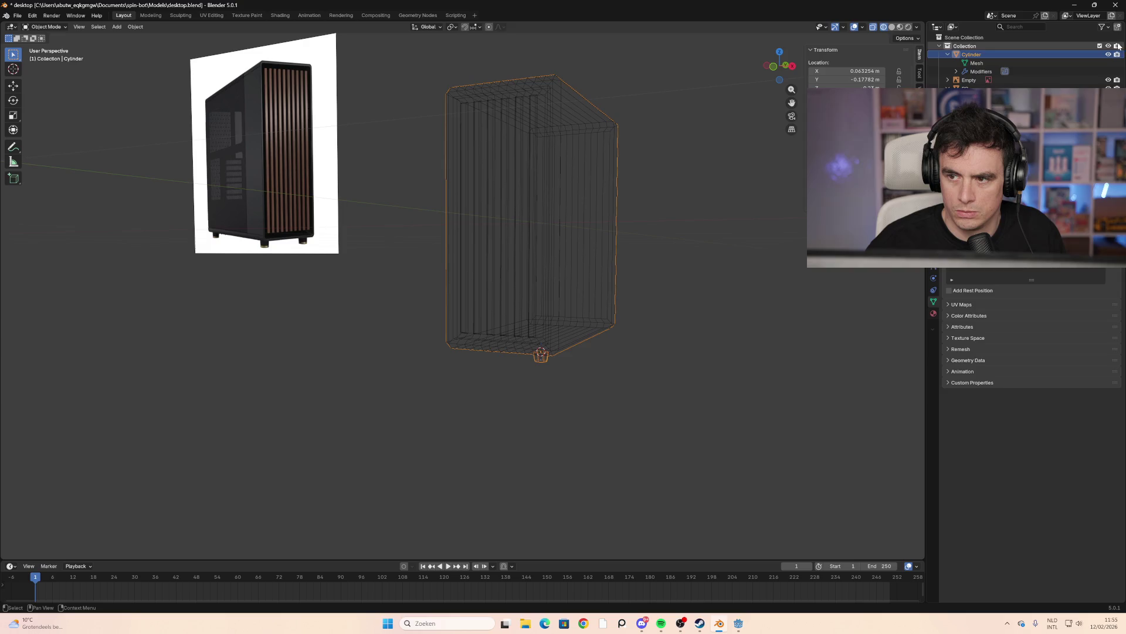
left_click(968, 88)
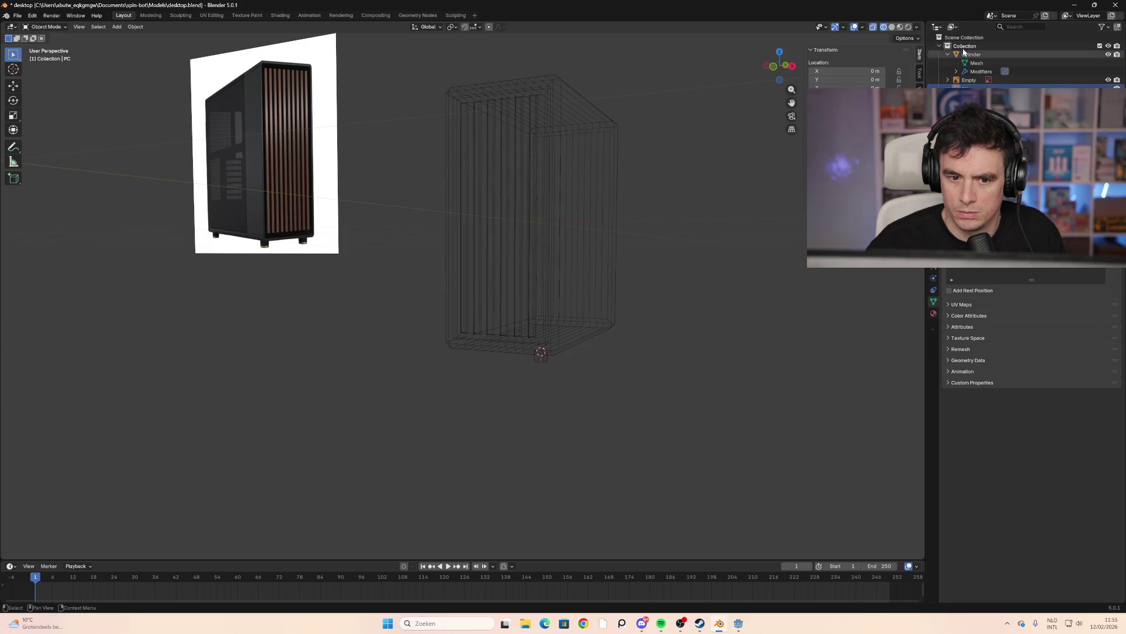
left_click(892, 26)
left_click(883, 26)
left_click(892, 26)
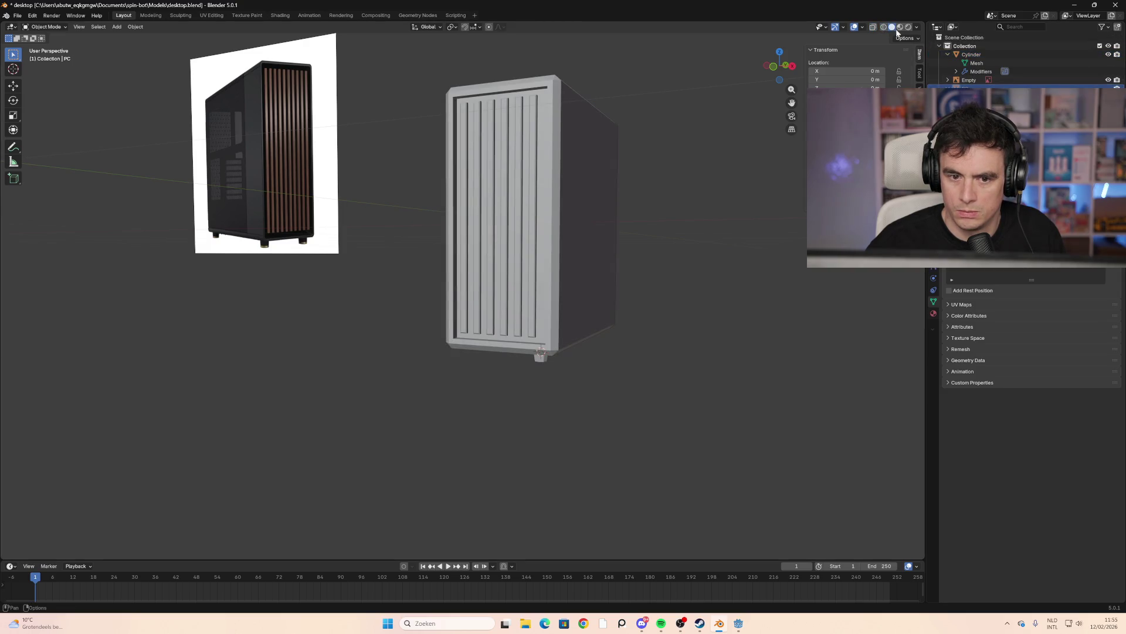
middle_click_drag(704, 153, 771, 133)
Toggle the case's Outliner visibility off and on several times to inspect the foot beneath
left_click(1109, 54)
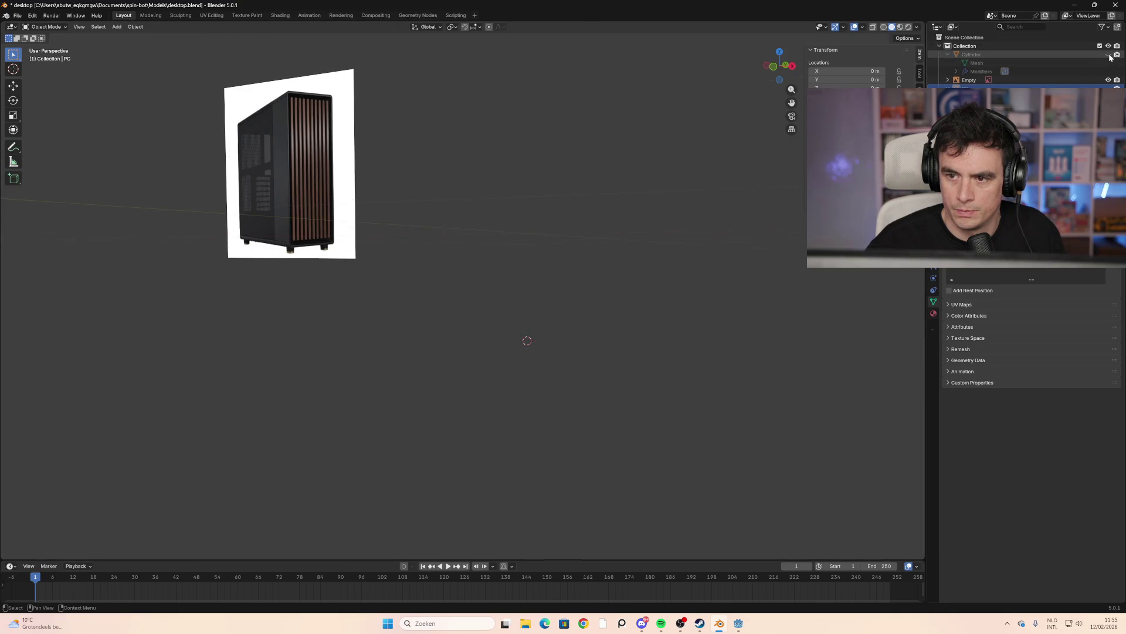
left_click(1108, 54)
left_click(1109, 55)
left_click(1109, 55)
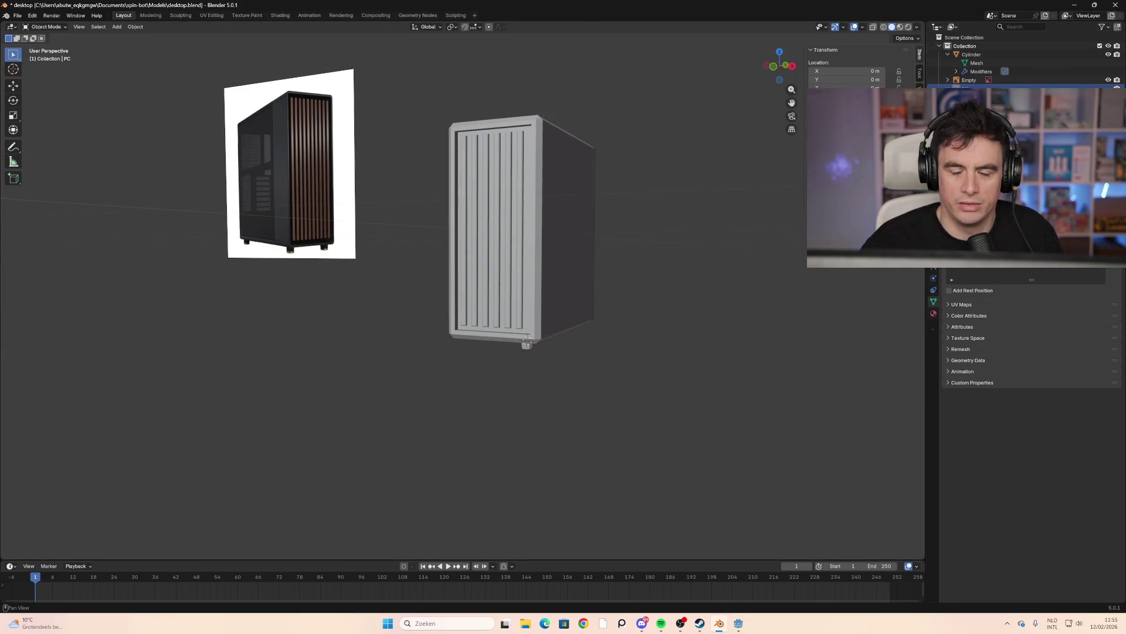
left_click(1108, 54)
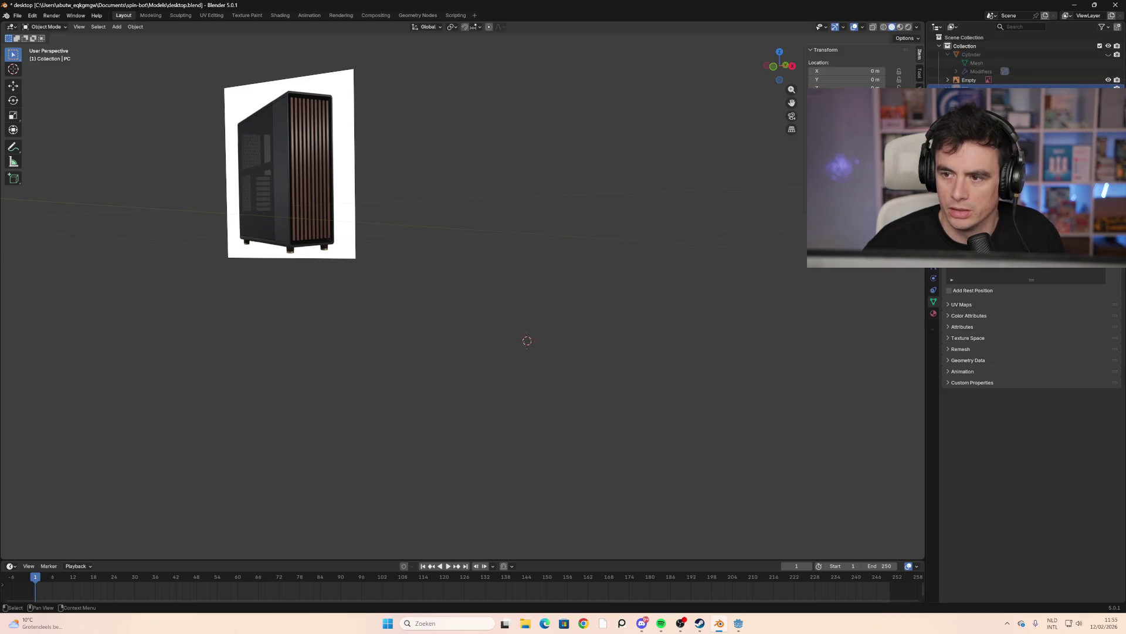
left_click(1108, 54)
mouse_move(729, 272)
middle_mouse_down()
mouse_move(743, 215)
mouse_move(729, 168)
mouse_move(659, 211)
mouse_move(733, 256)
mouse_move(616, 246)
mouse_move(641, 252)
mouse_move(631, 196)
mouse_move(589, 250)
mouse_move(651, 253)
mouse_move(653, 231)
mouse_move(597, 311)
mouse_move(599, 293)
middle_mouse_up()
left_click(1109, 54)
left_click(1109, 54)
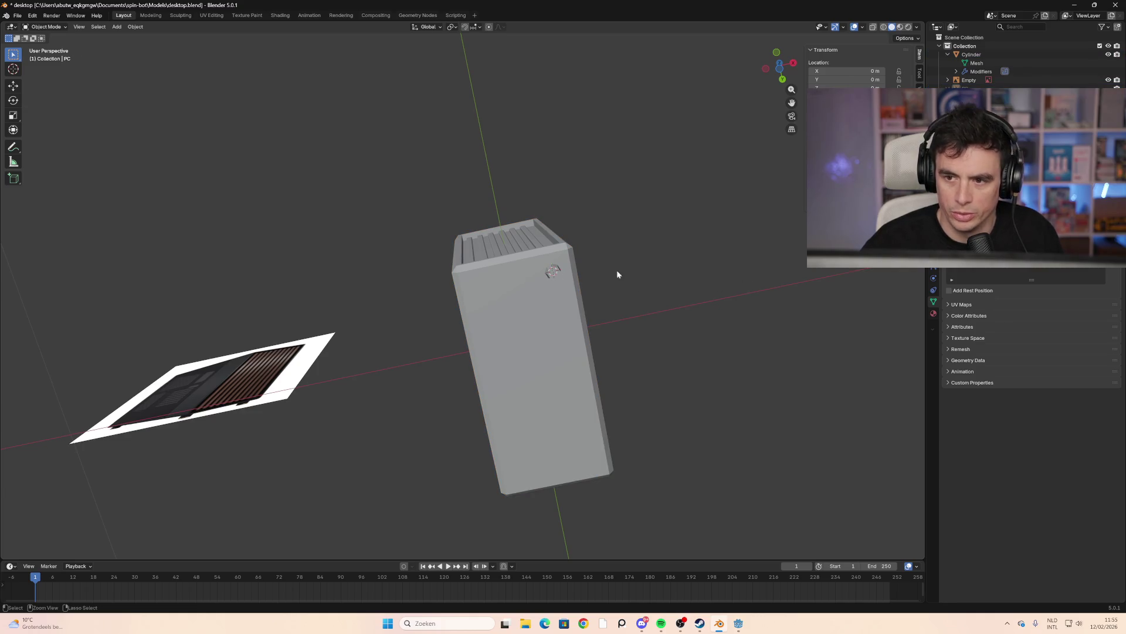
Hide and unhide the case repeatedly with H and Alt+H, leaving it visible and selected
key("h")
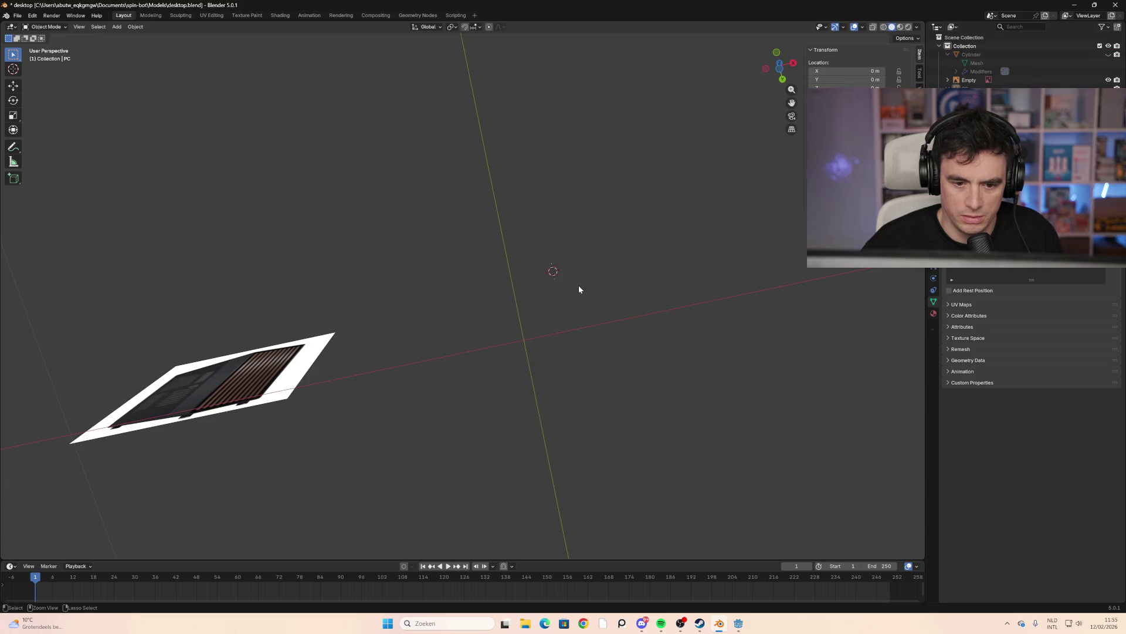
key("alt+h")
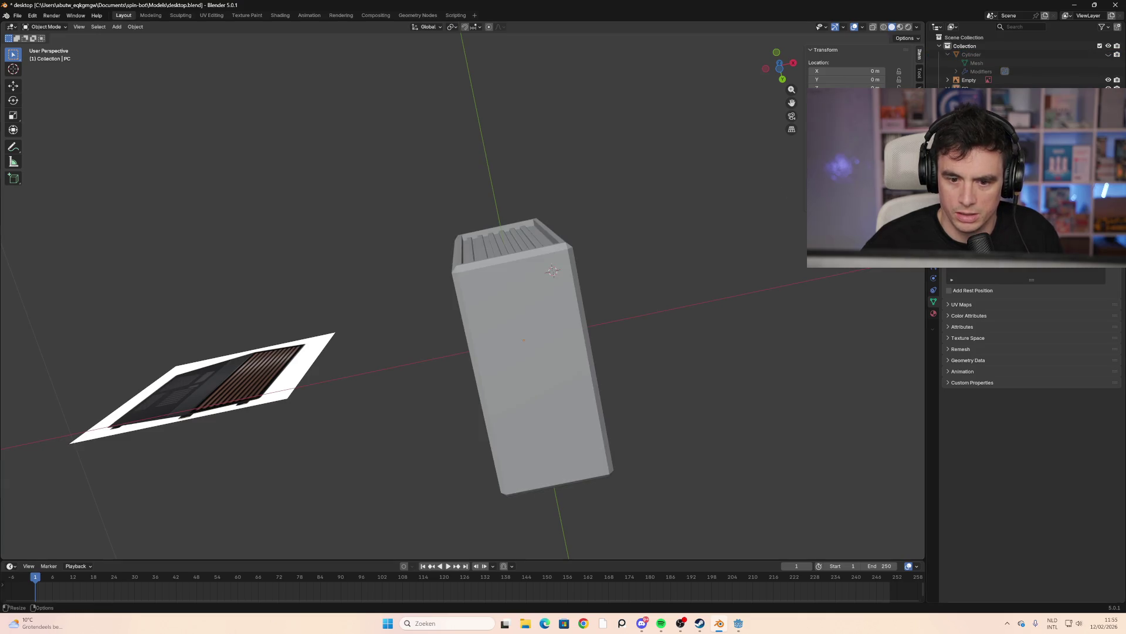
key("h")
key("alt+h")
key("h")
key("alt+h")
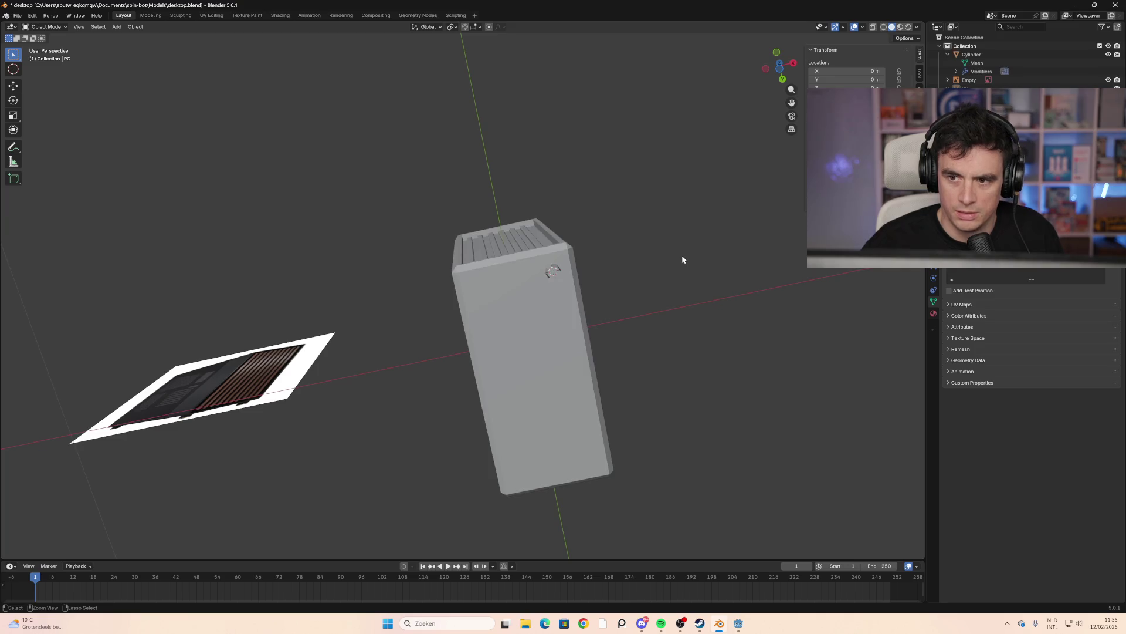
key("h")
key("alt+h")
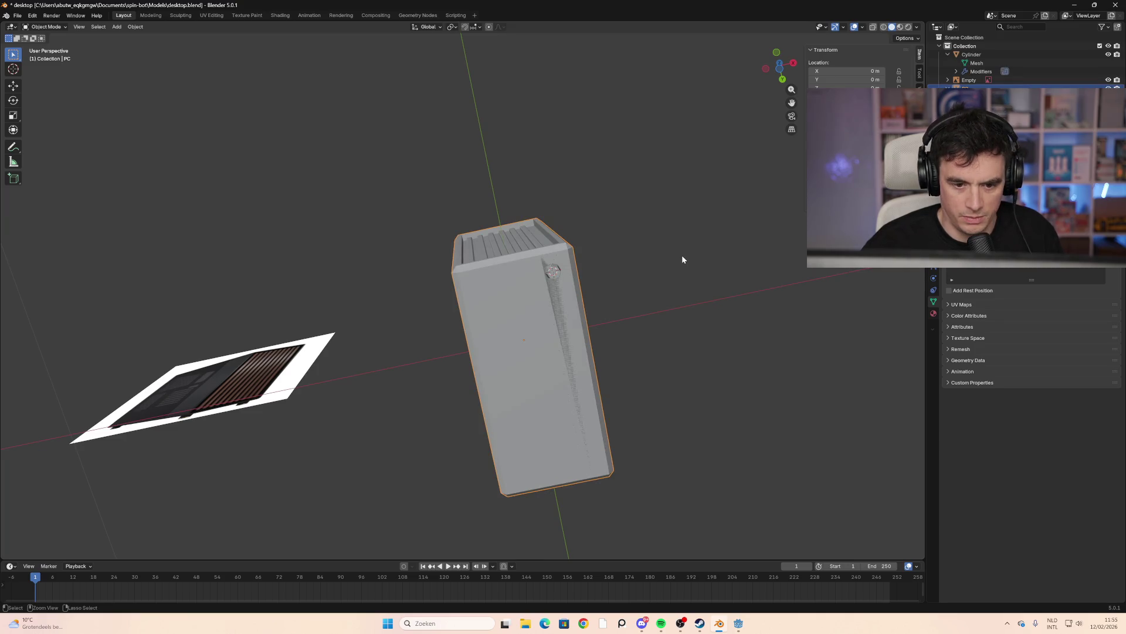
middle_click_drag(682, 254, 625, 301)
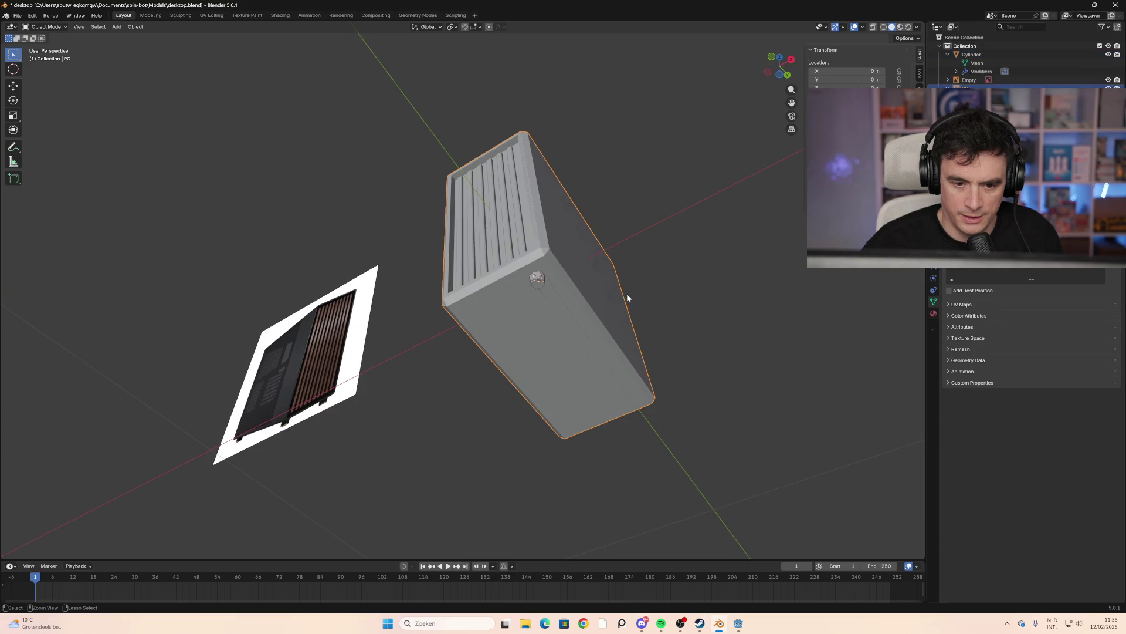
Sort out the selection among the foot, reference image and case, undoing stray picks
left_click(627, 295)
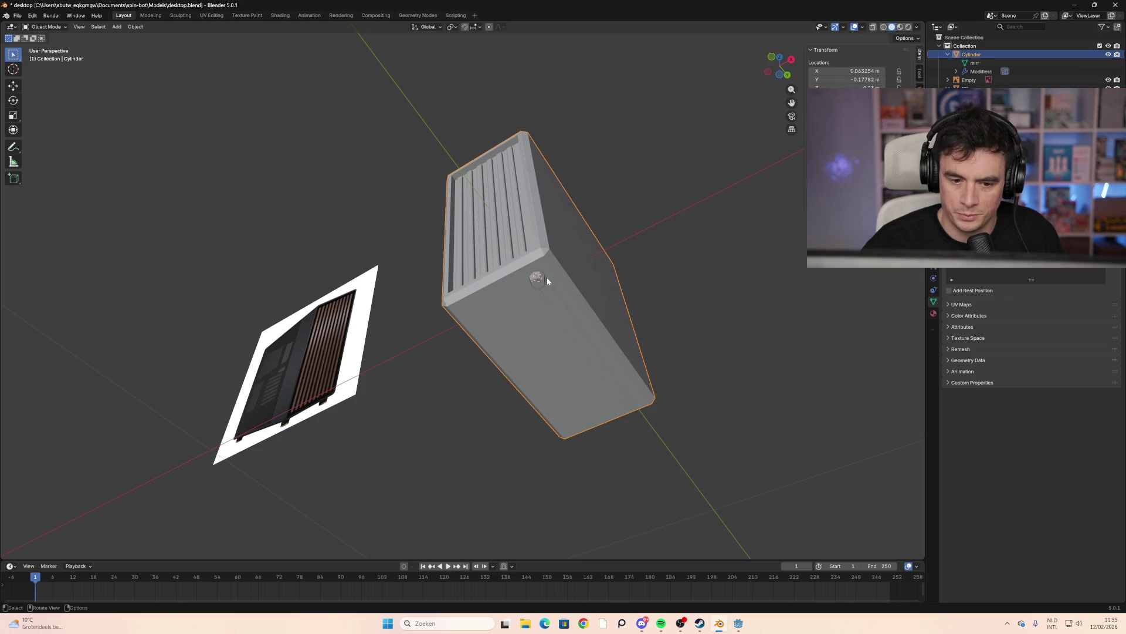
left_click(969, 80)
middle_click_drag(763, 237, 742, 248)
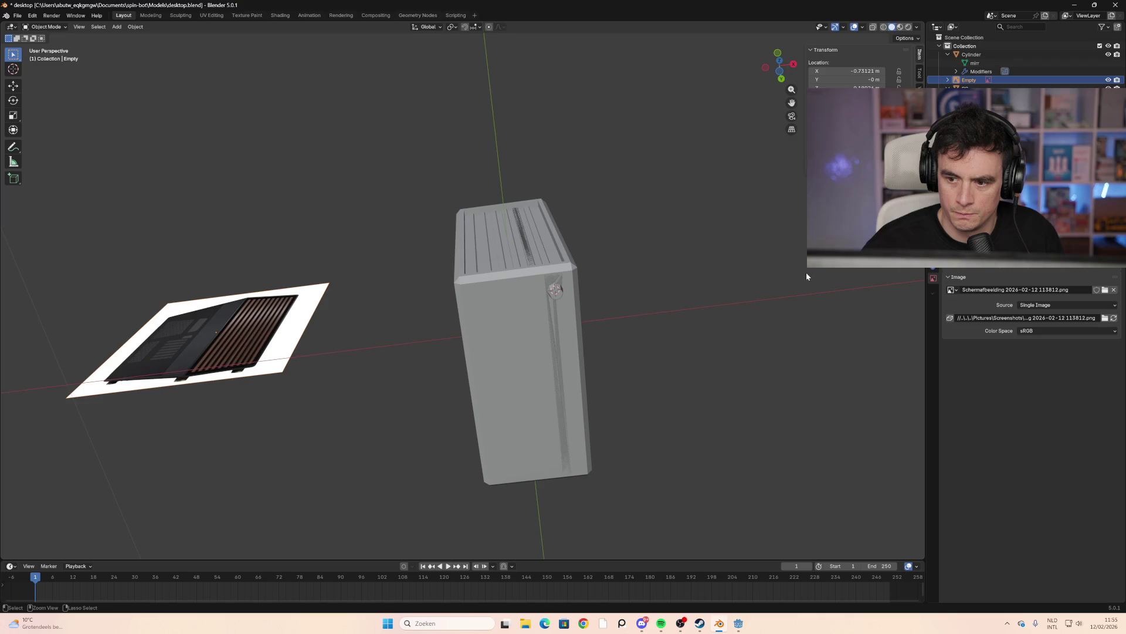
key("ctrl+z")
middle_click_drag(720, 276, 627, 274)
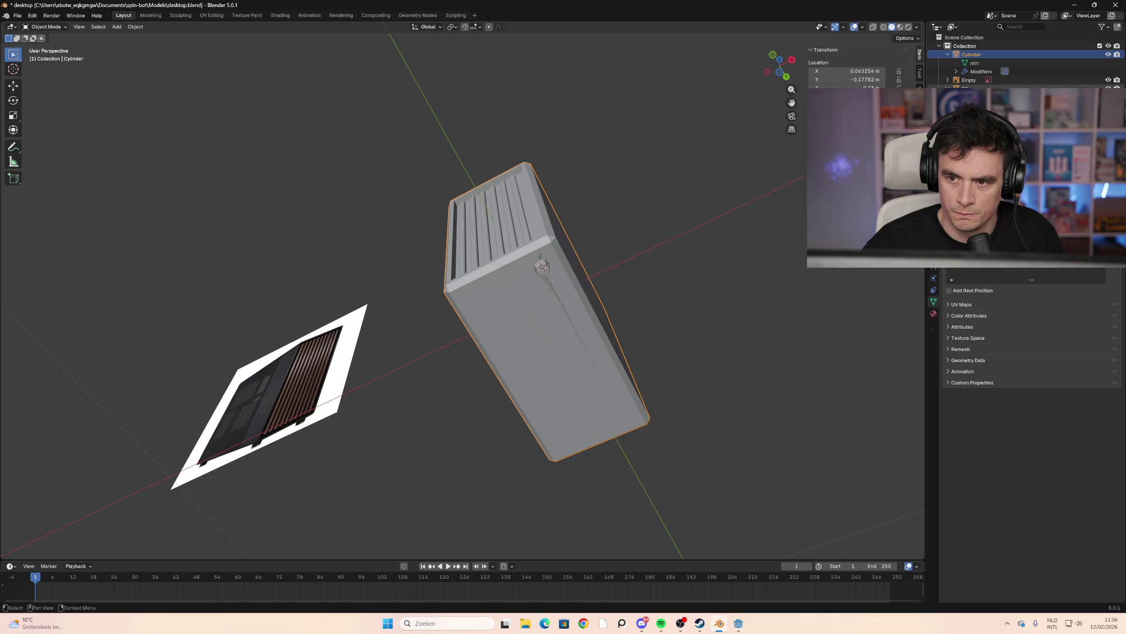
left_click(987, 47)
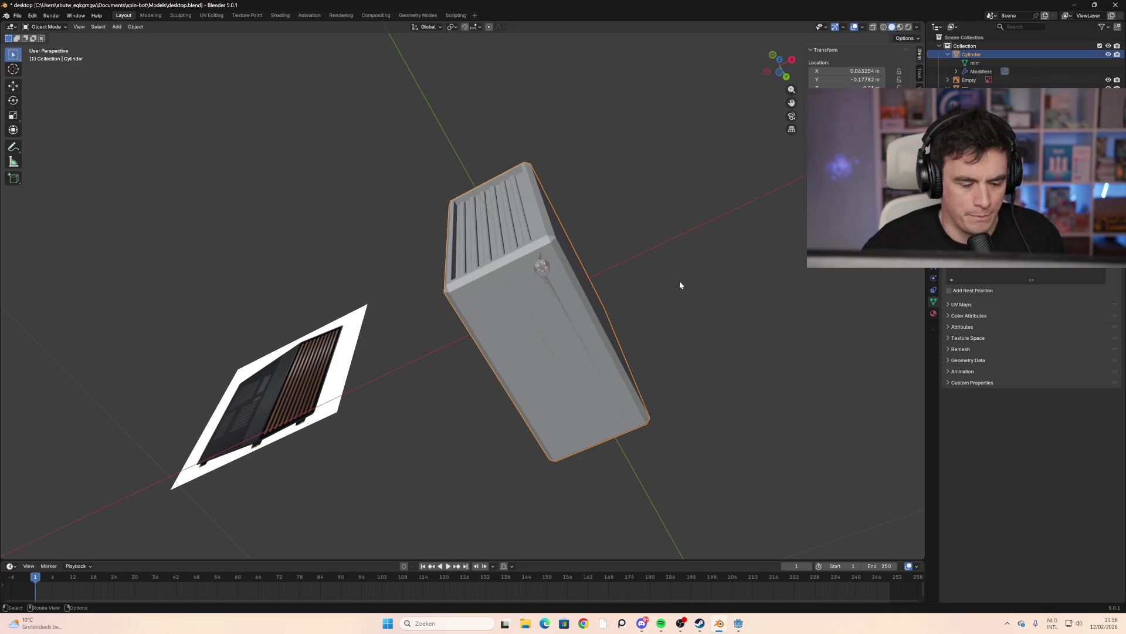
left_click(674, 280)
left_click(544, 284)
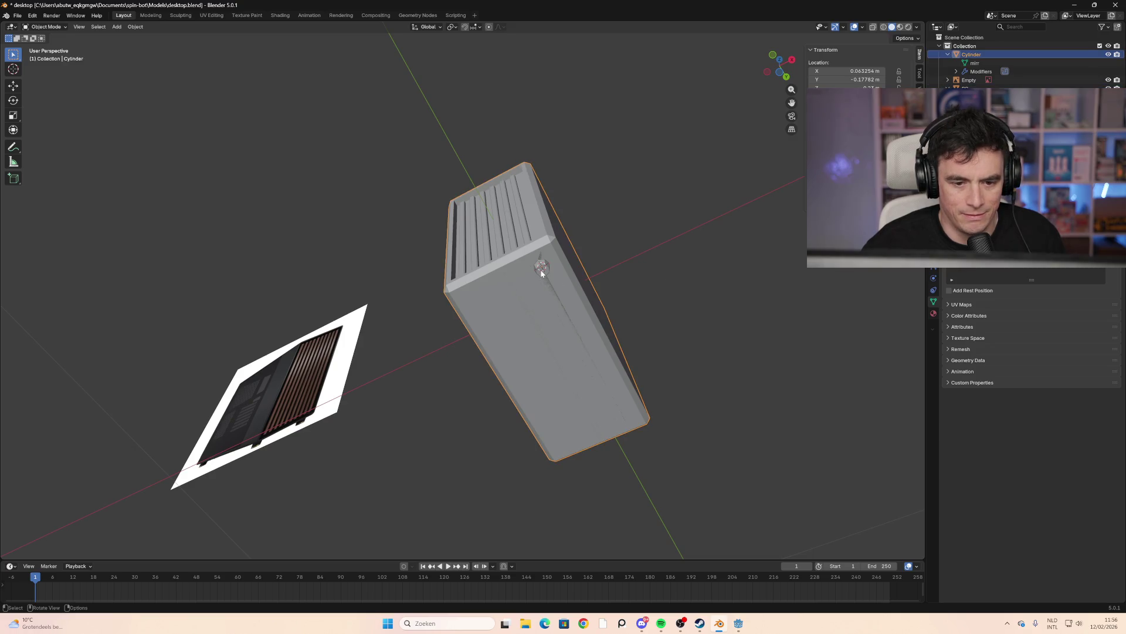
left_click(679, 271)
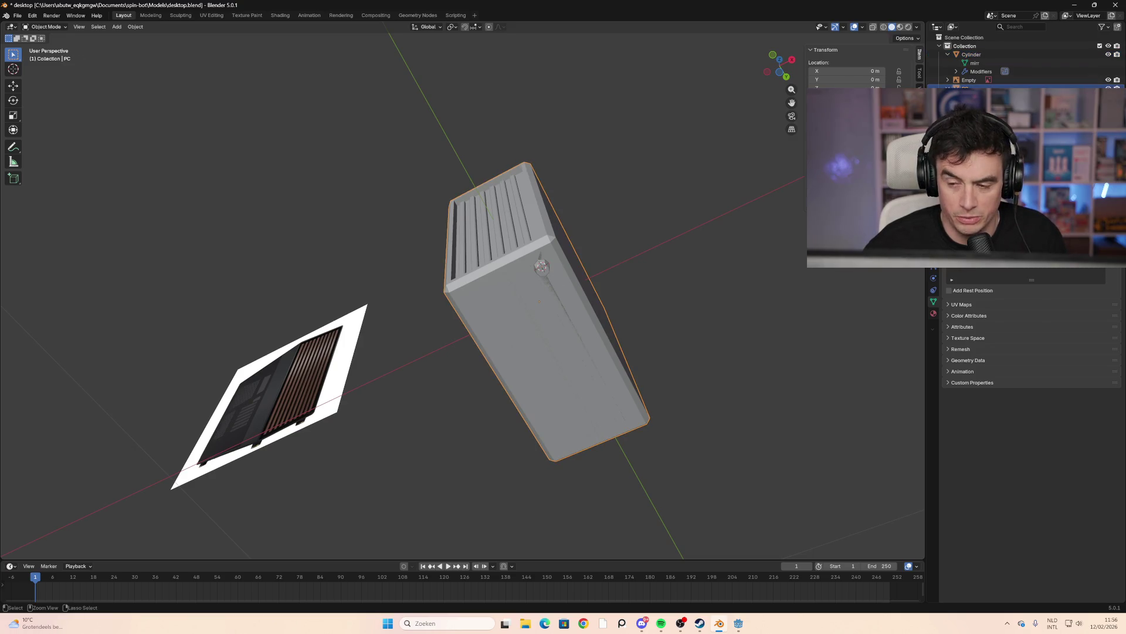
left_click(547, 276)
left_click(607, 313)
key("ctrl+z")
key("ctrl+z")
key("ctrl+z")
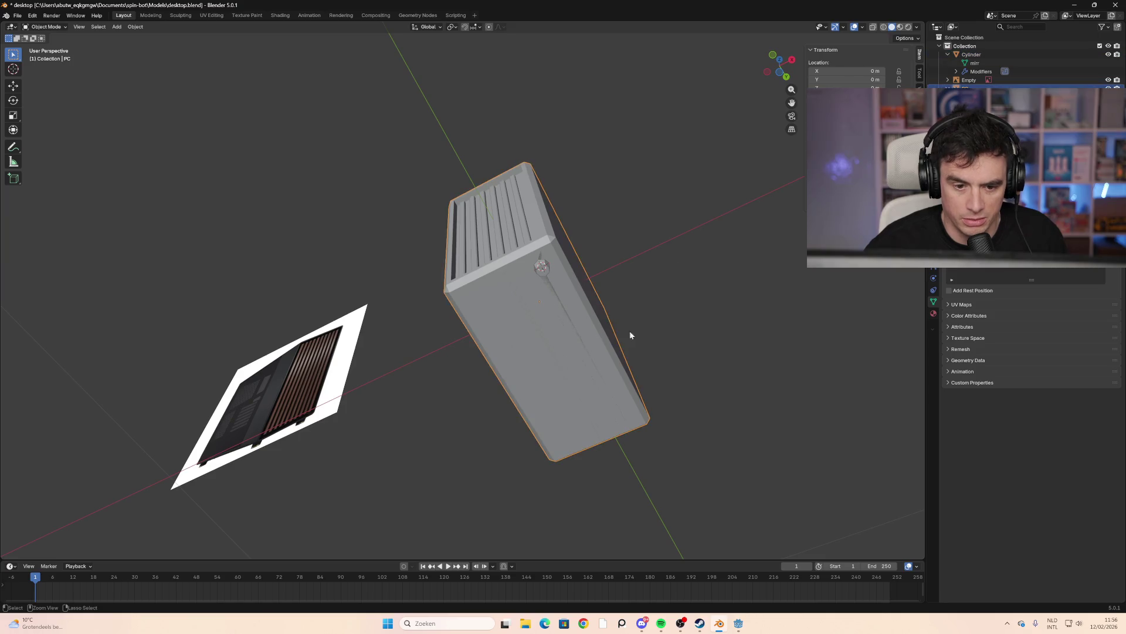
key("ctrl+z")
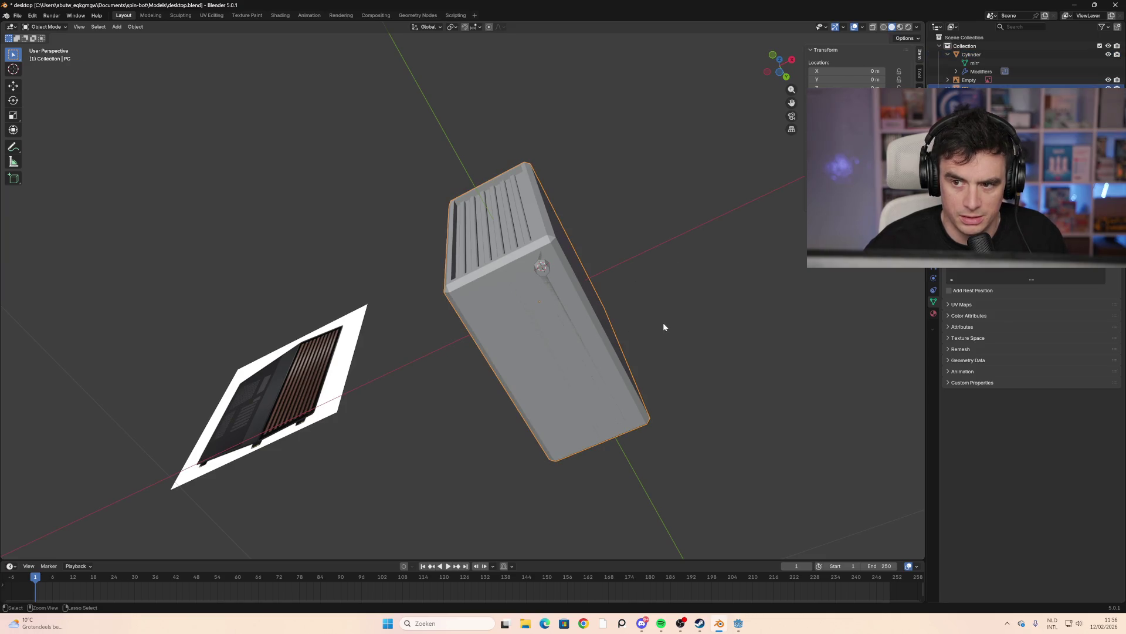
Grab the small foot cylinder and move it to a corner of the case's underside
left_click(539, 271)
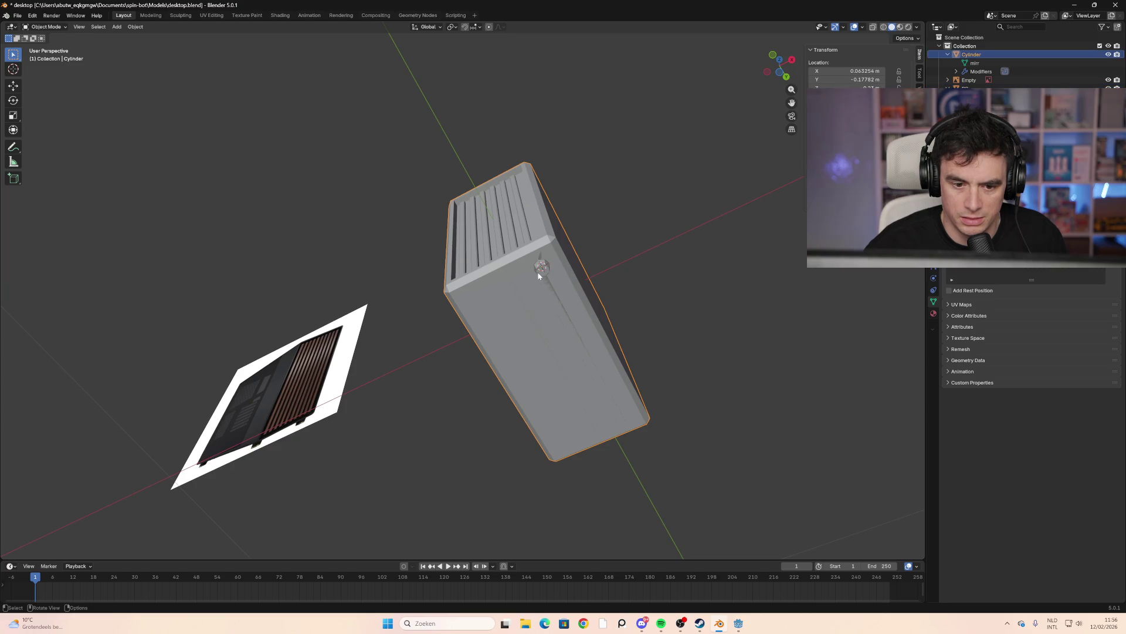
key("g")
left_click(594, 314)
mouse_move(594, 314)
middle_mouse_down()
mouse_move(579, 266)
mouse_move(652, 207)
mouse_move(632, 234)
mouse_move(578, 205)
mouse_move(730, 207)
mouse_move(671, 191)
mouse_move(720, 203)
mouse_move(682, 237)
mouse_move(724, 234)
mouse_move(701, 228)
mouse_move(634, 245)
mouse_move(669, 247)
middle_mouse_up()
From Bottom view, add a Mirror modifier on X and Y to the foot and apply it
left_click(779, 72)
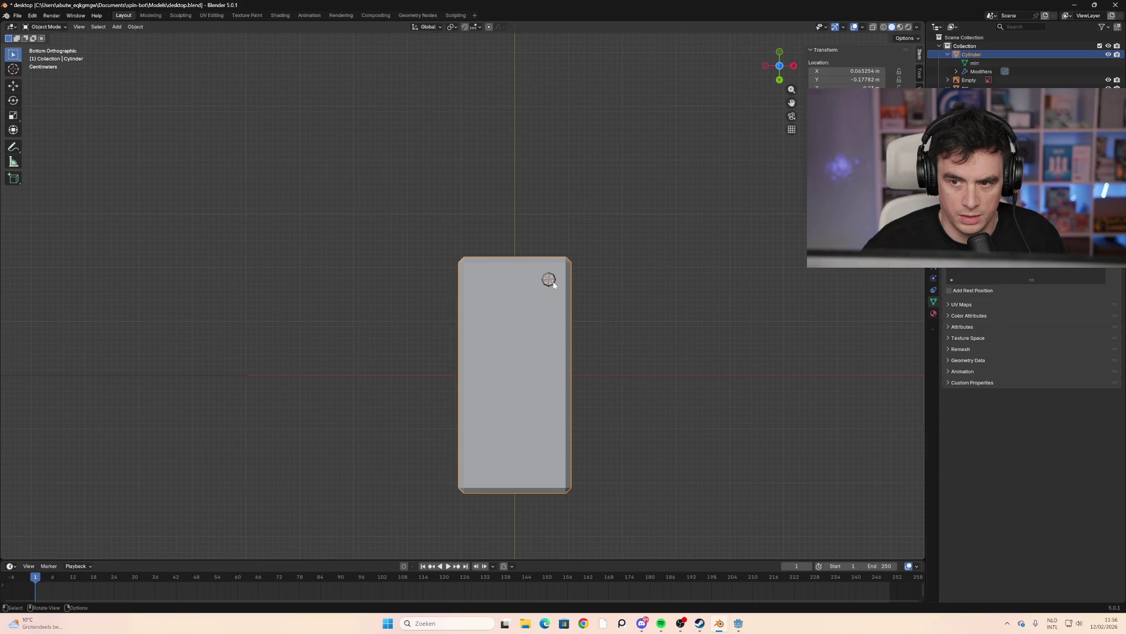
middle_click_drag(553, 284, 554, 285, "shift")
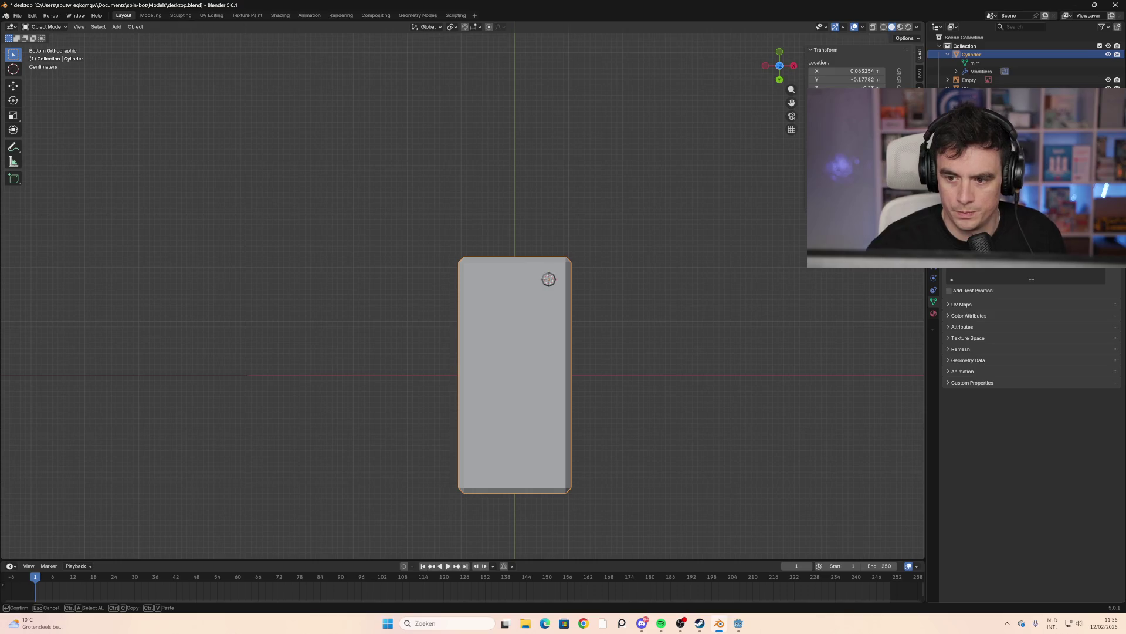
key("Escape")
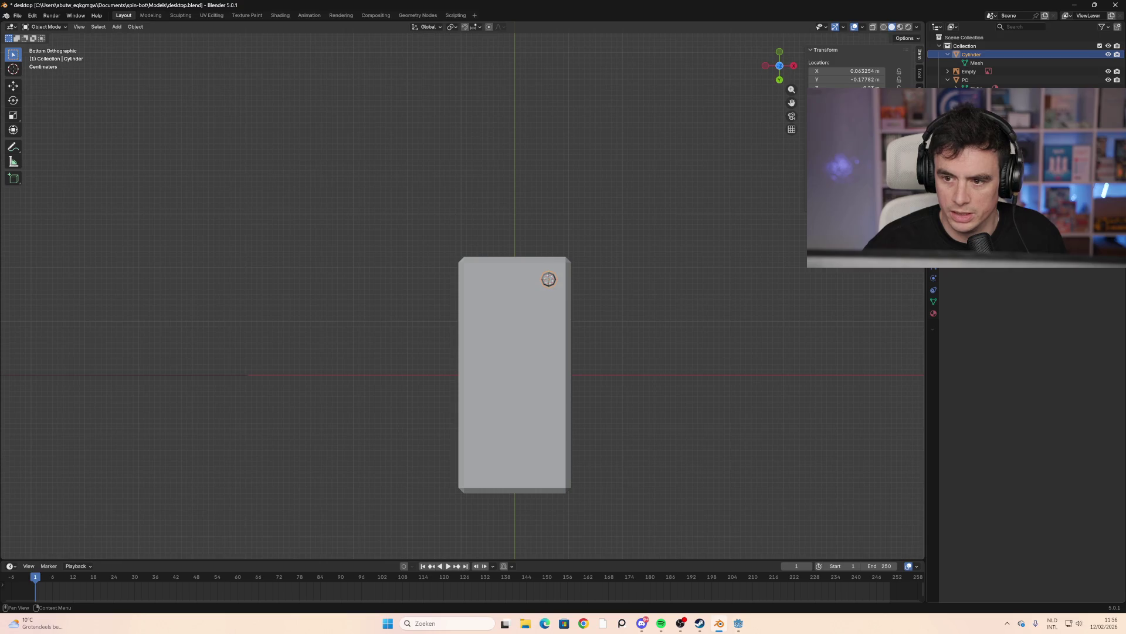
key("shift+a")
left_click(1055, 258)
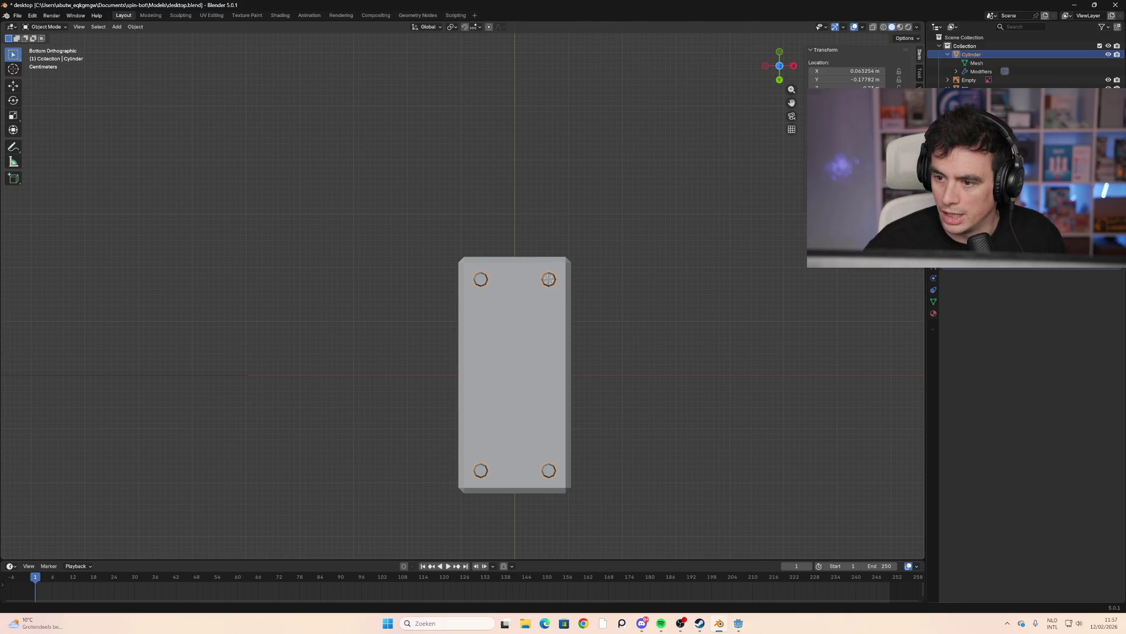
key("ctrl+a")
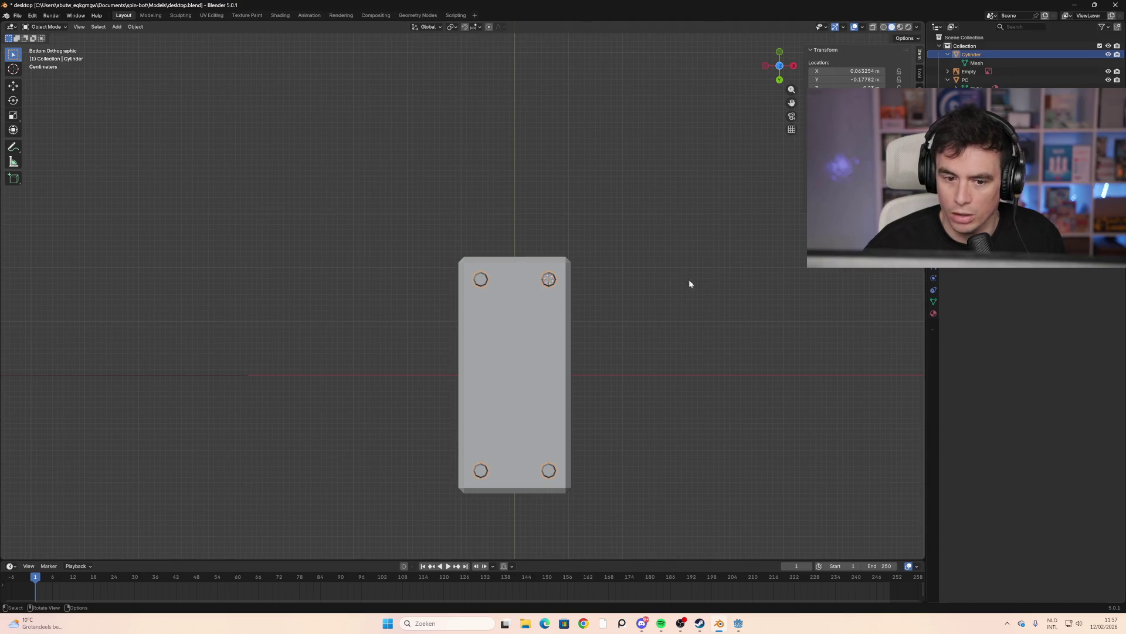
Inspect the case in see-through wireframe, briefly entering and leaving its Edit Mode
mouse_move(689, 280)
middle_mouse_down()
mouse_move(662, 377)
mouse_move(658, 327)
mouse_move(674, 319)
mouse_move(684, 336)
mouse_move(676, 390)
mouse_move(627, 394)
middle_mouse_up()
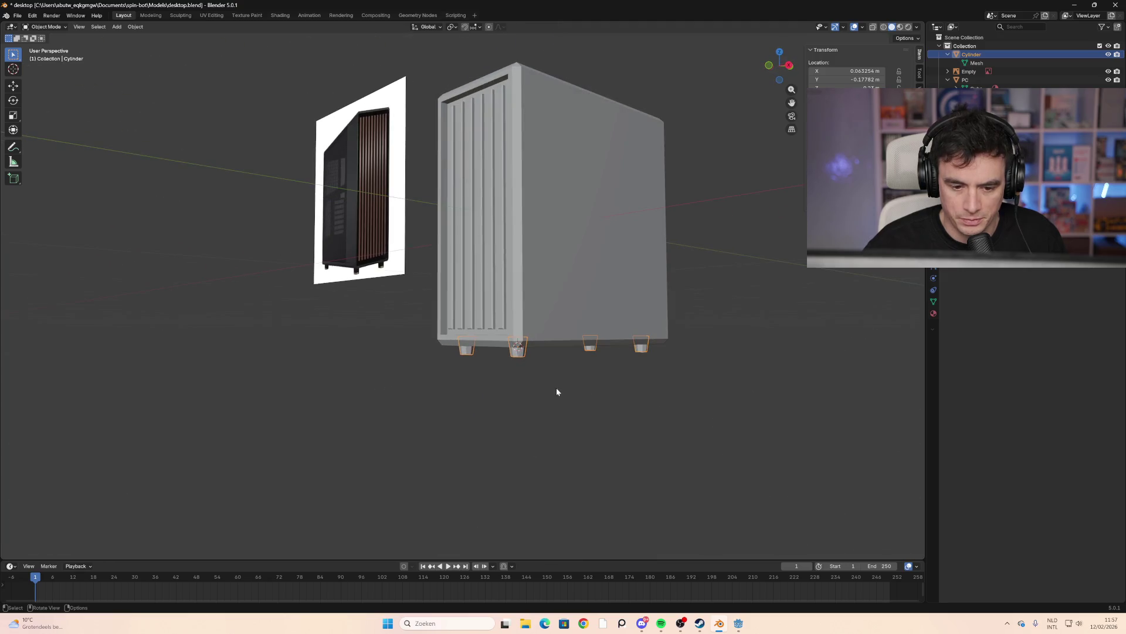
mouse_move(556, 392)
middle_mouse_down()
mouse_move(392, 388)
mouse_move(317, 425)
mouse_move(264, 417)
mouse_move(628, 301)
mouse_move(574, 292)
mouse_move(611, 333)
mouse_move(581, 372)
middle_mouse_up()
scroll(420, 369, "up", 8)
key("shift+z")
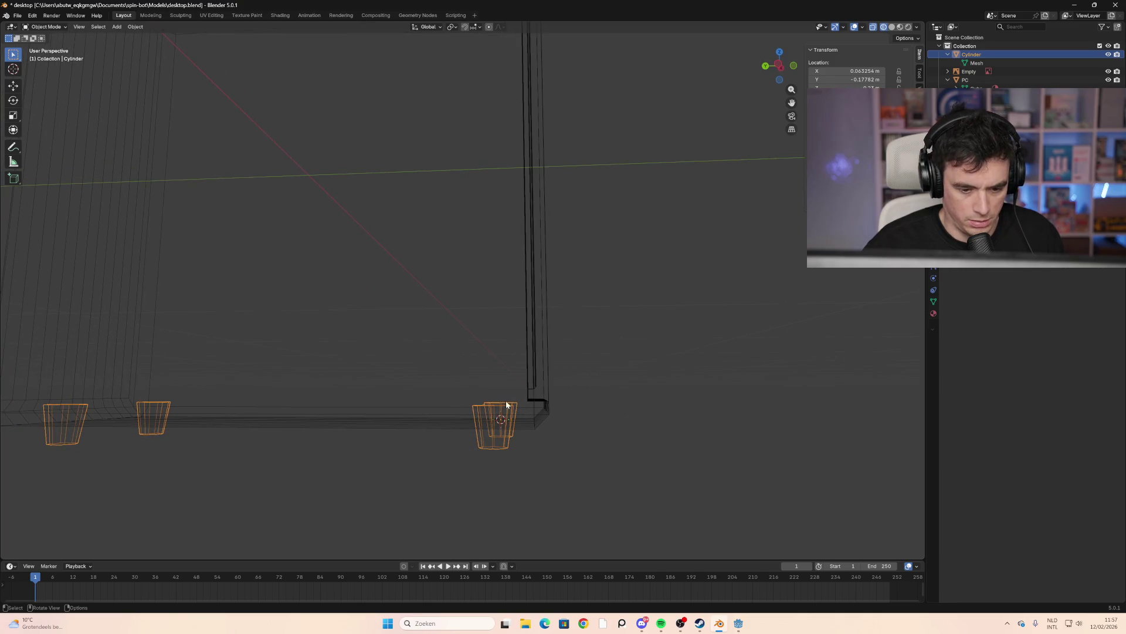
left_click(498, 401)
key("Tab")
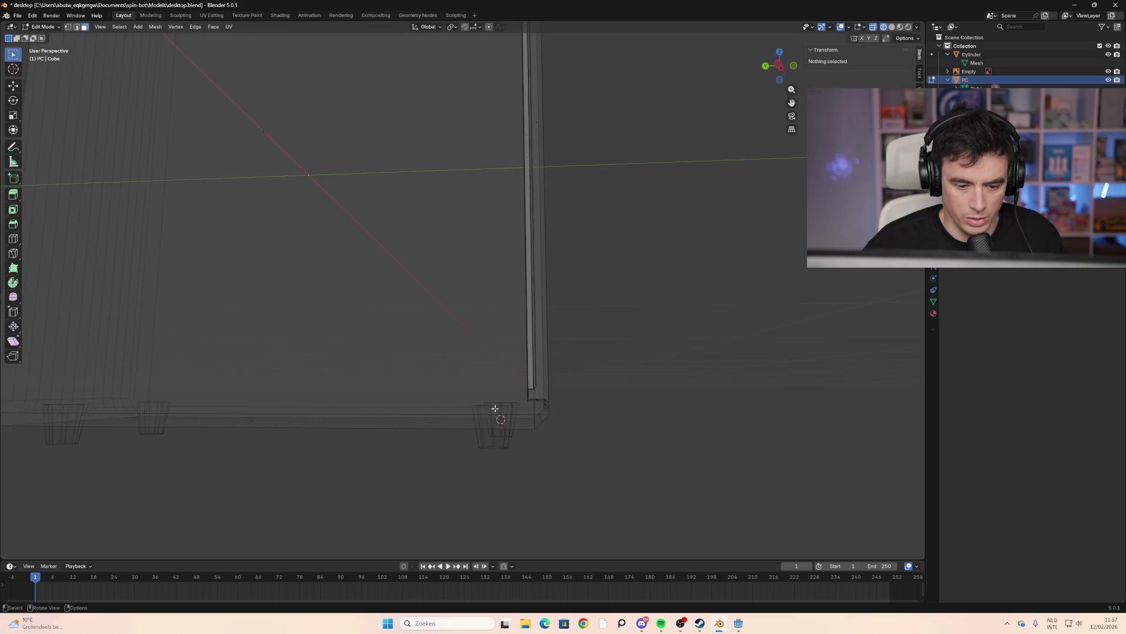
key("Tab")
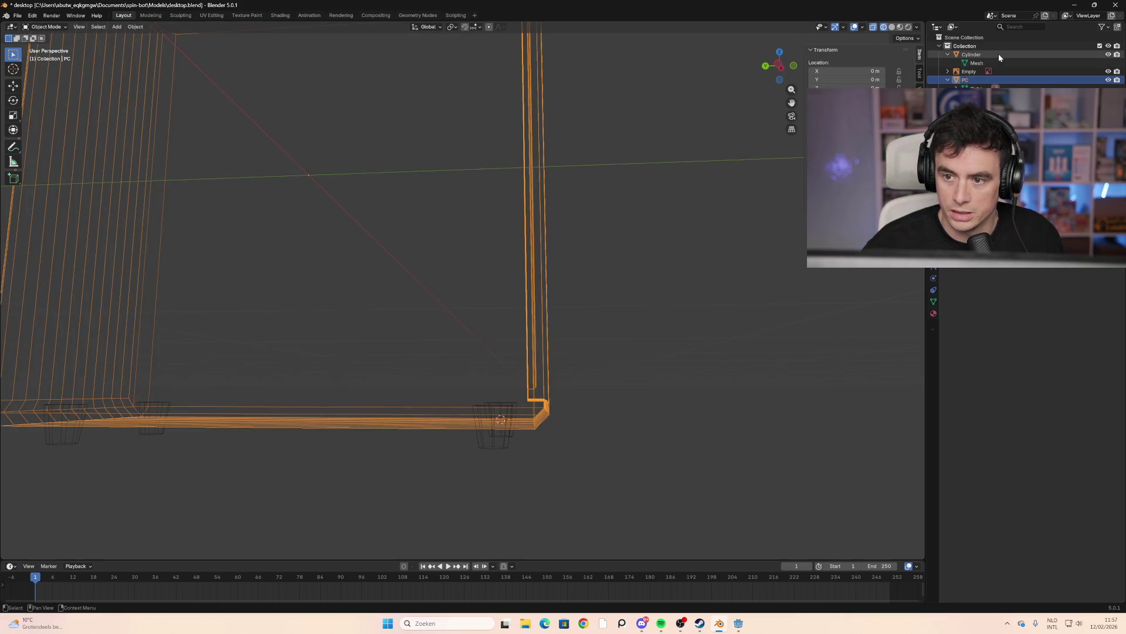
Back in solid shading, select the feet object and add a Boolean modifier to it
left_click(998, 54)
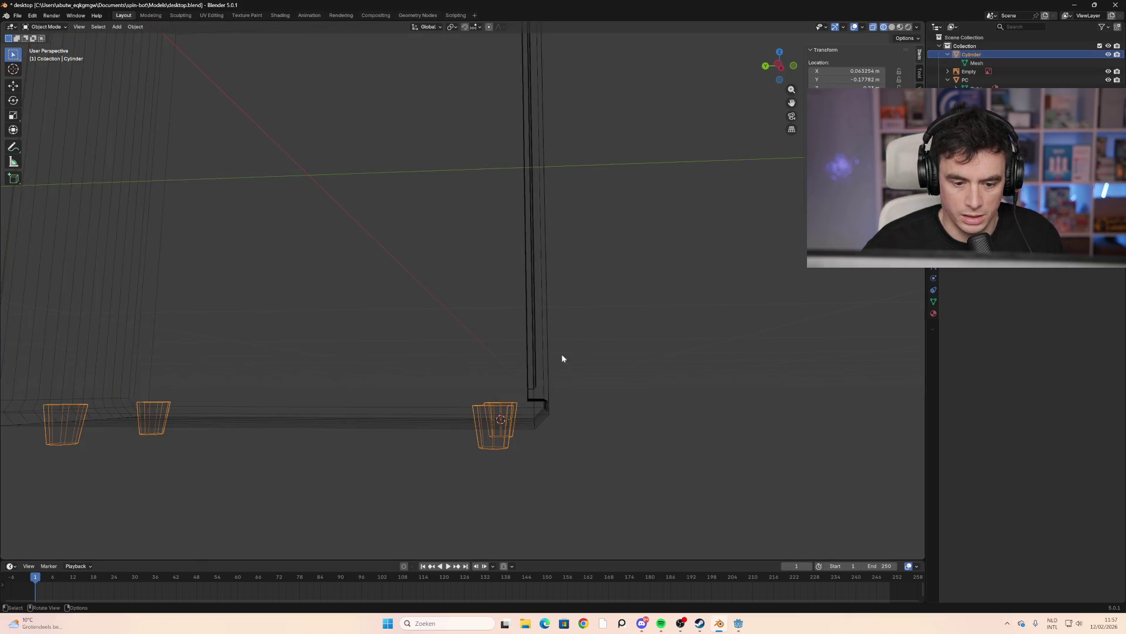
left_click(498, 397)
left_click(483, 448)
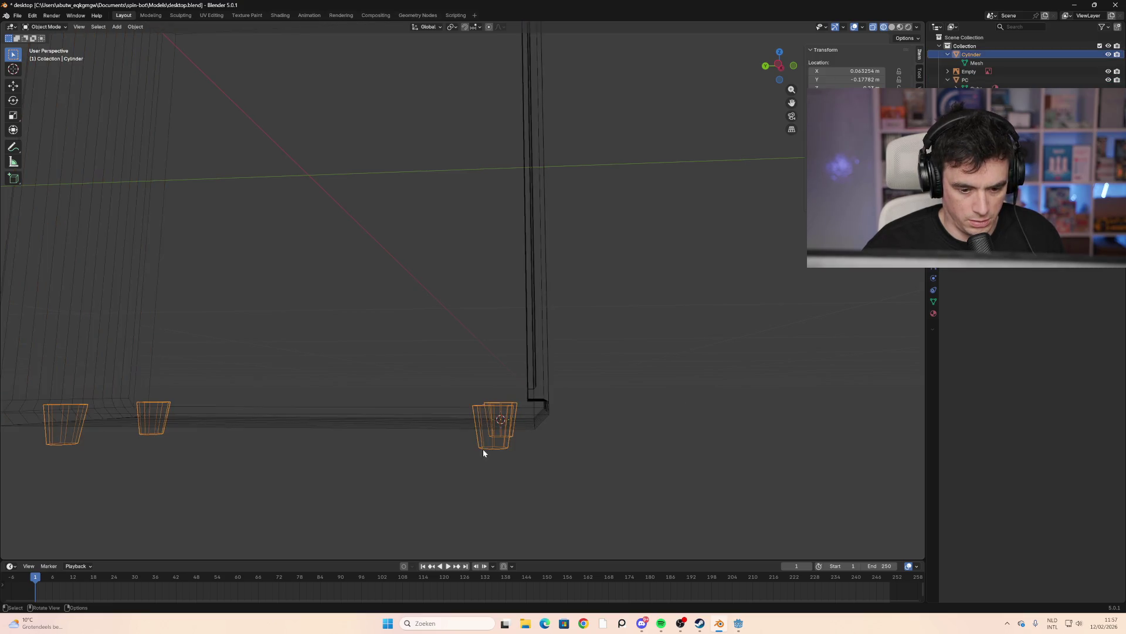
mouse_move(521, 443)
middle_mouse_down()
mouse_move(572, 418)
mouse_move(558, 445)
mouse_move(694, 294)
mouse_move(646, 306)
mouse_move(641, 258)
mouse_move(627, 271)
mouse_move(646, 304)
mouse_move(733, 223)
middle_mouse_up()
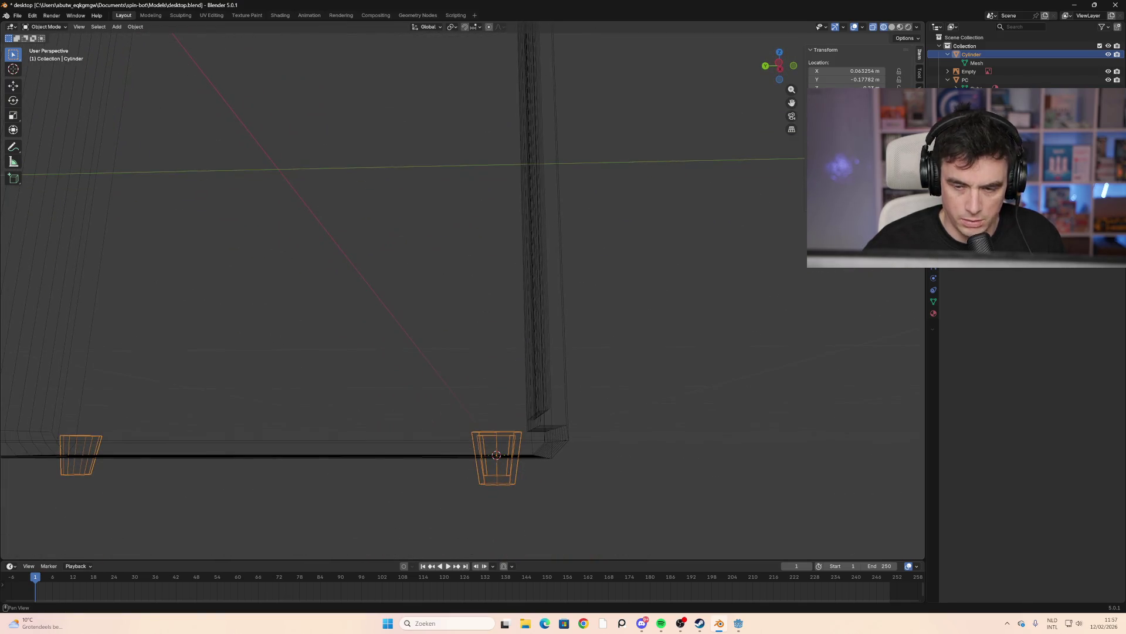
left_click(892, 27)
mouse_move(800, 173)
middle_mouse_down("shift")
mouse_move(579, 379)
mouse_move(541, 474)
mouse_move(699, 352)
mouse_move(794, 297)
middle_mouse_up("shift")
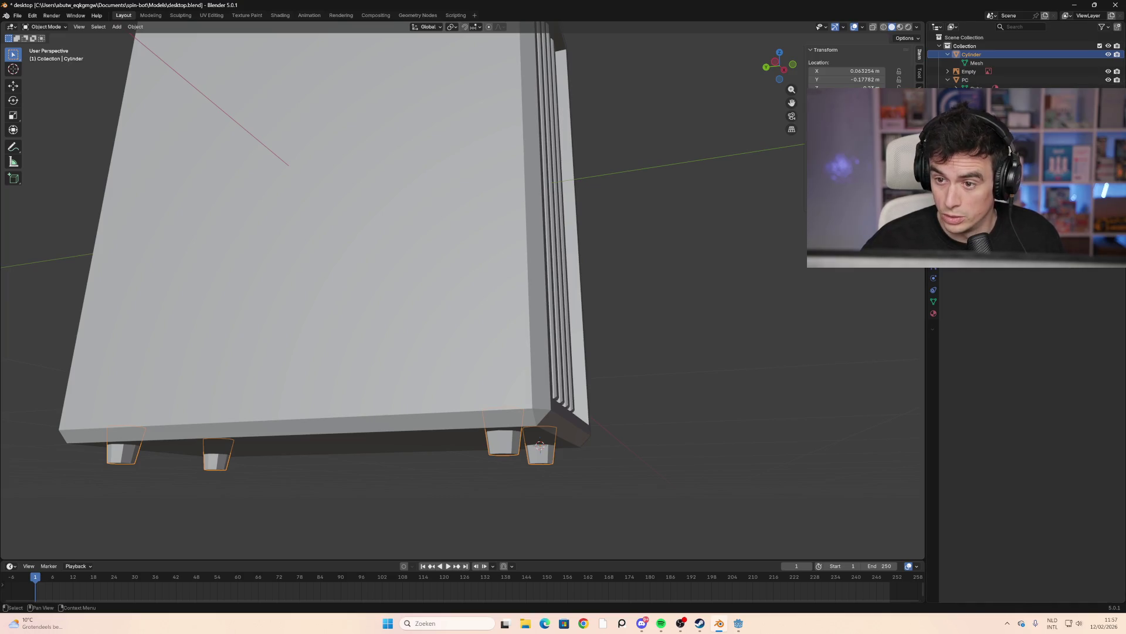
left_click(972, 81)
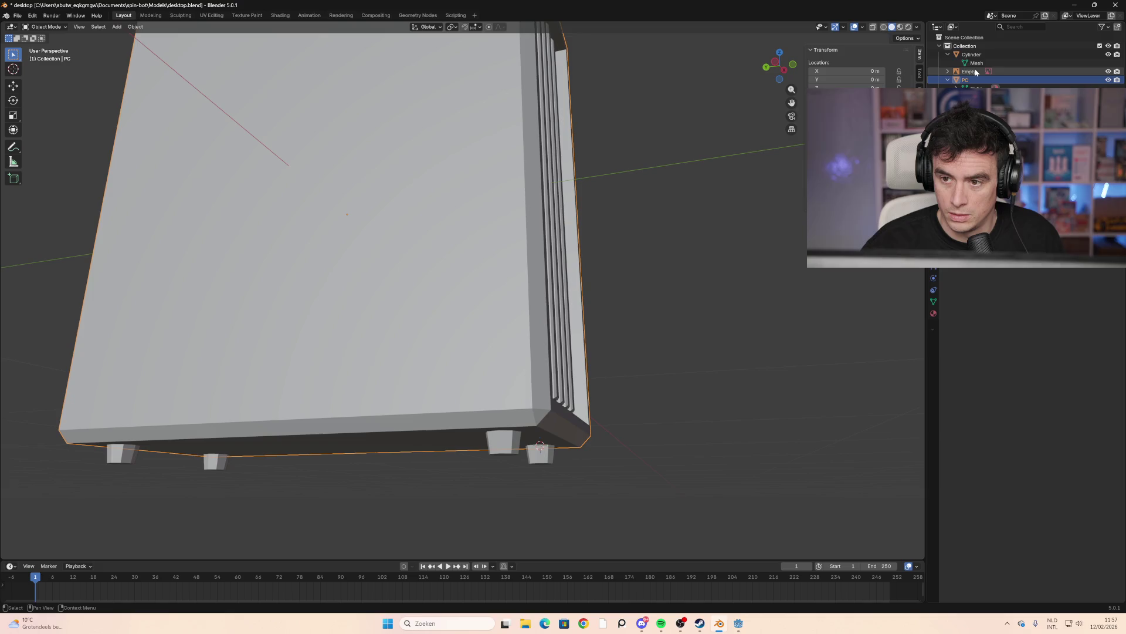
left_click(977, 55)
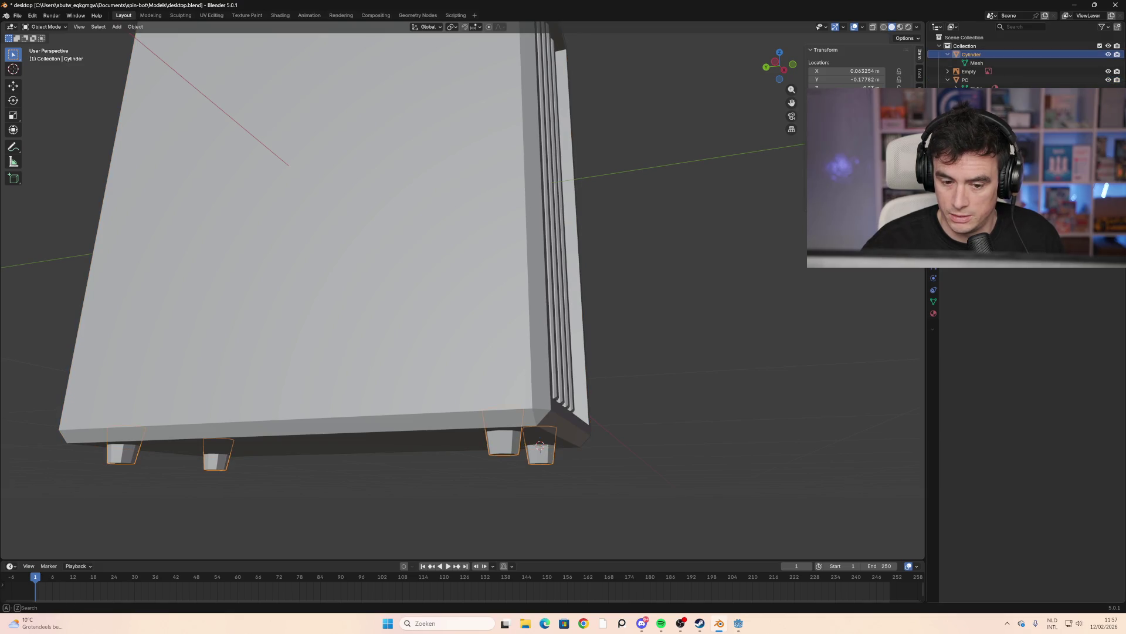
left_click(997, 176)
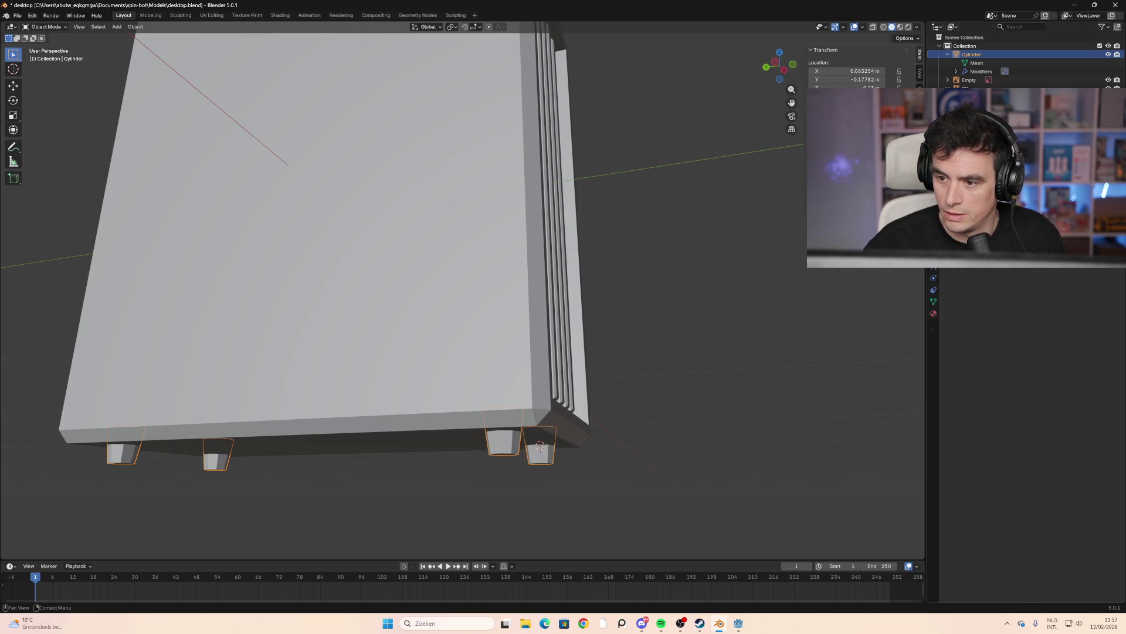
Set the PC case as the Boolean target, apply it, and review the result in wireframe and solid
left_click(435, 207)
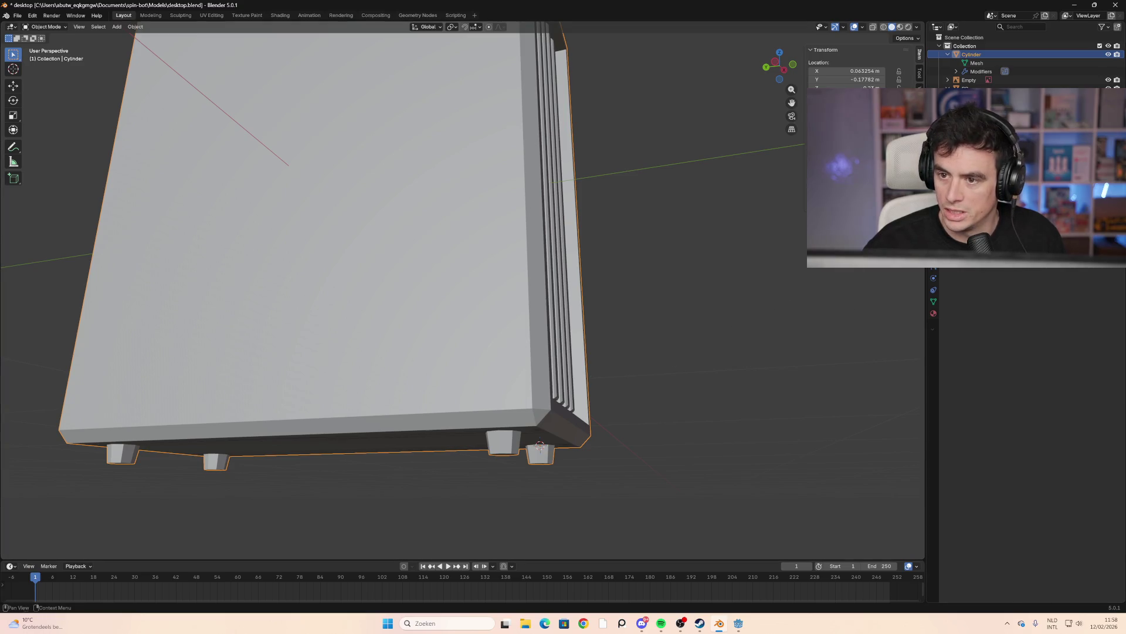
key("ctrl+a")
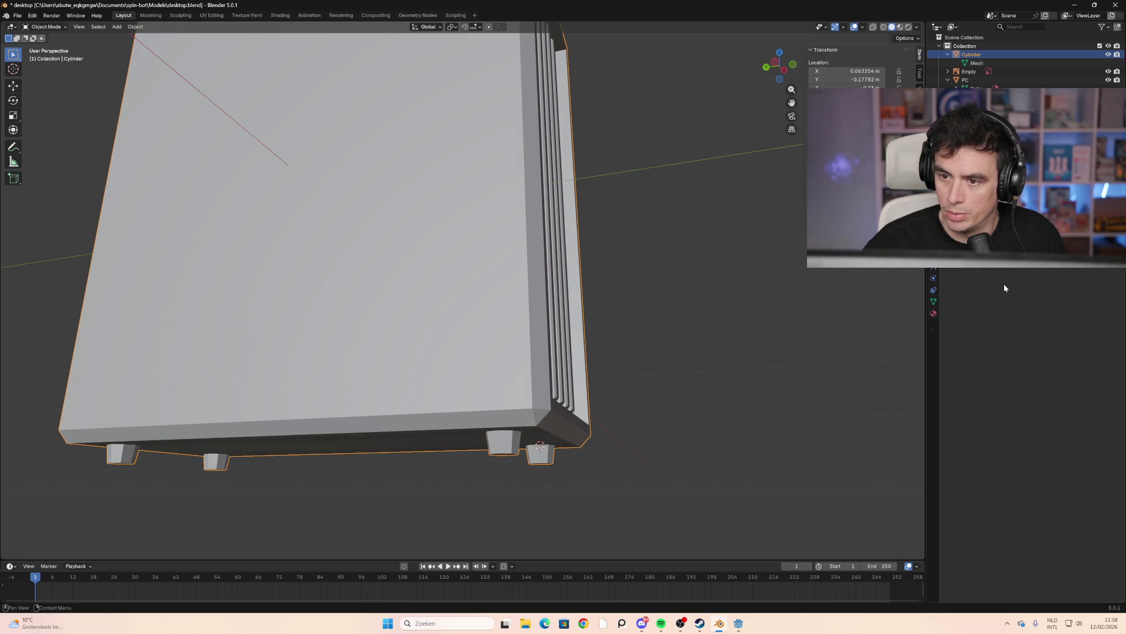
left_click(884, 28)
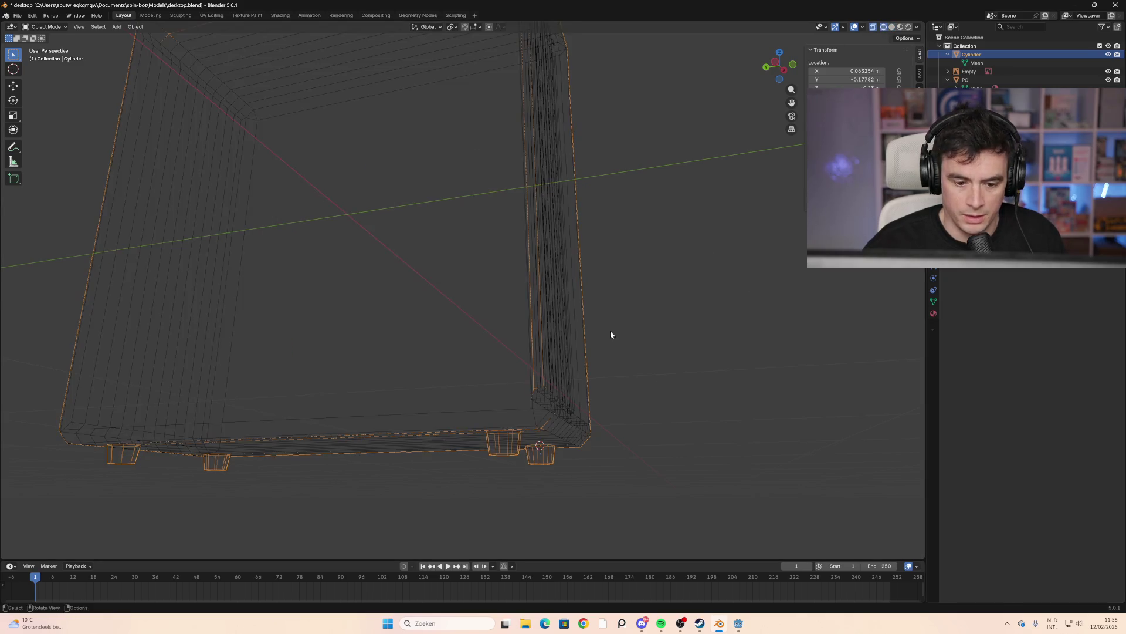
mouse_move(610, 330)
middle_mouse_down()
mouse_move(630, 368)
mouse_move(551, 326)
mouse_move(525, 291)
mouse_move(738, 265)
mouse_move(499, 302)
mouse_move(671, 314)
mouse_move(477, 301)
mouse_move(563, 313)
middle_mouse_up()
left_click(893, 28)
scroll(575, 252, "down", 2)
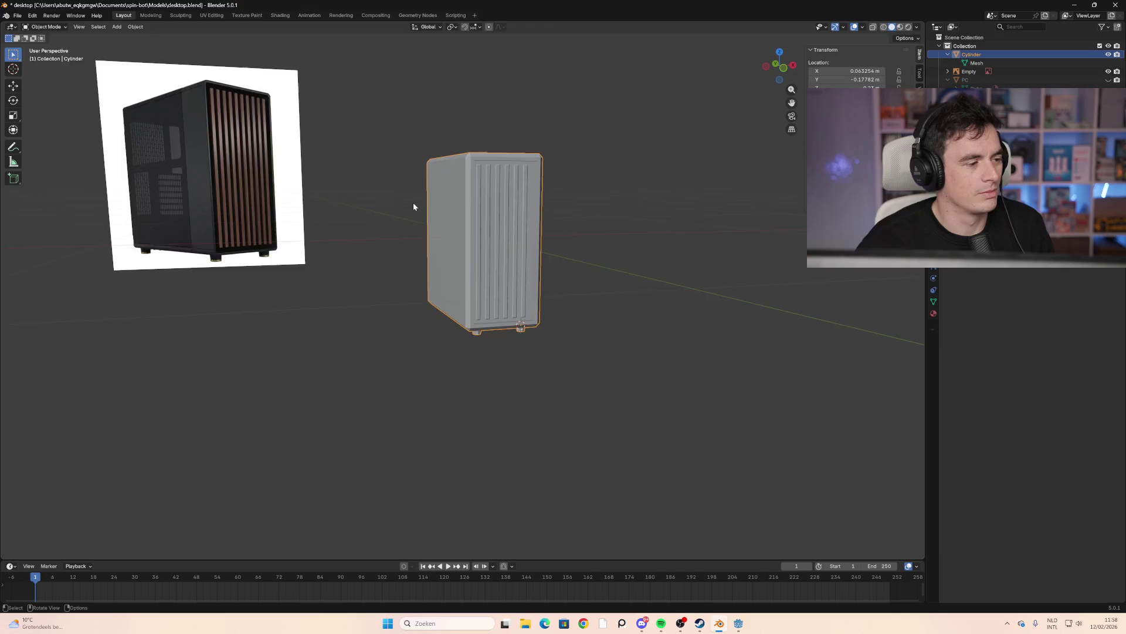
Orbit and zoom to view the combined case from the front and from above
scroll(416, 207, "up", 2)
mouse_move(418, 213)
middle_mouse_down()
mouse_move(368, 212)
mouse_move(445, 213)
mouse_move(427, 218)
mouse_move(375, 209)
mouse_move(457, 201)
mouse_move(441, 219)
middle_mouse_up()
middle_click_drag(515, 259, 466, 150)
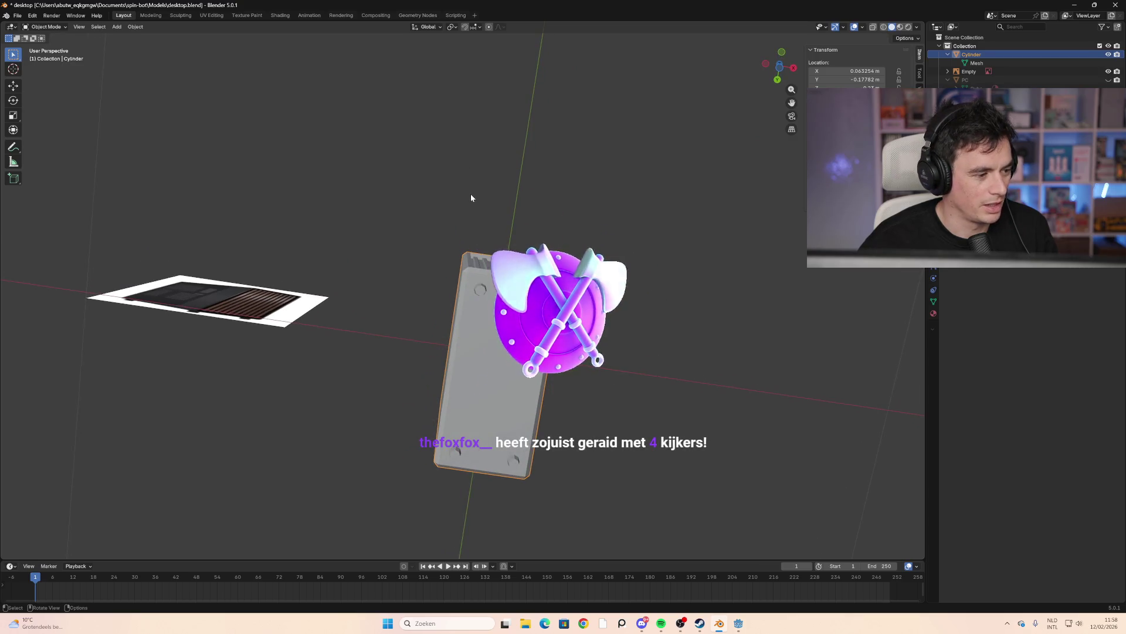
mouse_move(471, 236)
middle_mouse_down()
mouse_move(490, 291)
mouse_move(426, 330)
mouse_move(399, 301)
middle_mouse_up()
scroll(426, 330, "up", 3)
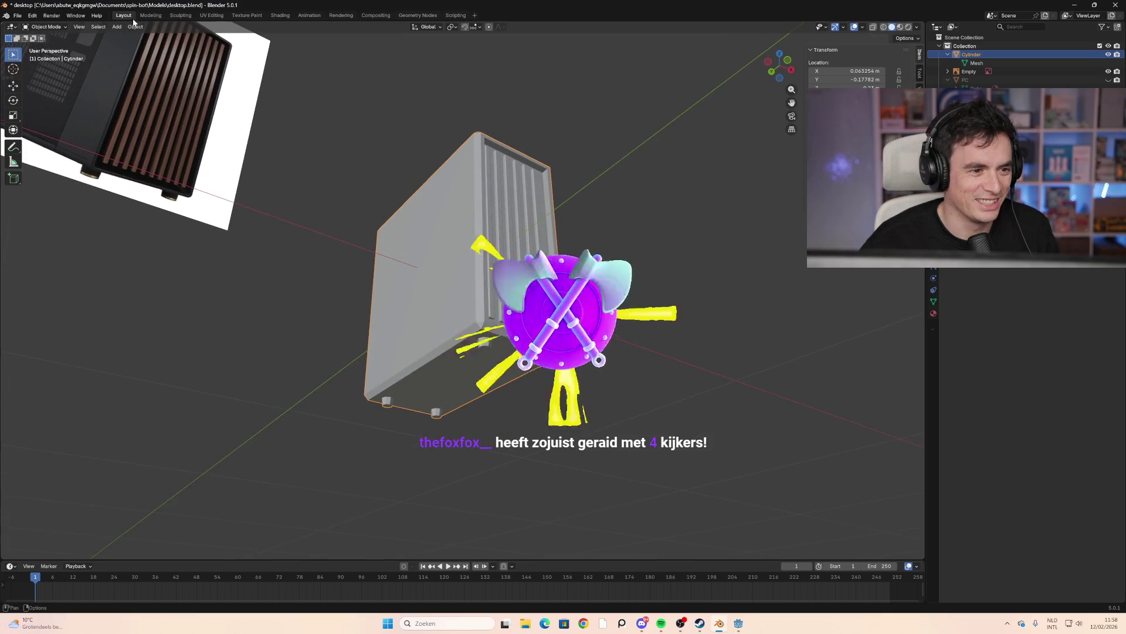
In the Modeling workspace, rename the Cylinder object in the Outliner to 'Desktop'
left_click(150, 15)
scroll(415, 364, "up", 5)
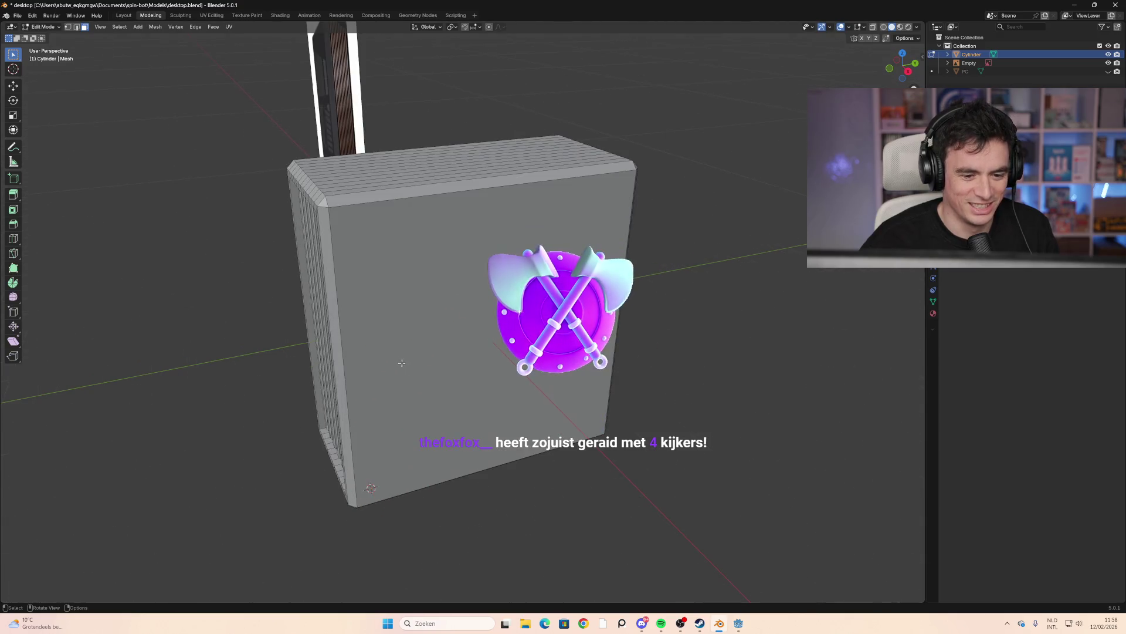
middle_click_drag(402, 364, 400, 305)
scroll(400, 306, "down", 4)
scroll(395, 316, "up", 3)
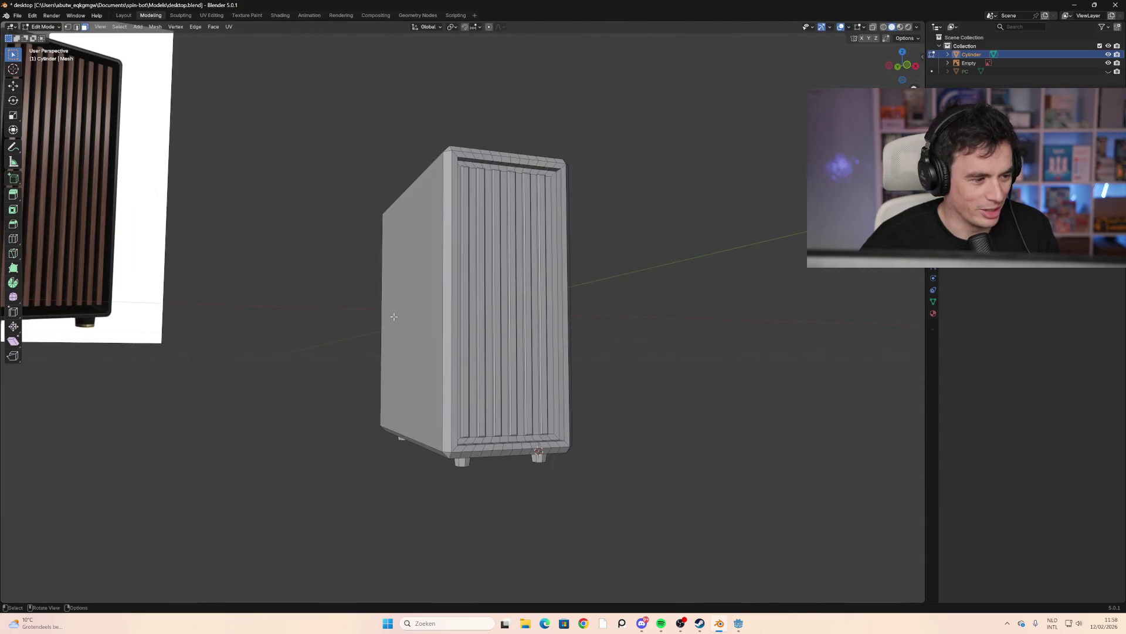
scroll(394, 317, "down", 3)
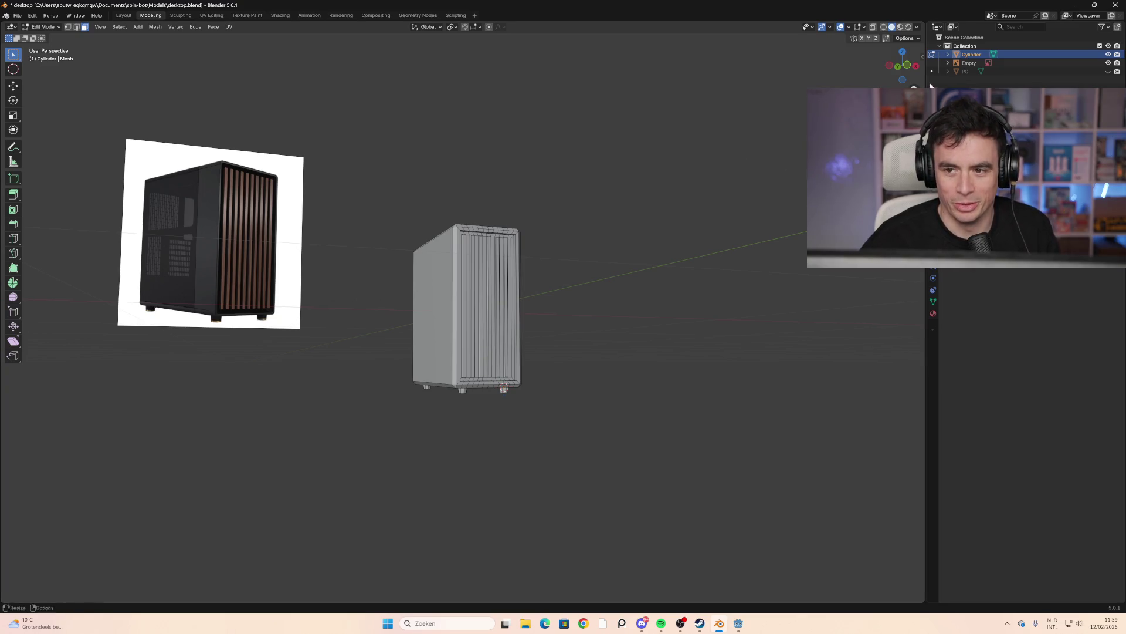
double_click(972, 54)
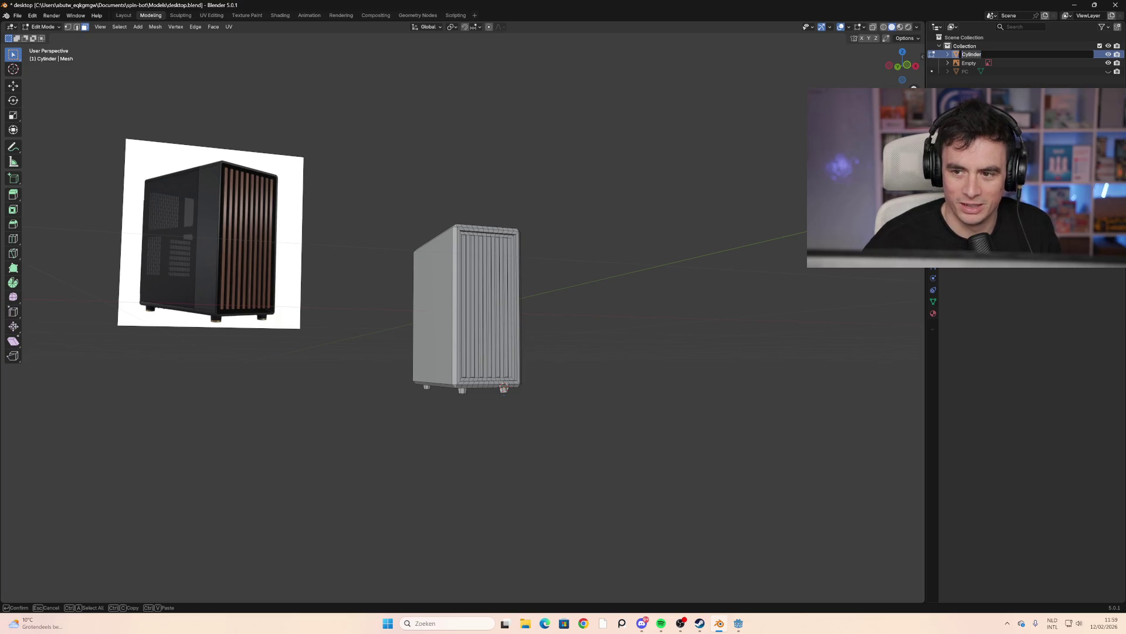
type("Desktop")
key("Return")
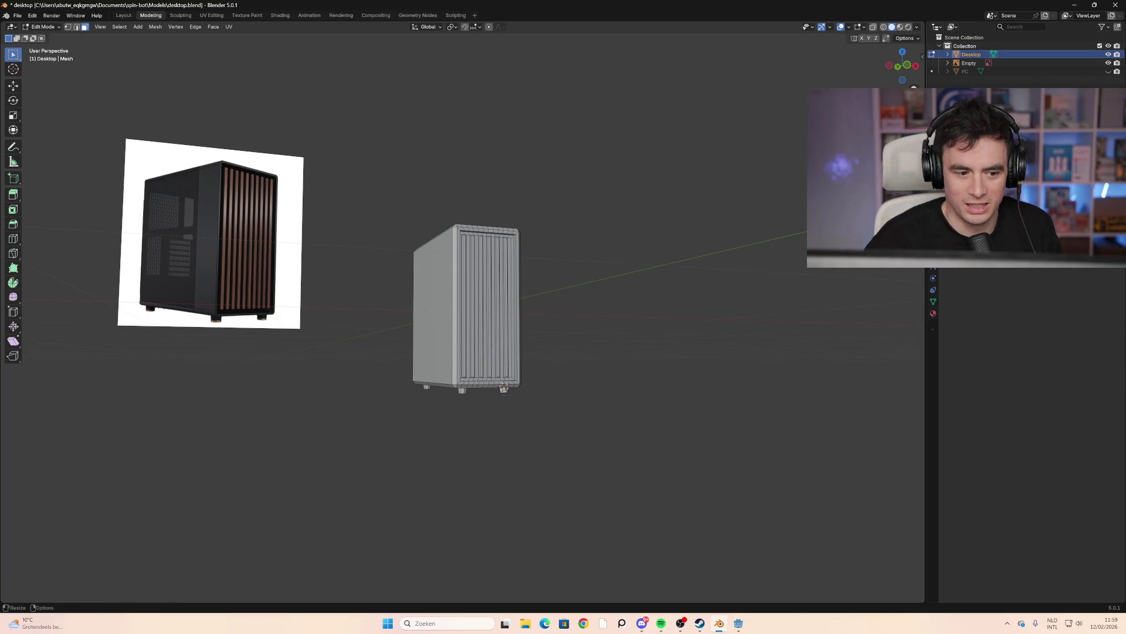
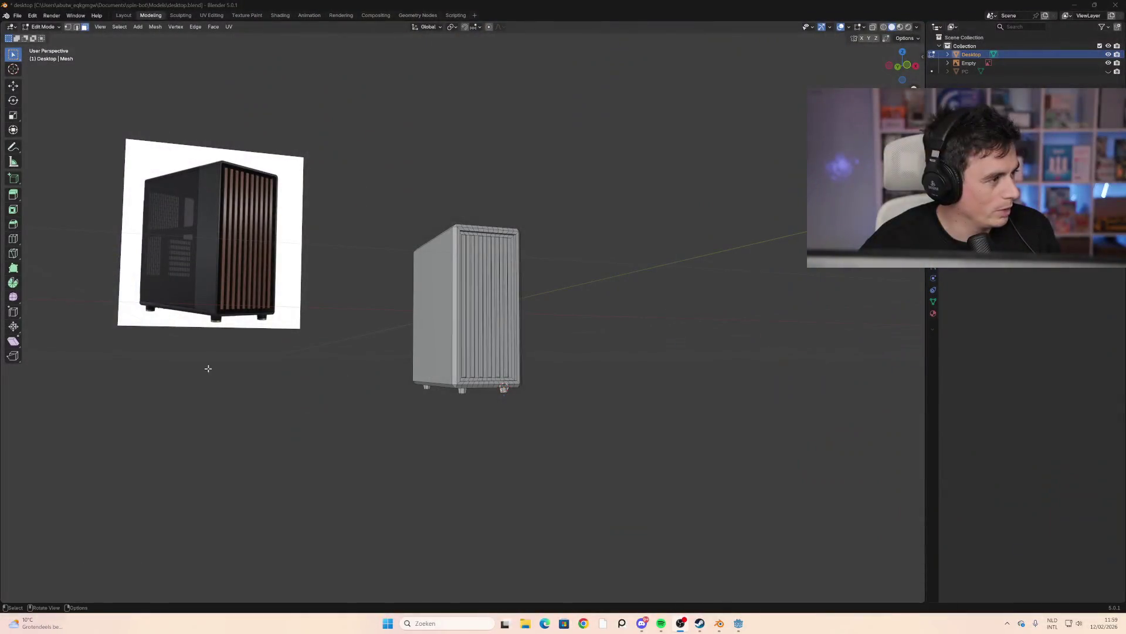
Isolate the PC case, select the bottom-panel strips, then clear that selection
scroll(405, 321, "up", 2)
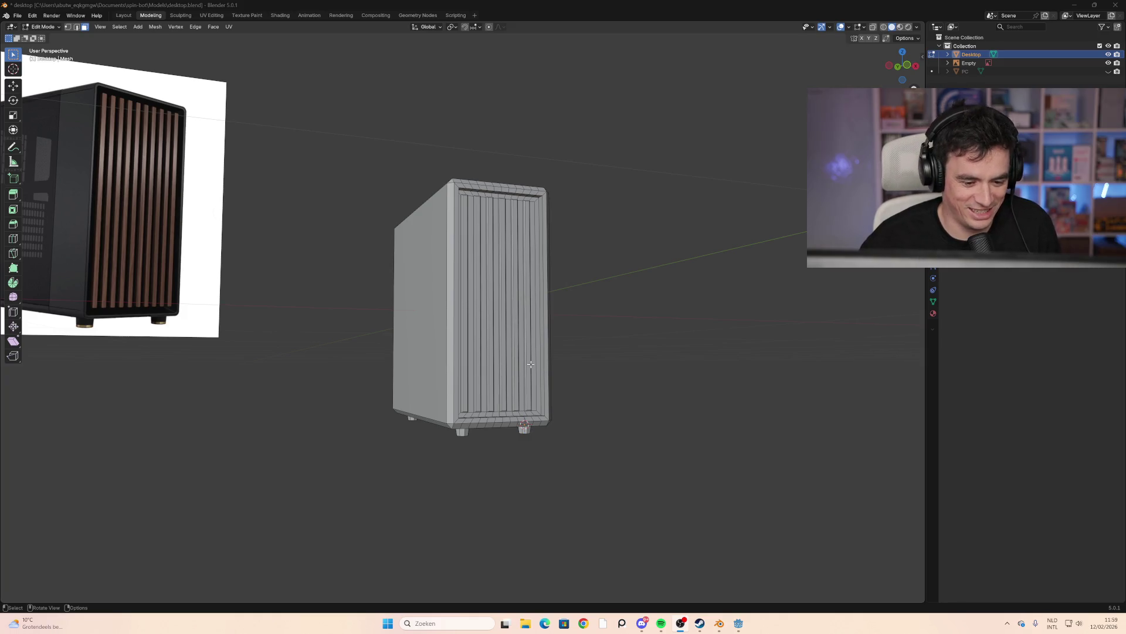
key("KP_Divide")
key("KP_Divide")
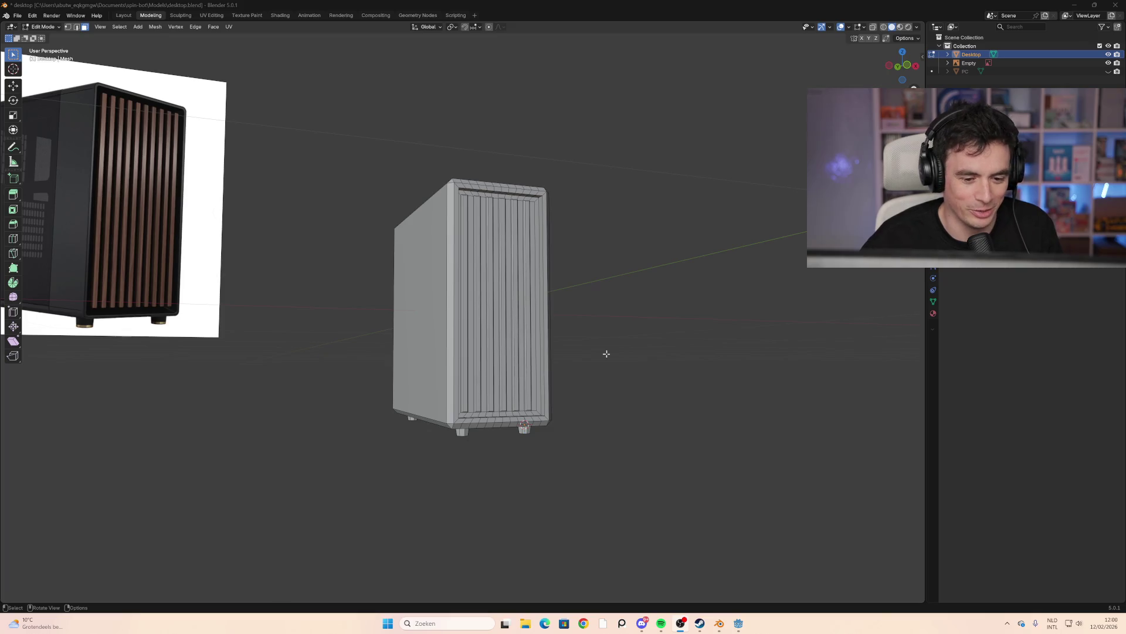
mouse_move(607, 354)
middle_mouse_down()
mouse_move(624, 355)
mouse_move(593, 346)
mouse_move(598, 371)
mouse_move(414, 389)
mouse_move(327, 359)
mouse_move(345, 345)
mouse_move(326, 354)
middle_mouse_up()
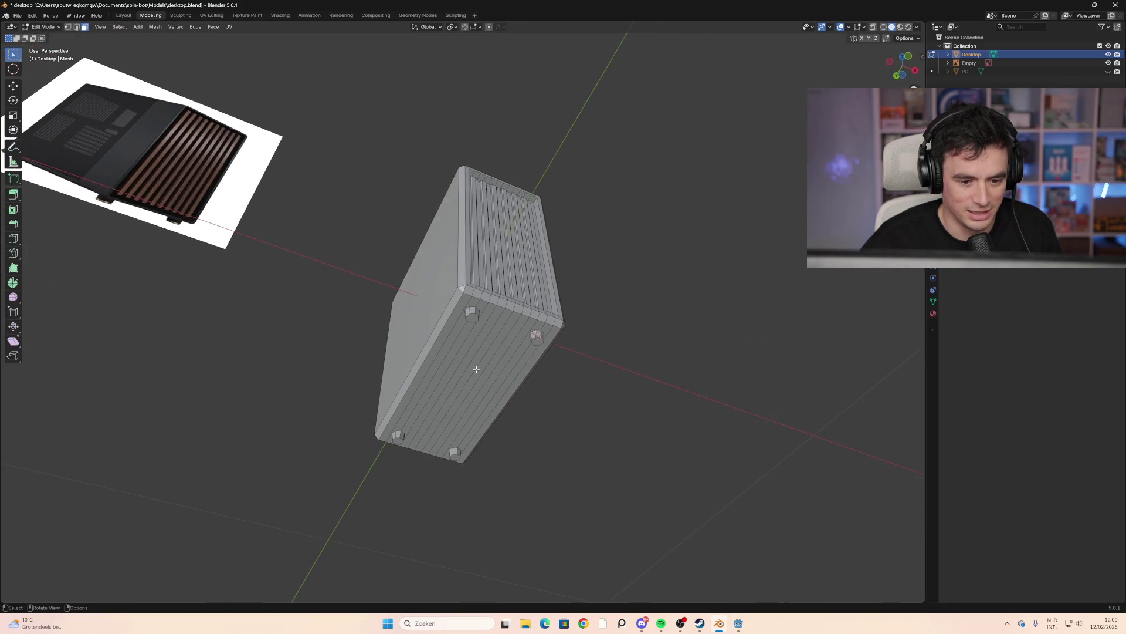
left_click(524, 391)
left_click(432, 368, "shift")
left_click(449, 371, "shift")
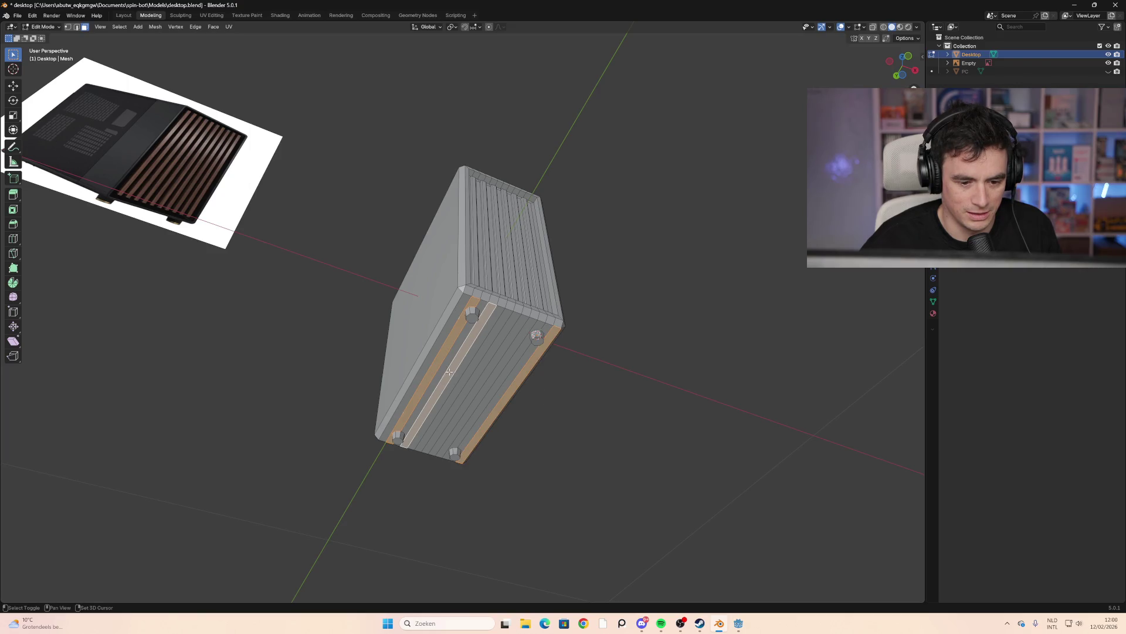
left_click(437, 358, "alt")
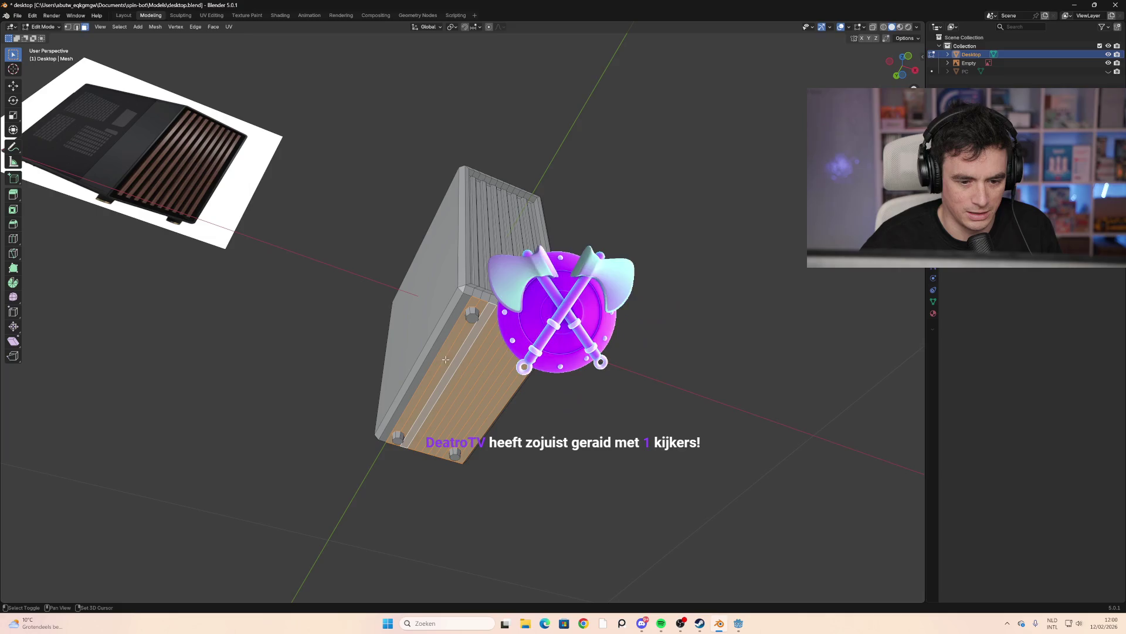
middle_click_drag(470, 367, 514, 389)
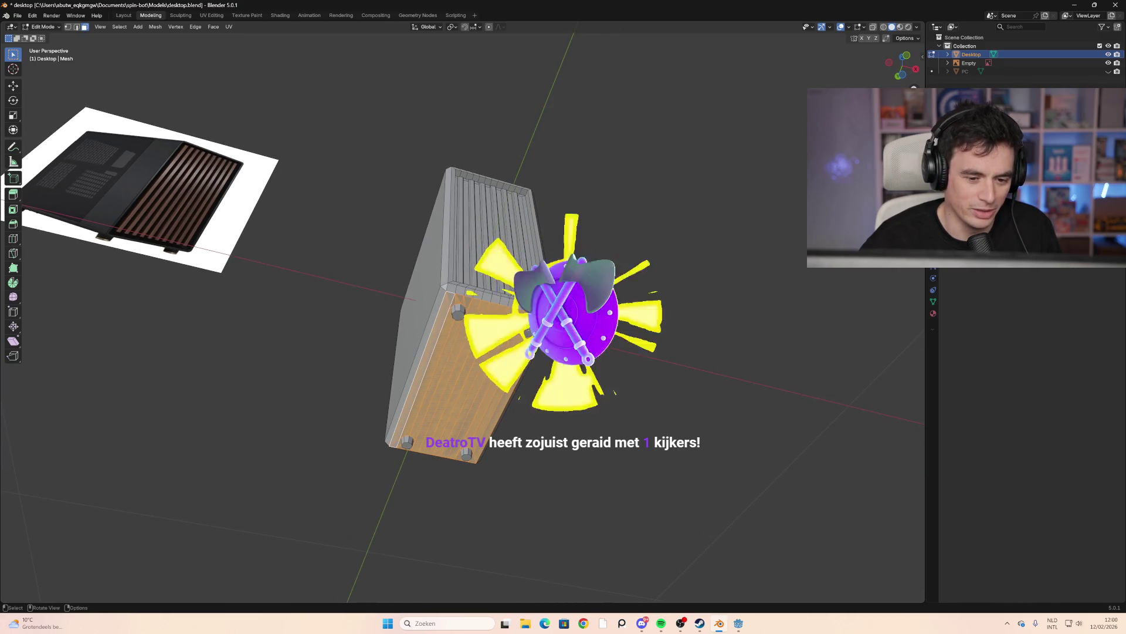
key("alt+a")
Check the case's underside, then select the leftmost front slat face
middle_click_drag(516, 376, 590, 247)
mouse_move(429, 250)
middle_mouse_down()
mouse_move(586, 243)
mouse_move(557, 281)
middle_mouse_up()
left_click(530, 315)
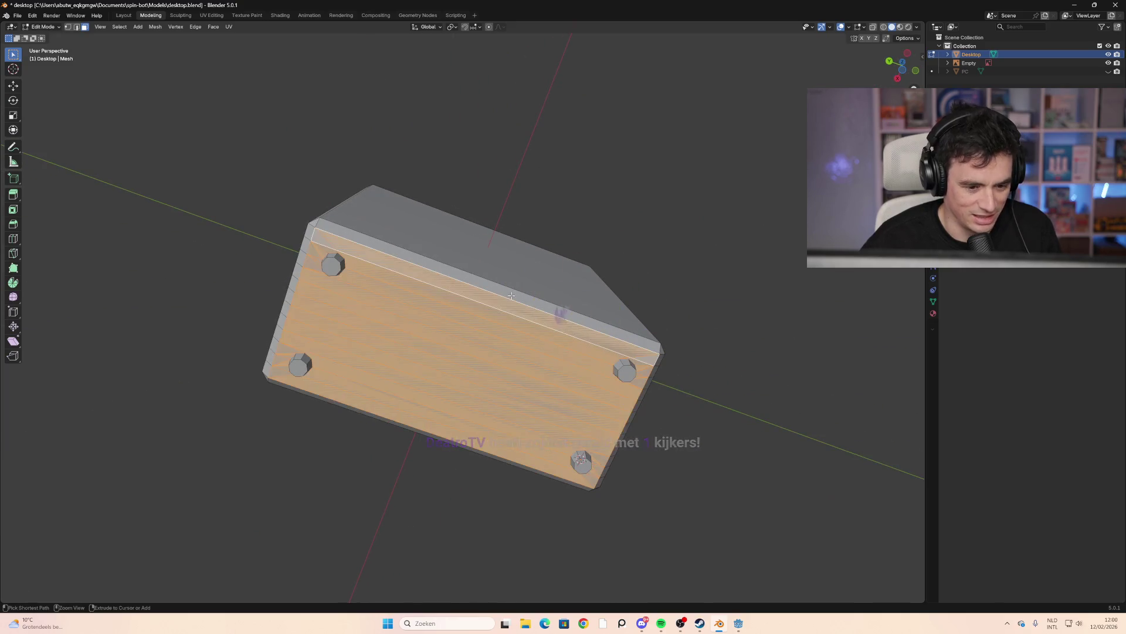
left_click(694, 327)
mouse_move(694, 327)
middle_mouse_down()
mouse_move(649, 382)
mouse_move(588, 400)
middle_mouse_up()
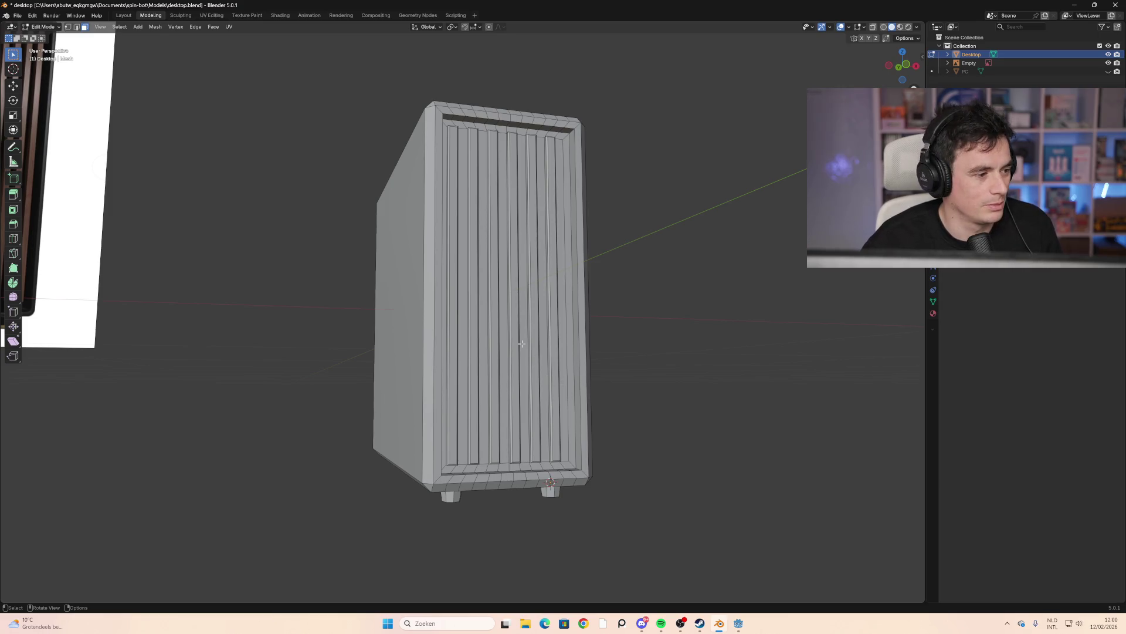
mouse_move(488, 307)
middle_mouse_down()
mouse_move(372, 254)
mouse_move(387, 299)
mouse_move(377, 252)
mouse_move(446, 267)
middle_mouse_up()
left_click(445, 267)
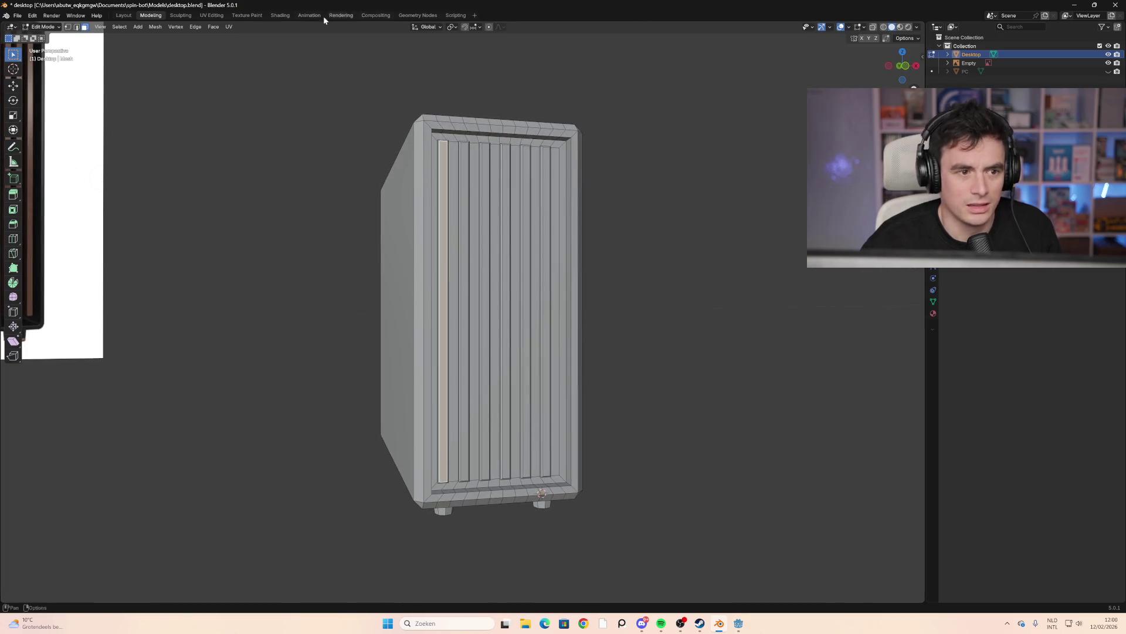
In the Shading workspace, add a new case material with pure black Base Color, named 'black'
left_click(280, 16)
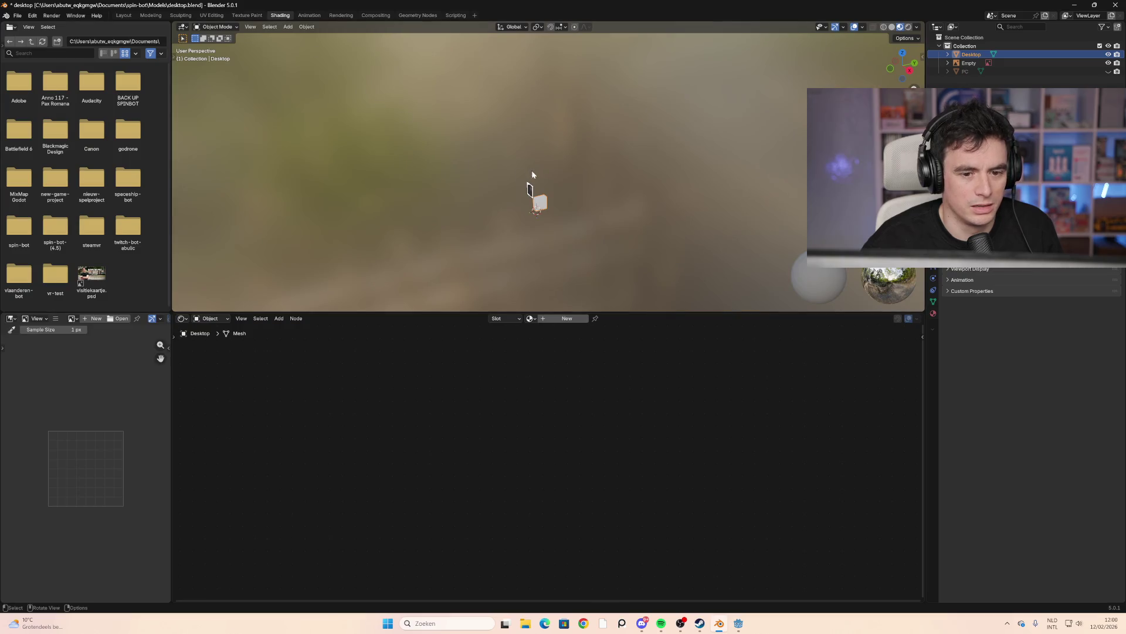
scroll(510, 230, "up", 12)
mouse_move(515, 232)
middle_mouse_down()
mouse_move(450, 223)
mouse_move(440, 209)
middle_mouse_up()
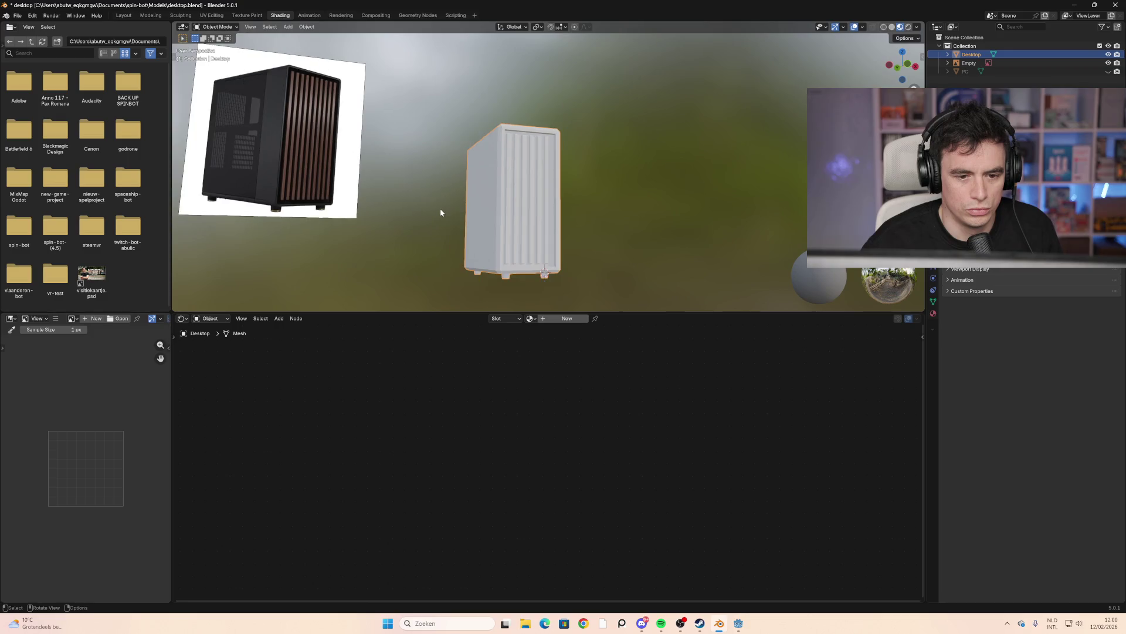
left_click(567, 318)
left_click(508, 434)
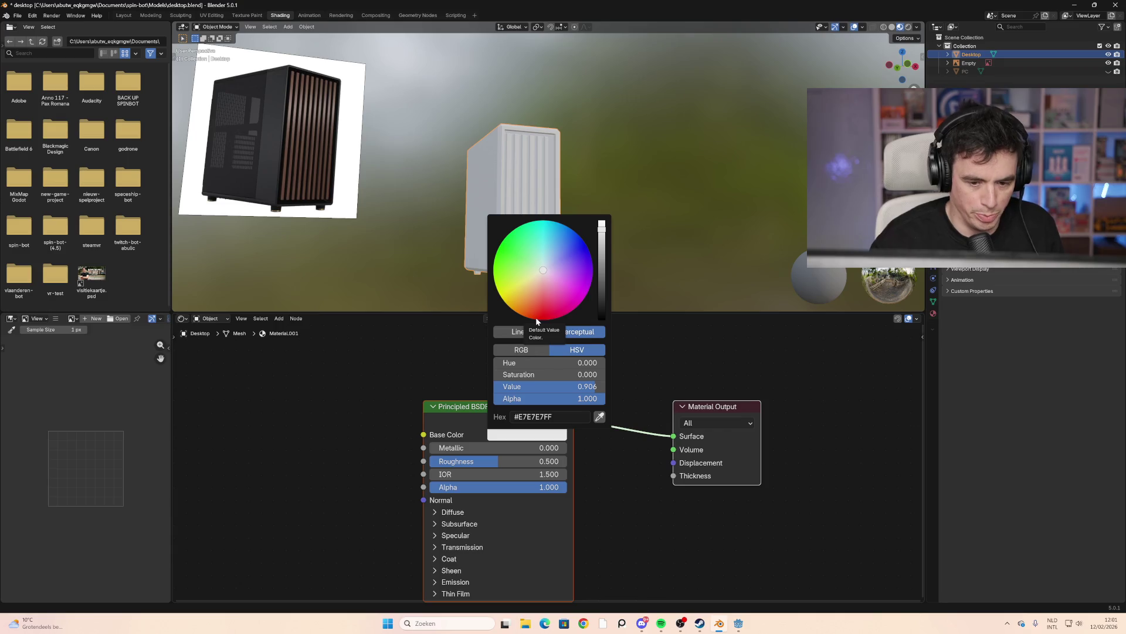
left_click(601, 319)
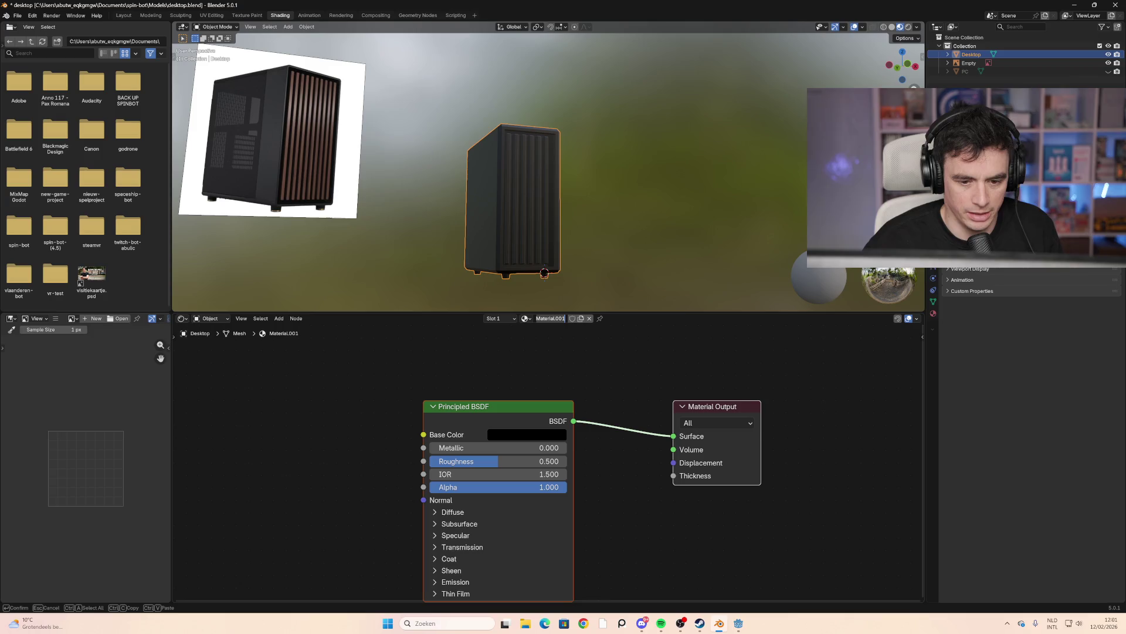
double_click(551, 319)
type("black")
key("Return")
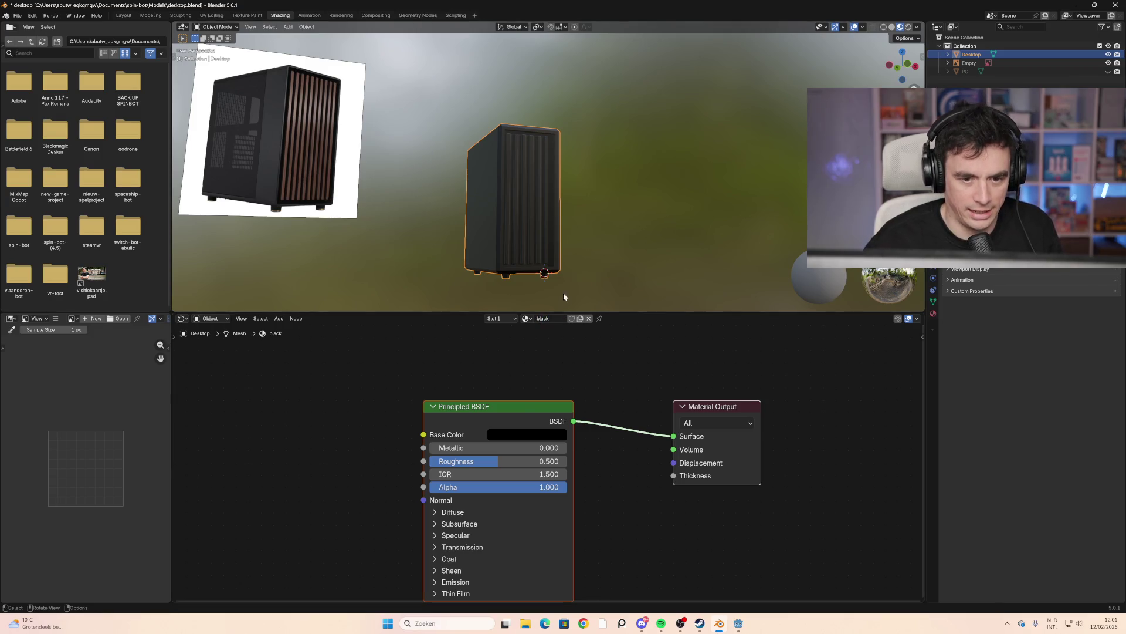
left_click(502, 319)
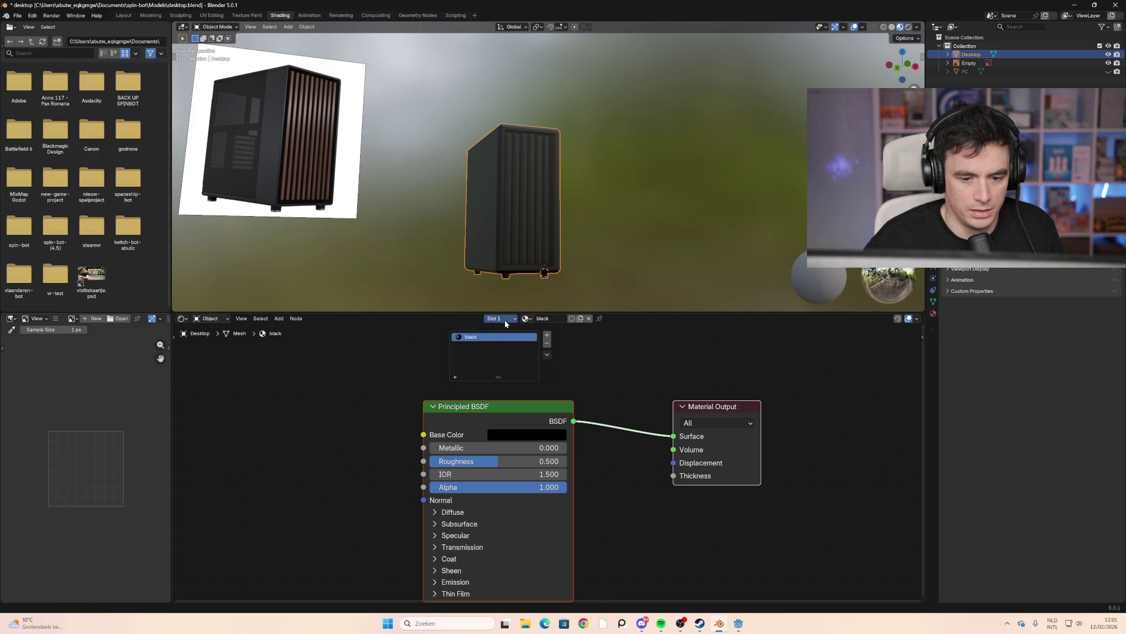
Enter Edit Mode and add the front slat faces to the selection one by one
left_click(217, 26)
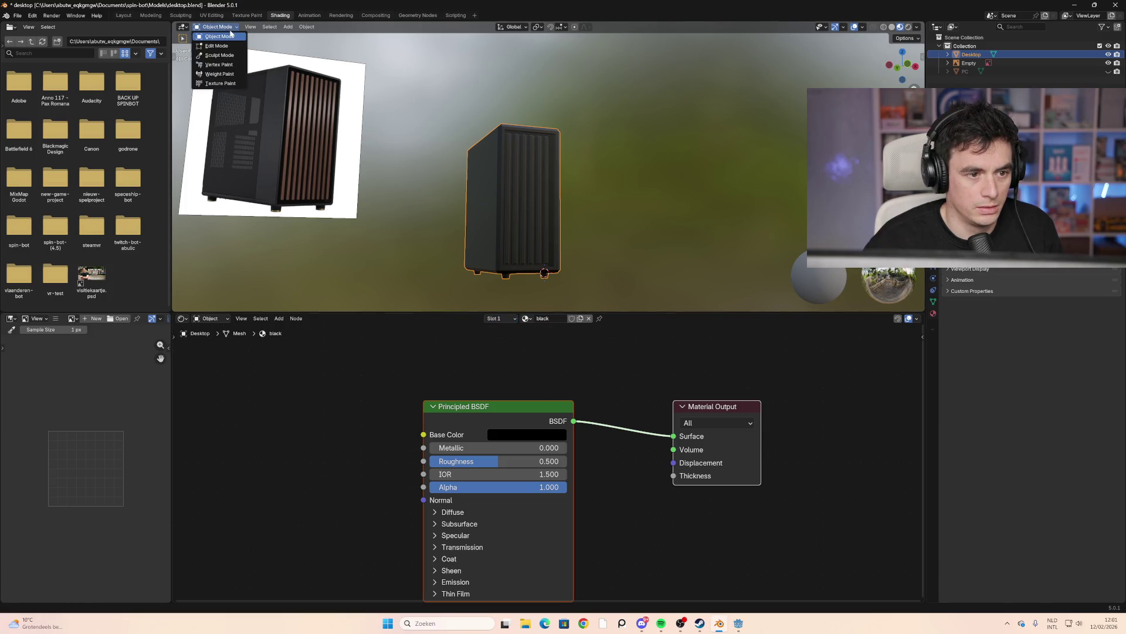
left_click(214, 48)
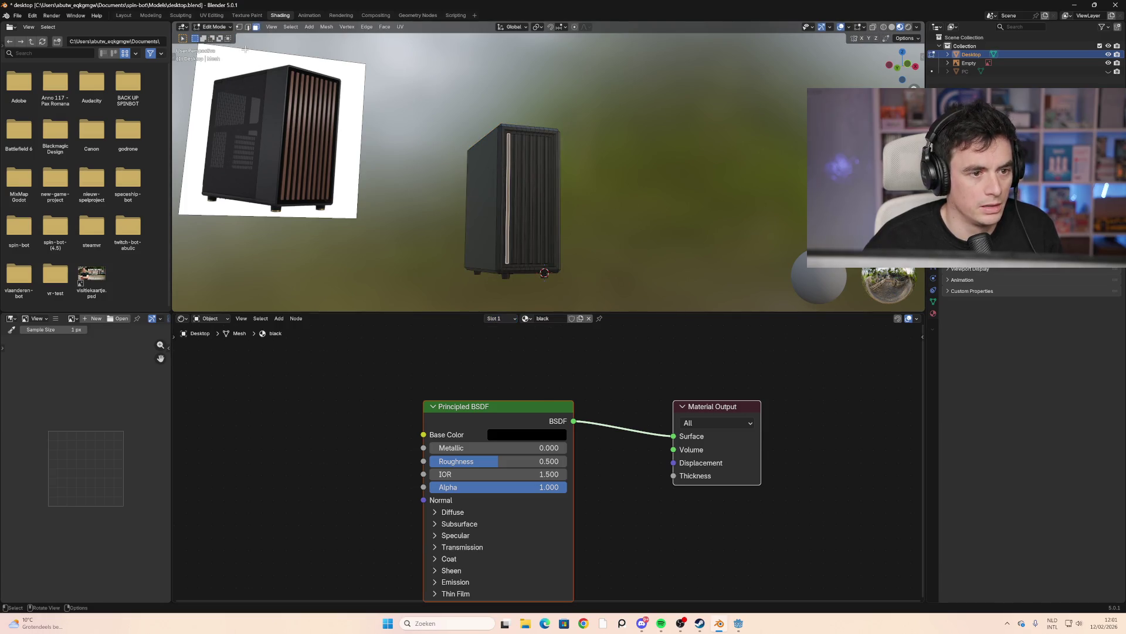
scroll(526, 224, "up", 1)
scroll(525, 222, "up", 2)
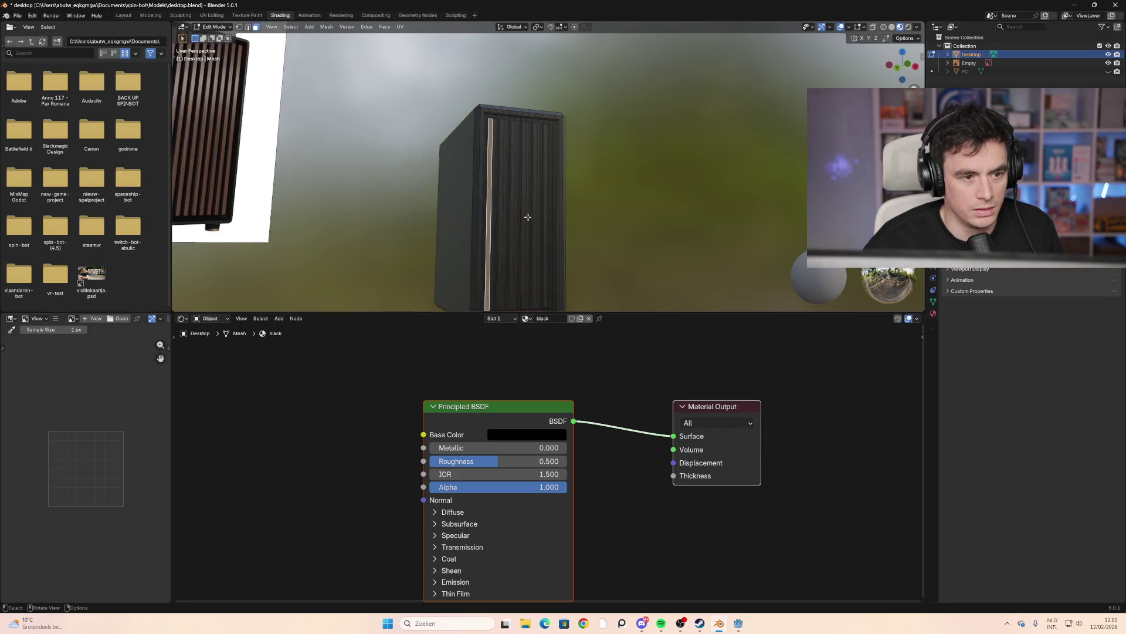
left_click(500, 146, "shift")
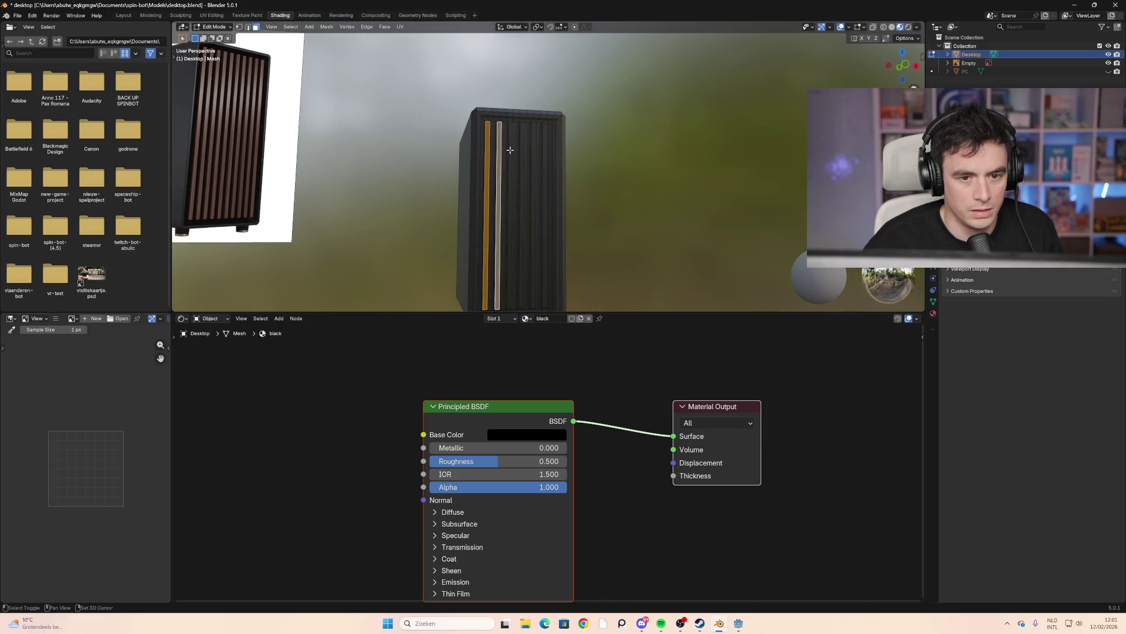
left_click(510, 151, "shift")
left_click(521, 154, "shift")
left_click(533, 156, "shift")
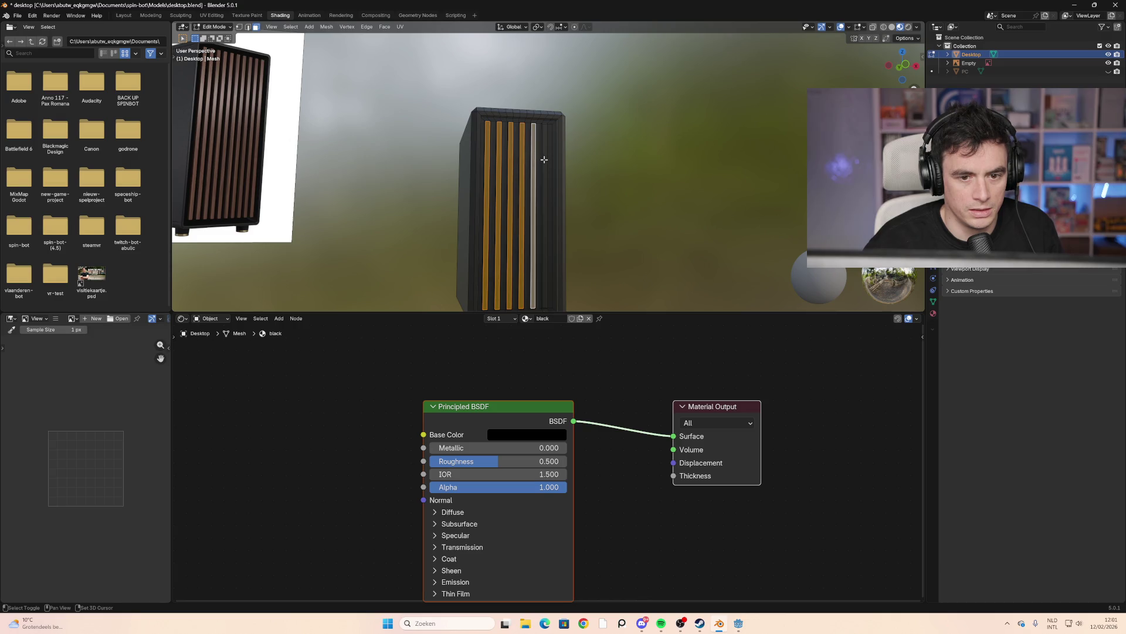
left_click(544, 159, "shift")
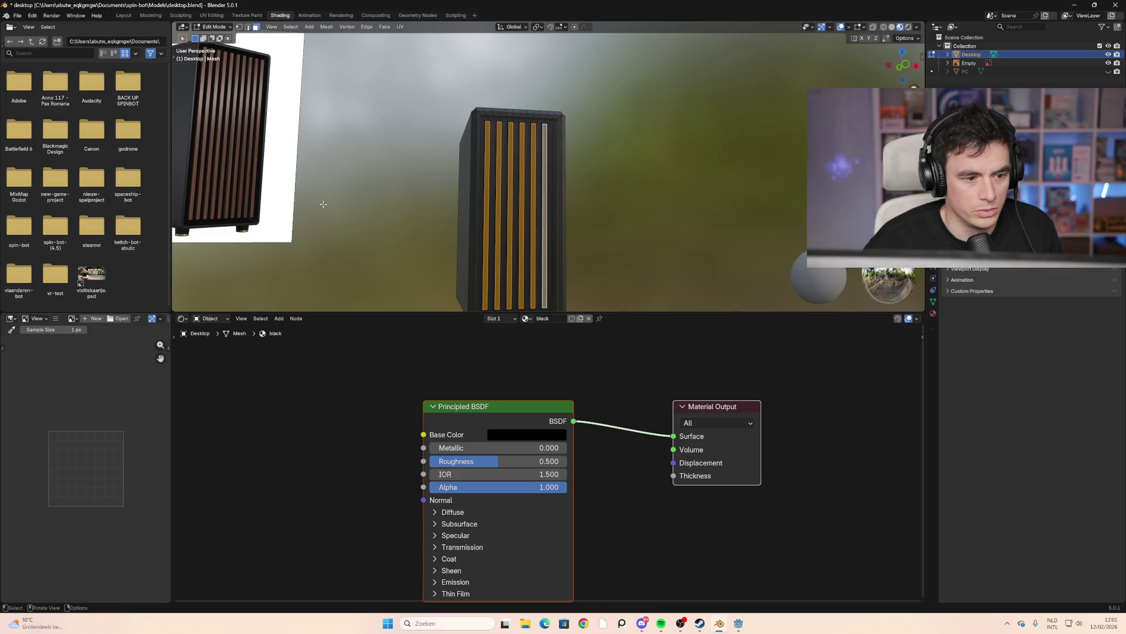
Face the case head-on and remove the stray light-strip faces from the slat selection
middle_click_drag(323, 203, 530, 193)
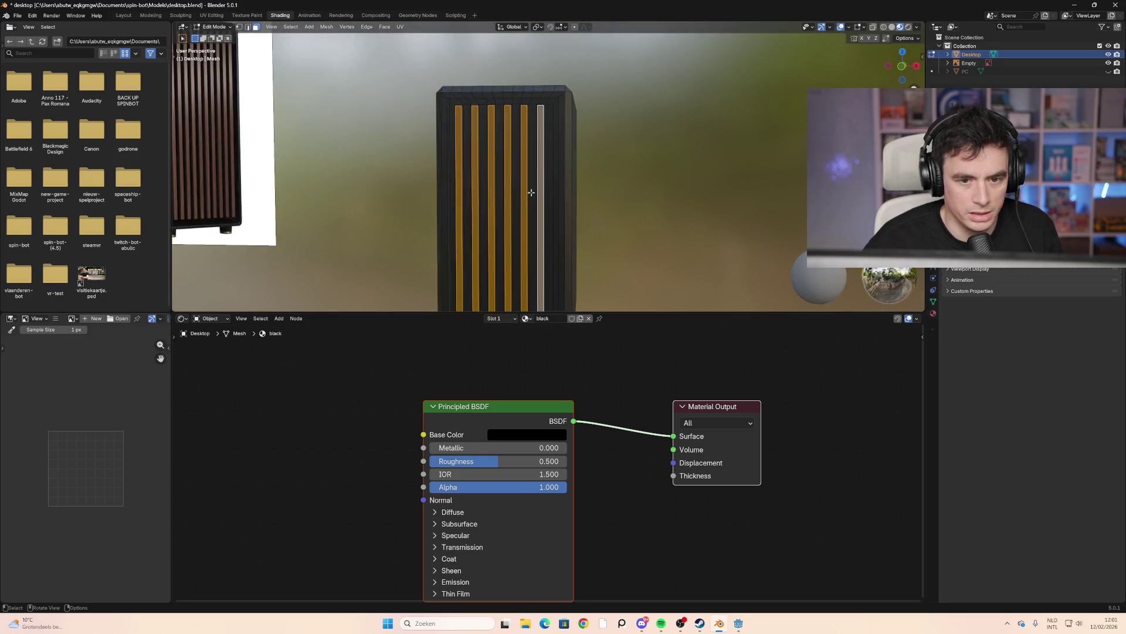
scroll(531, 192, "up", 3)
left_click(560, 127, "shift")
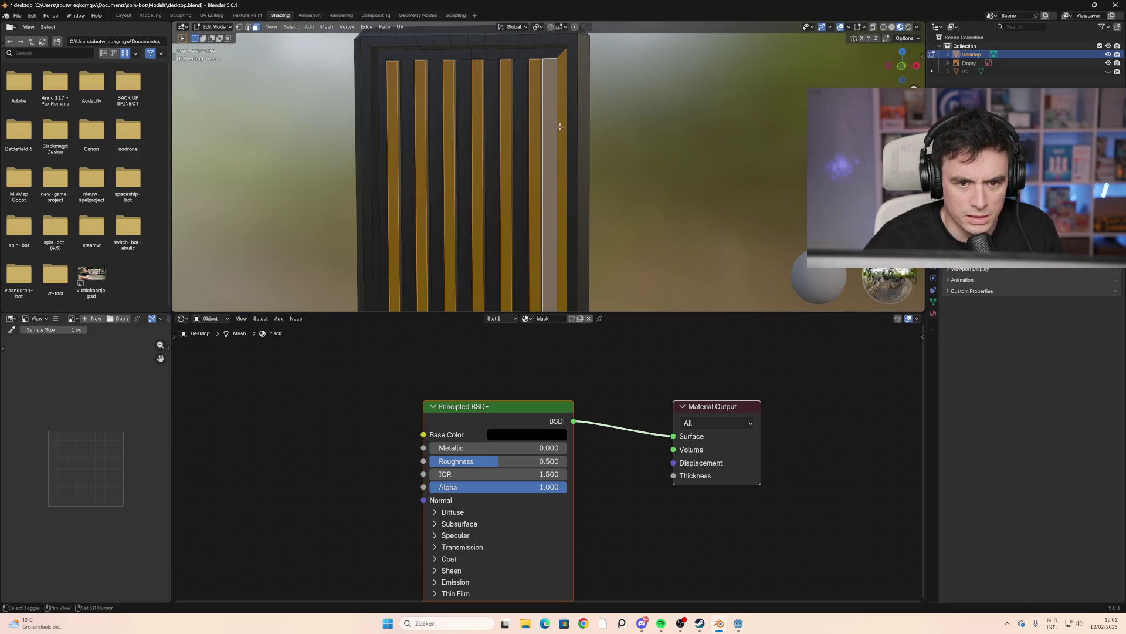
left_click(559, 127, "shift")
left_click(554, 130, "shift")
scroll(340, 211, "down", 4)
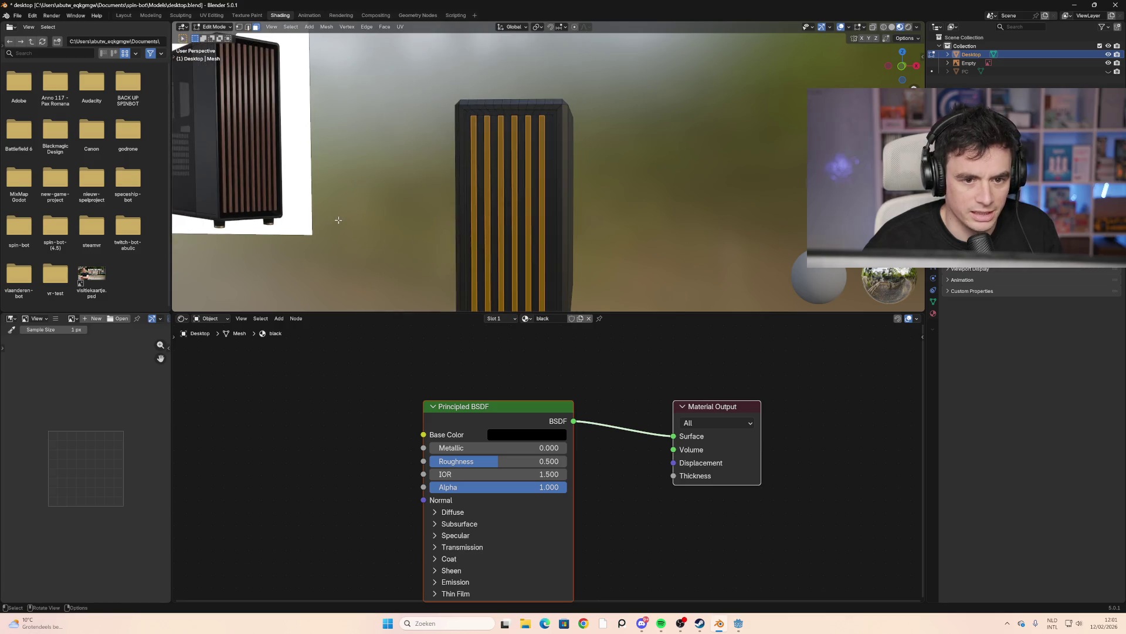
middle_click_drag(339, 220, 387, 221)
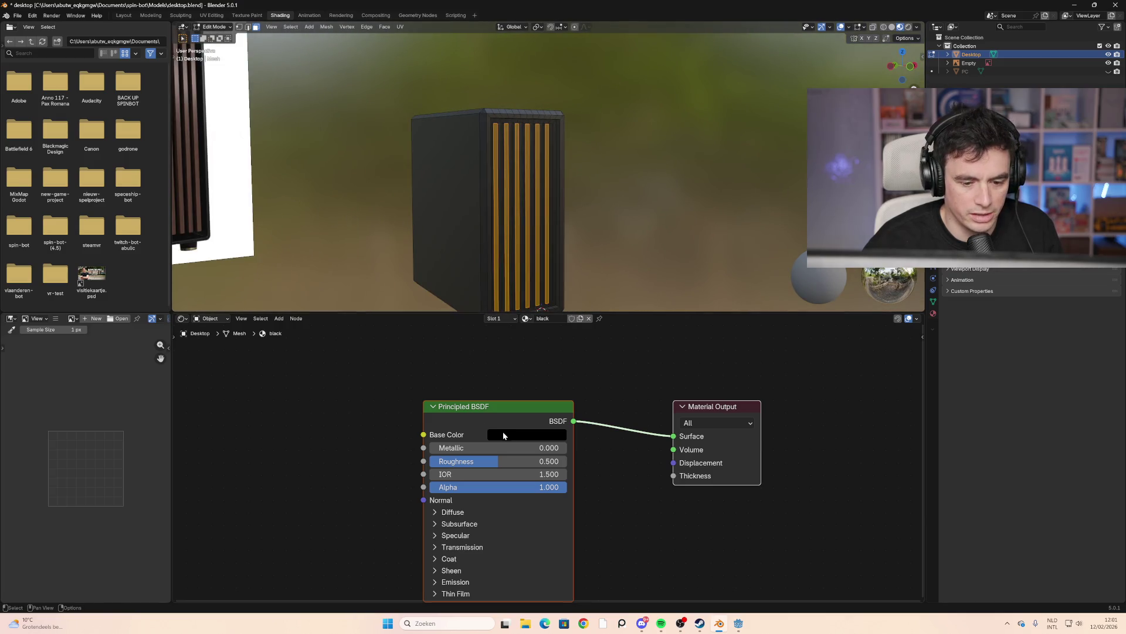
Add a second material slot with a new material and an orange base colour
left_click(516, 319)
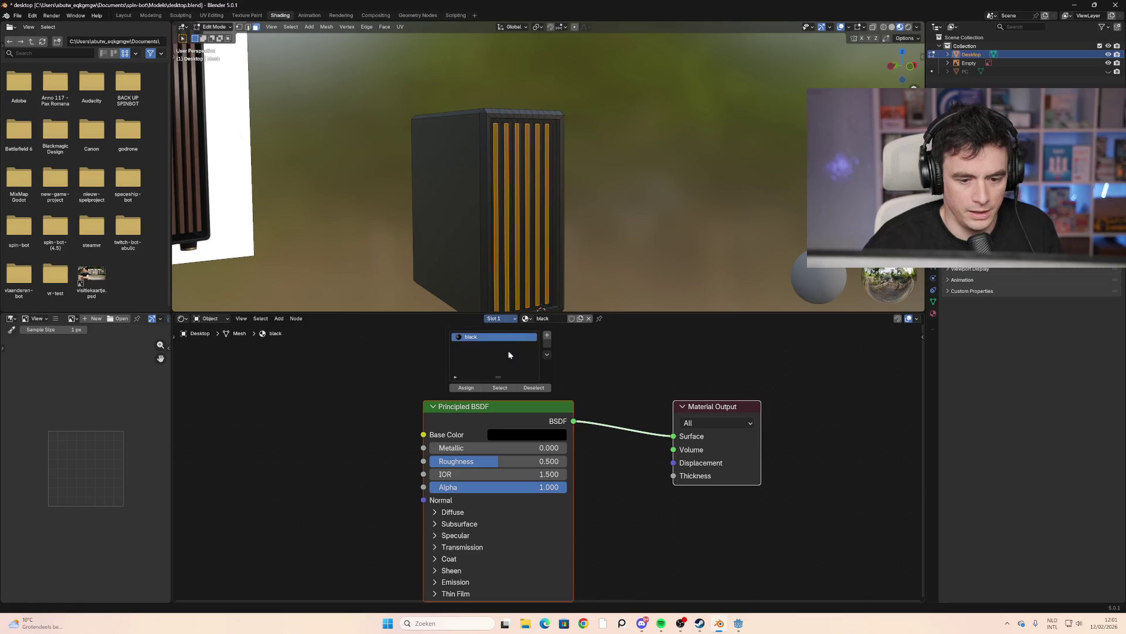
left_click(547, 335)
left_click(474, 389)
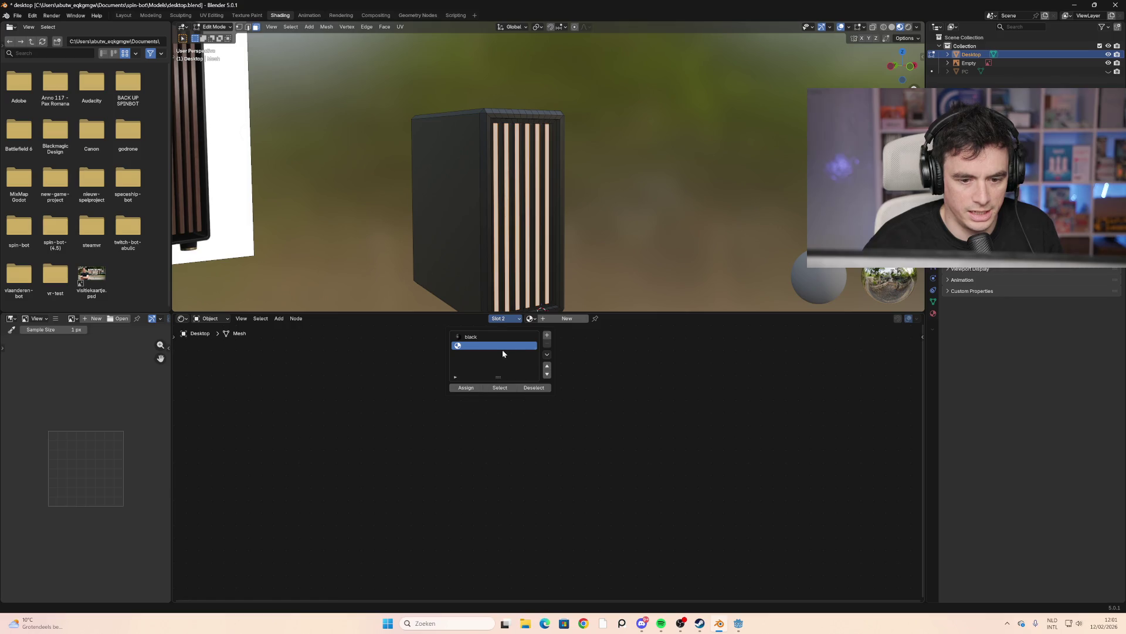
left_click(549, 318)
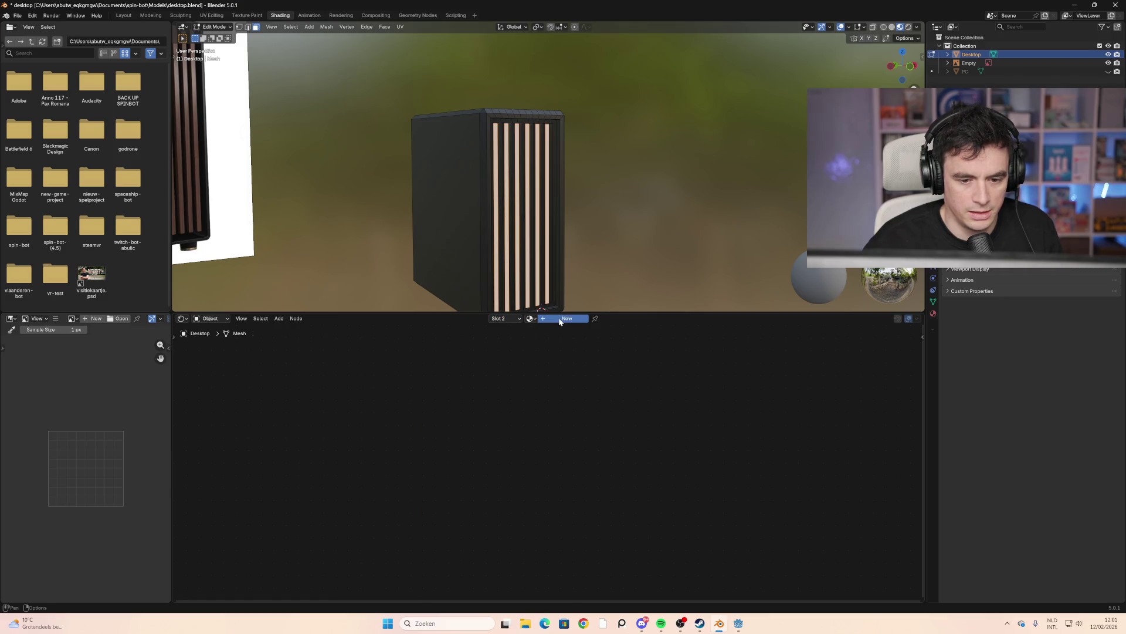
left_click(537, 435)
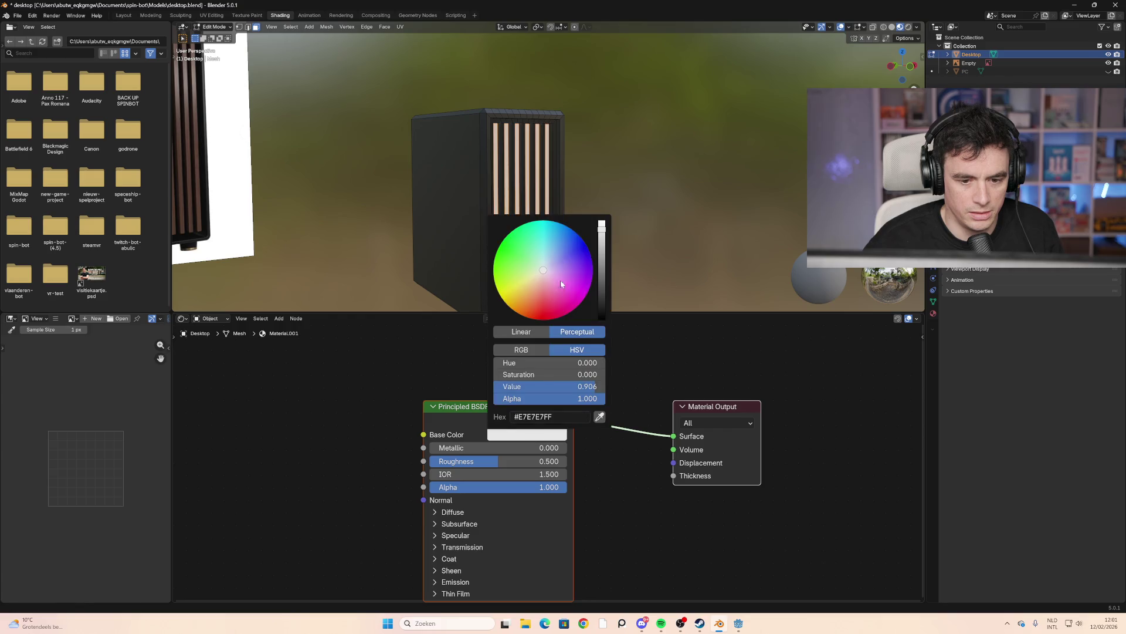
left_click_drag(561, 280, 521, 313)
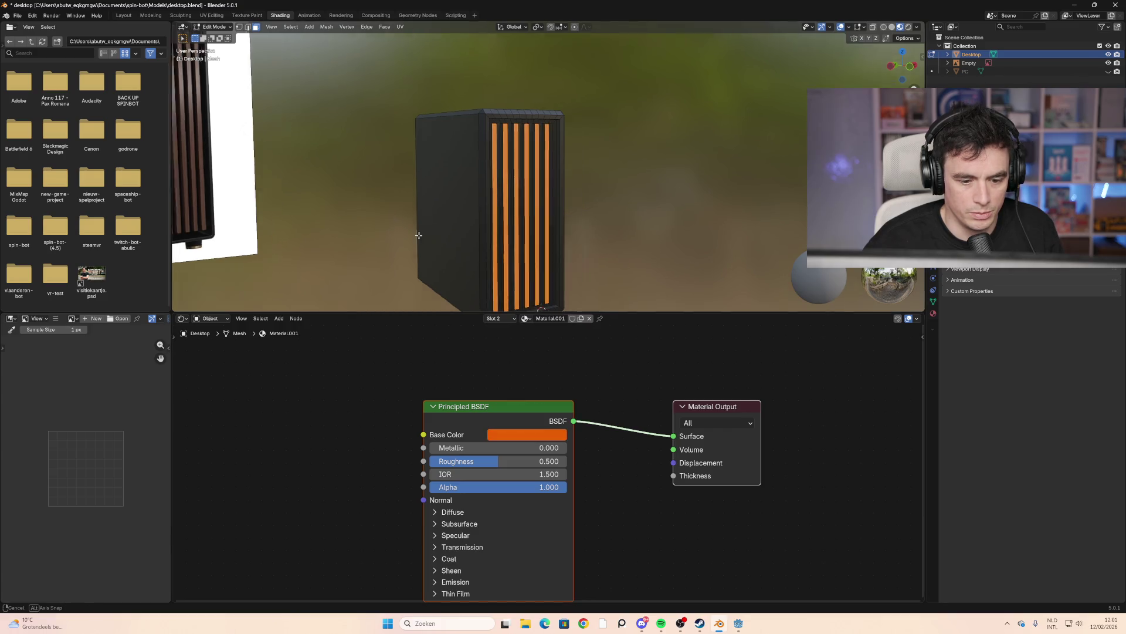
Sample the strip colour from the reference photo, darken it to brown, and drop roughness to 0
middle_click_drag(610, 247, 534, 429)
left_click(522, 434)
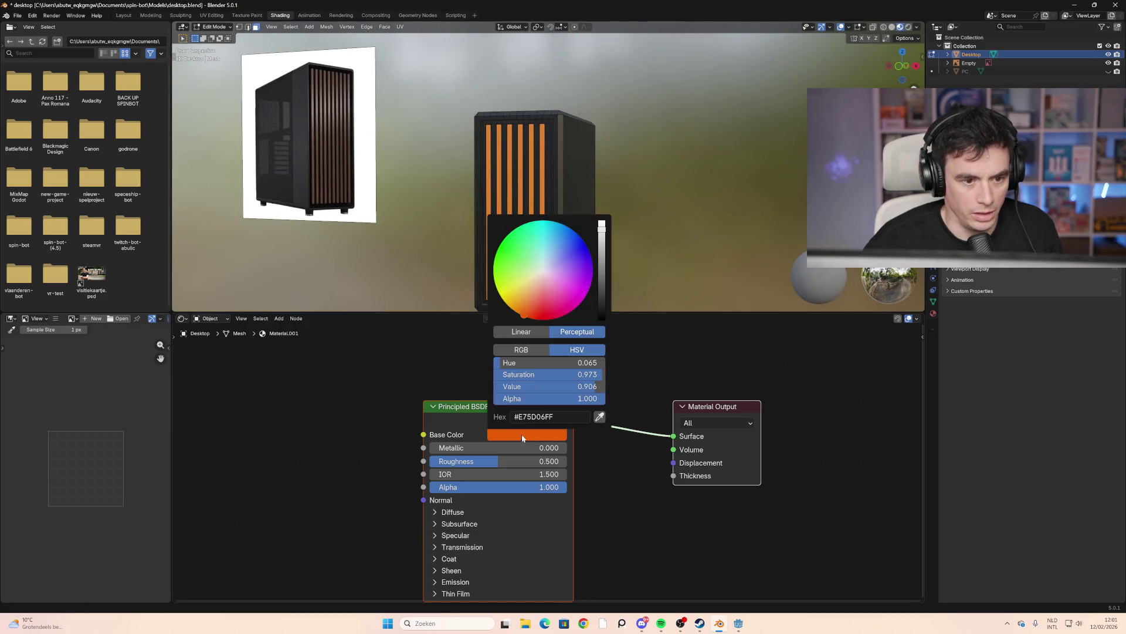
left_click(599, 417)
left_click(379, 204)
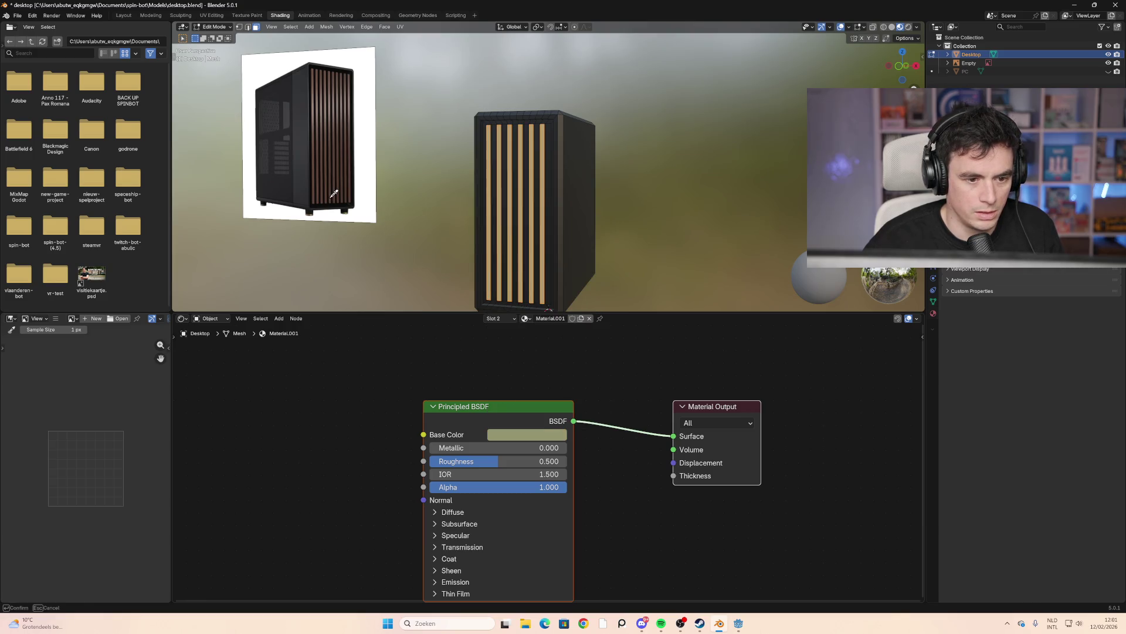
middle_click_drag(458, 239, 498, 245)
left_click(523, 435)
key("ctrl+v")
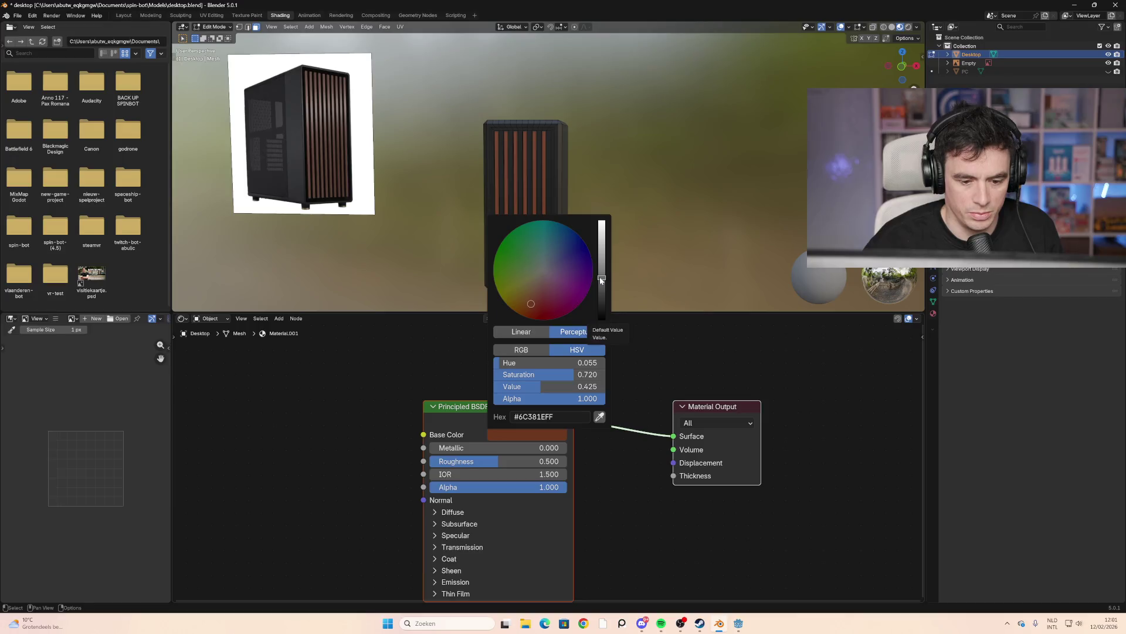
mouse_move(492, 448)
left_mouse_down()
mouse_move(507, 447)
mouse_move(478, 462)
mouse_move(511, 461)
mouse_move(434, 461)
left_mouse_up()
middle_click_drag(528, 235, 494, 256)
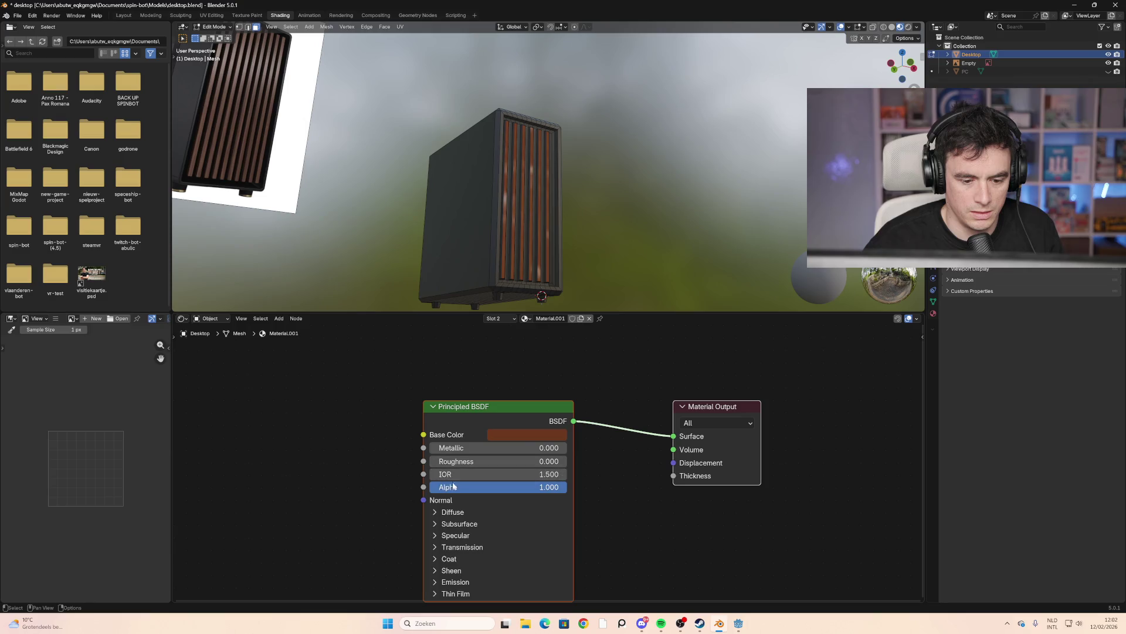
mouse_move(464, 461)
left_mouse_down()
mouse_move(478, 461)
mouse_move(460, 461)
left_mouse_up()
Set the strip roughness to 0.221, inspect the case from several angles, and save desktop.blend
mouse_move(434, 264)
middle_mouse_down()
mouse_move(411, 289)
mouse_move(471, 258)
middle_mouse_up()
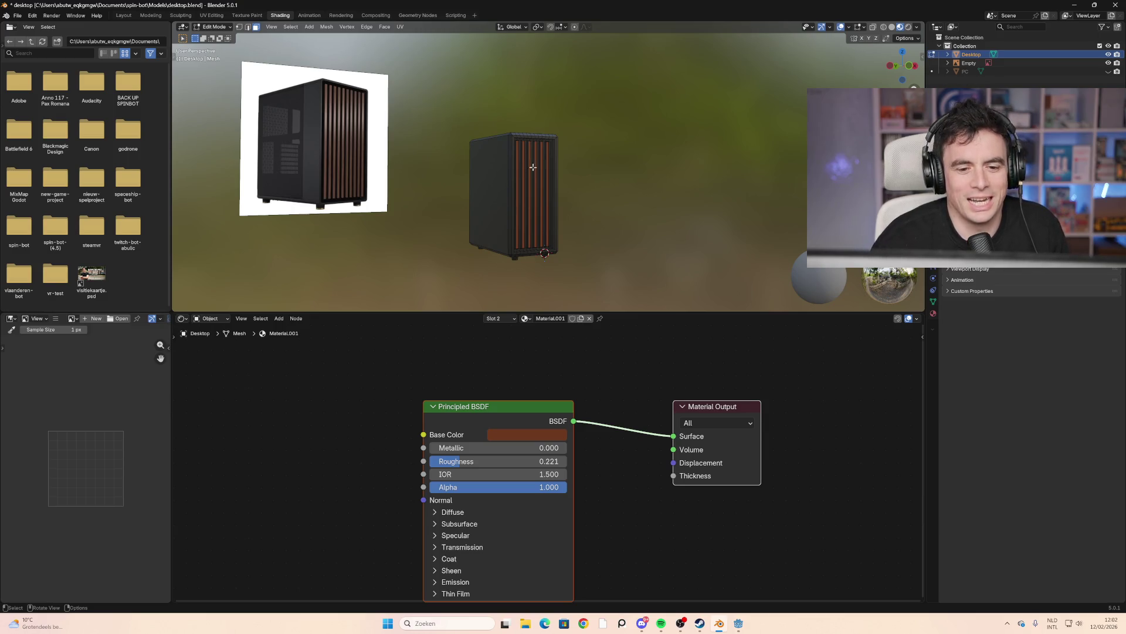
mouse_move(534, 166)
middle_mouse_down("ctrl")
mouse_move(550, 197)
mouse_move(528, 201)
middle_mouse_up("ctrl")
mouse_move(478, 204)
middle_mouse_down()
mouse_move(583, 196)
mouse_move(514, 218)
mouse_move(546, 217)
mouse_move(581, 211)
mouse_move(528, 182)
mouse_move(482, 220)
mouse_move(444, 206)
mouse_move(486, 228)
middle_mouse_up()
scroll(484, 194, "up", 3)
mouse_move(483, 189)
middle_mouse_down()
mouse_move(432, 193)
mouse_move(485, 184)
middle_mouse_up()
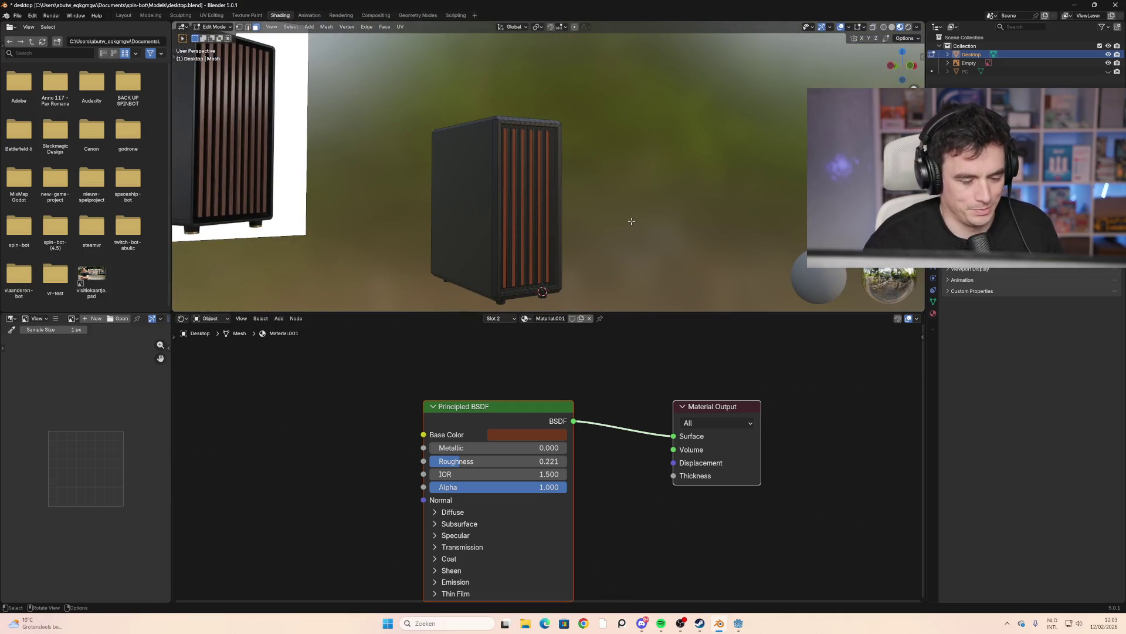
key("ctrl+s")
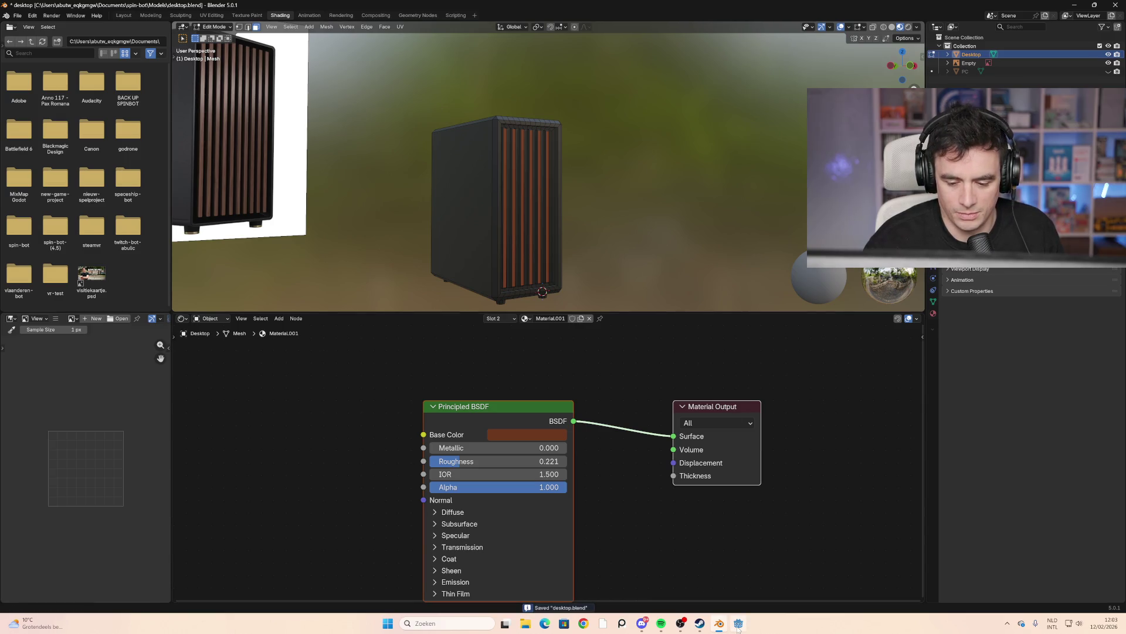
Switch Godot to the 3D view, open main_menu and select the chair's SubViewportContainer
left_click(738, 625)
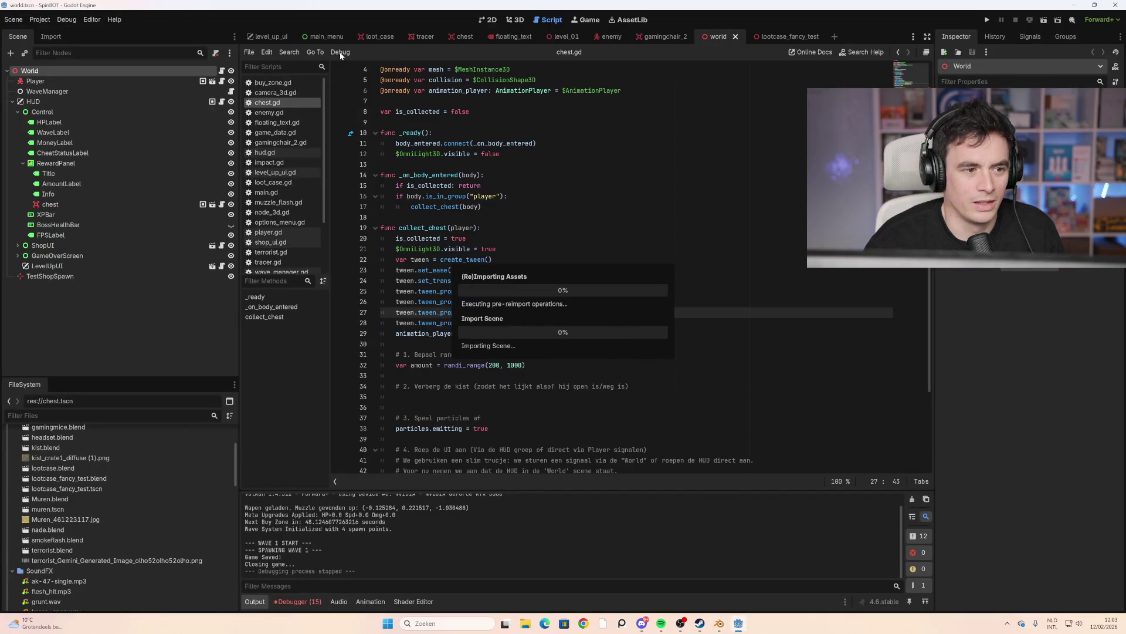
left_click(516, 20)
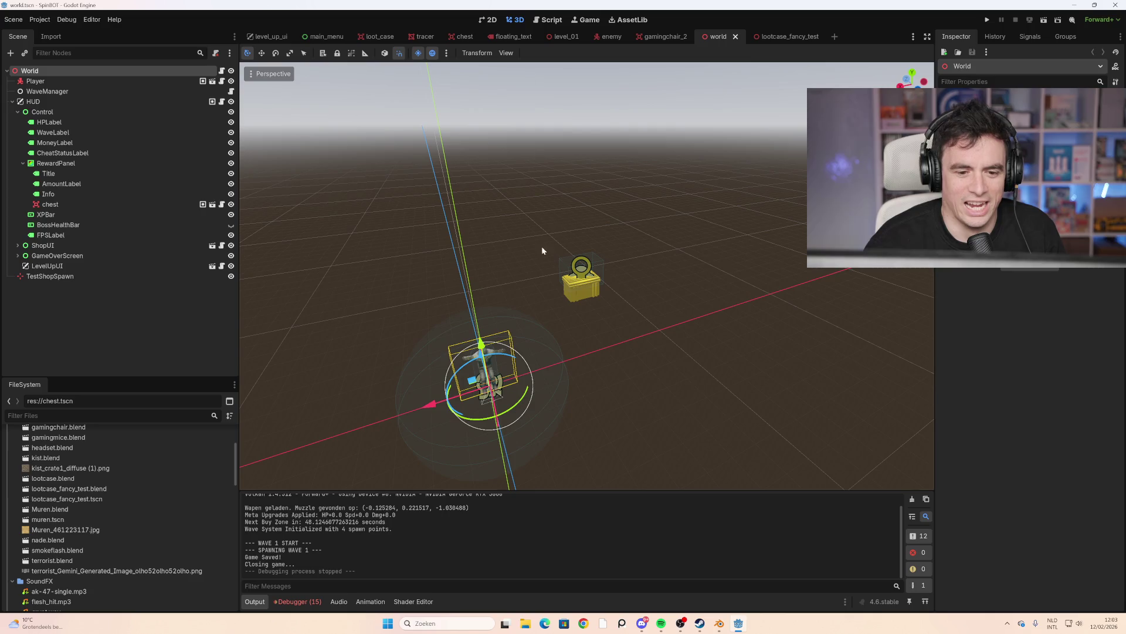
left_click(324, 37)
scroll(528, 218, "down", 1)
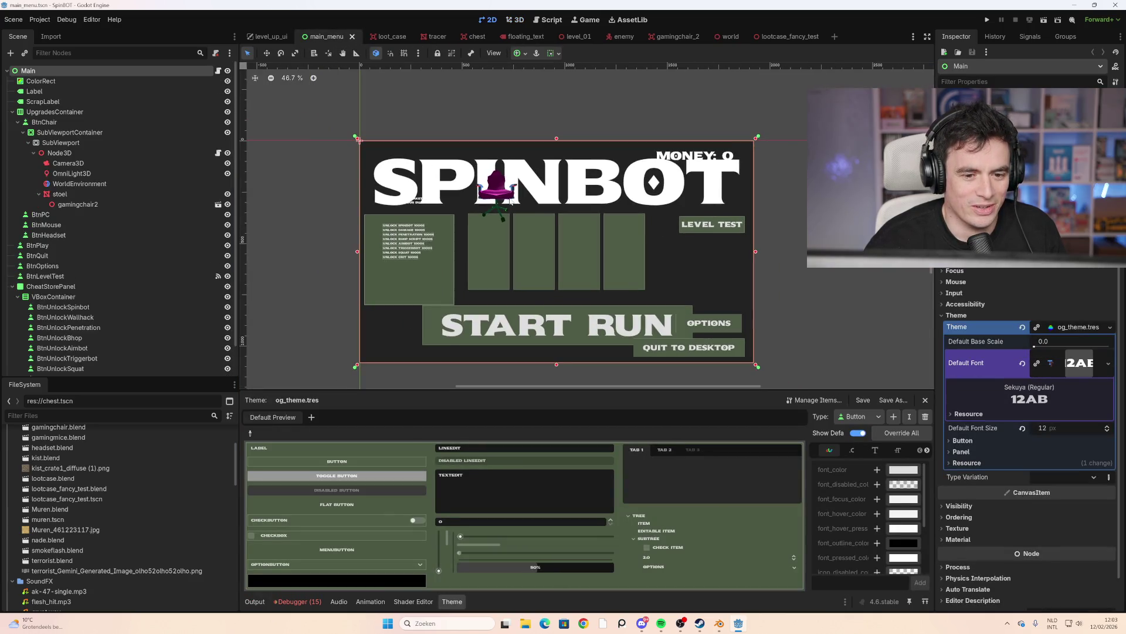
left_click(77, 144)
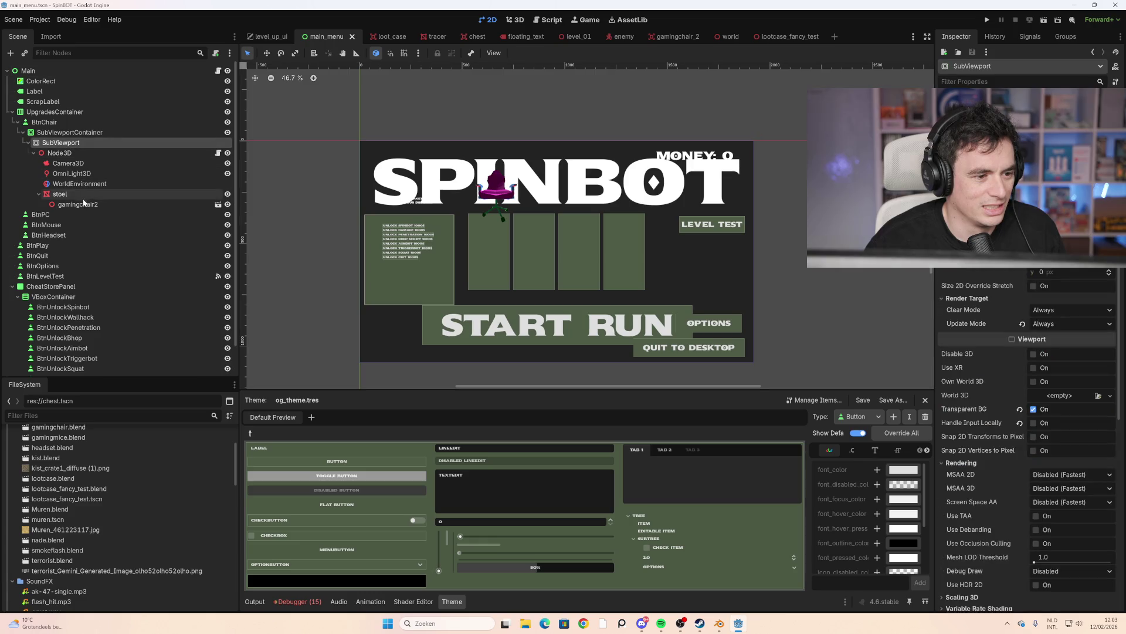
left_click(88, 133)
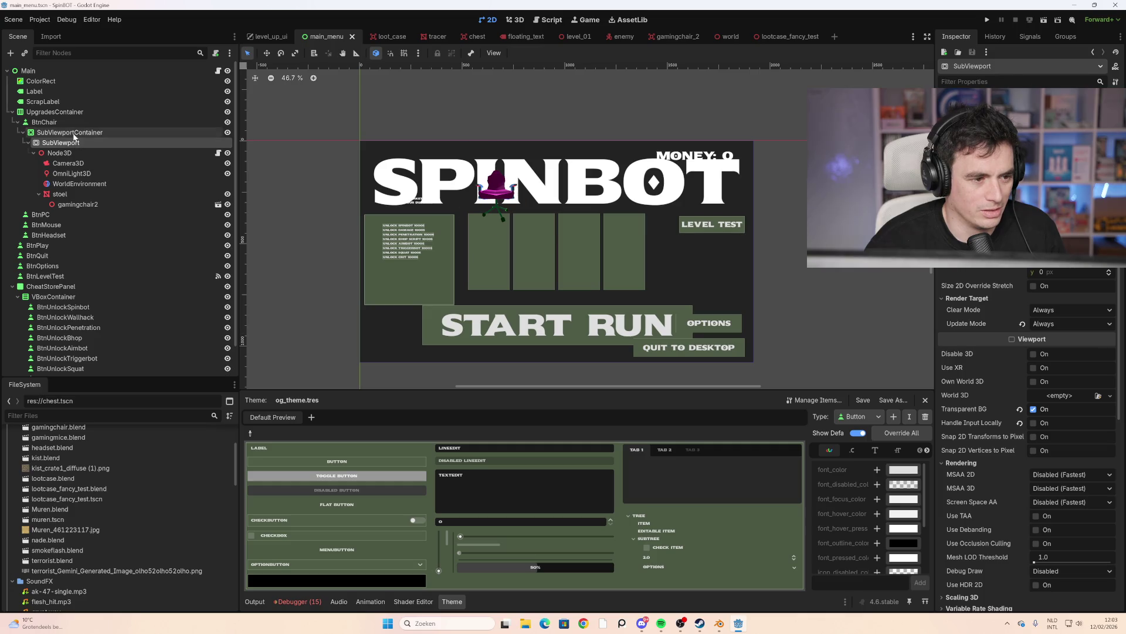
Duplicate the chair's SubViewportContainer, reparent the copy under BtnPC and shift it right
left_click(82, 122)
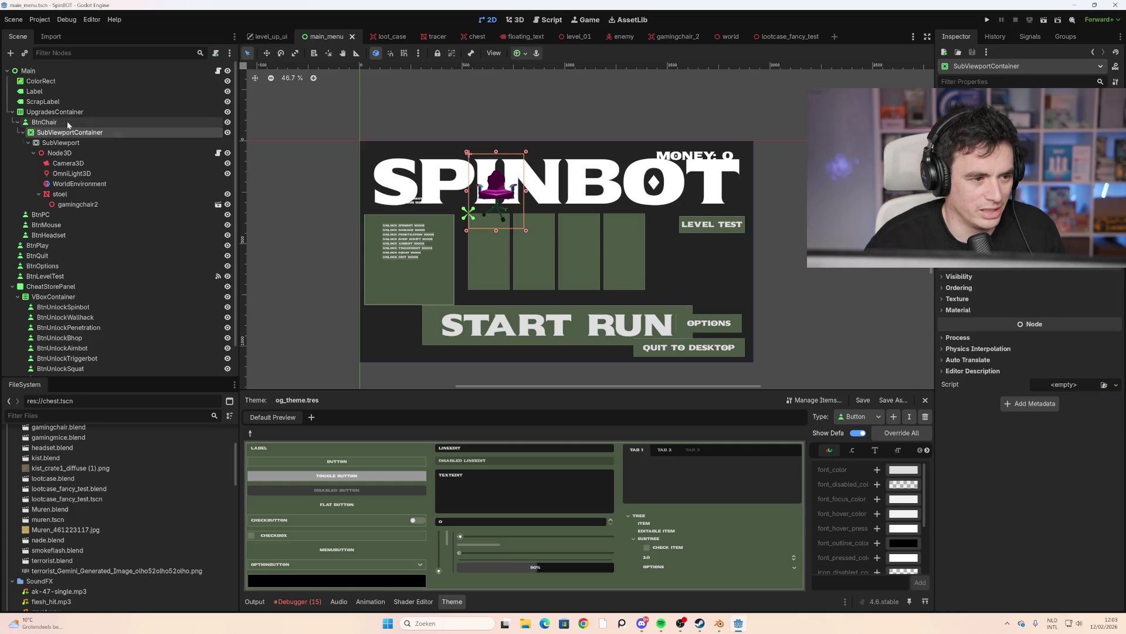
left_click(75, 133)
key("ctrl+d")
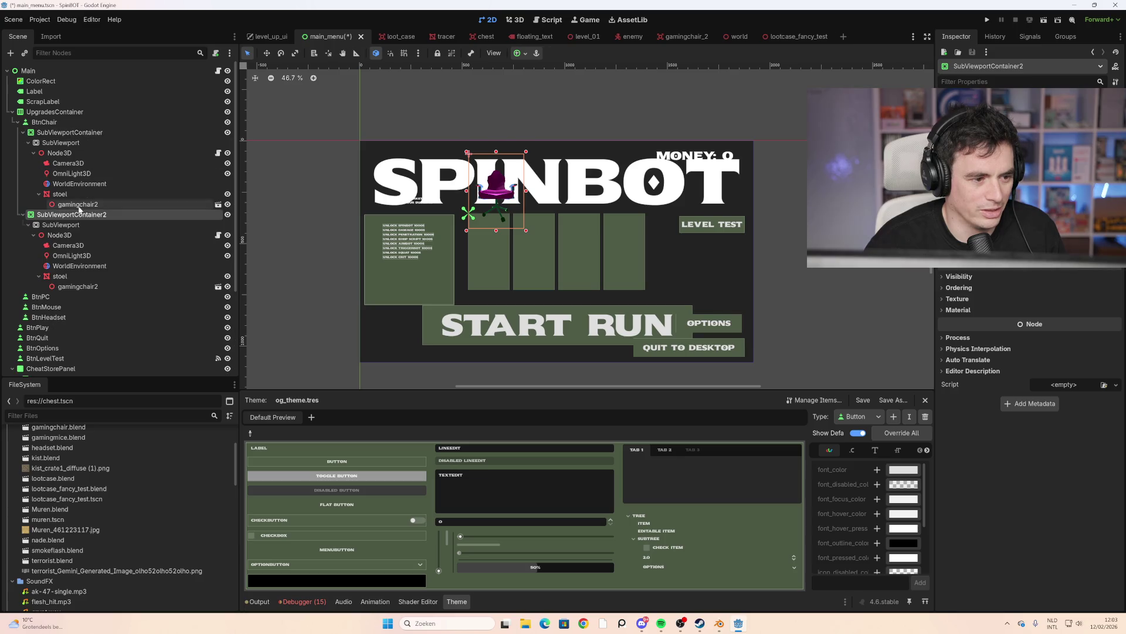
left_click_drag(73, 218, 58, 300)
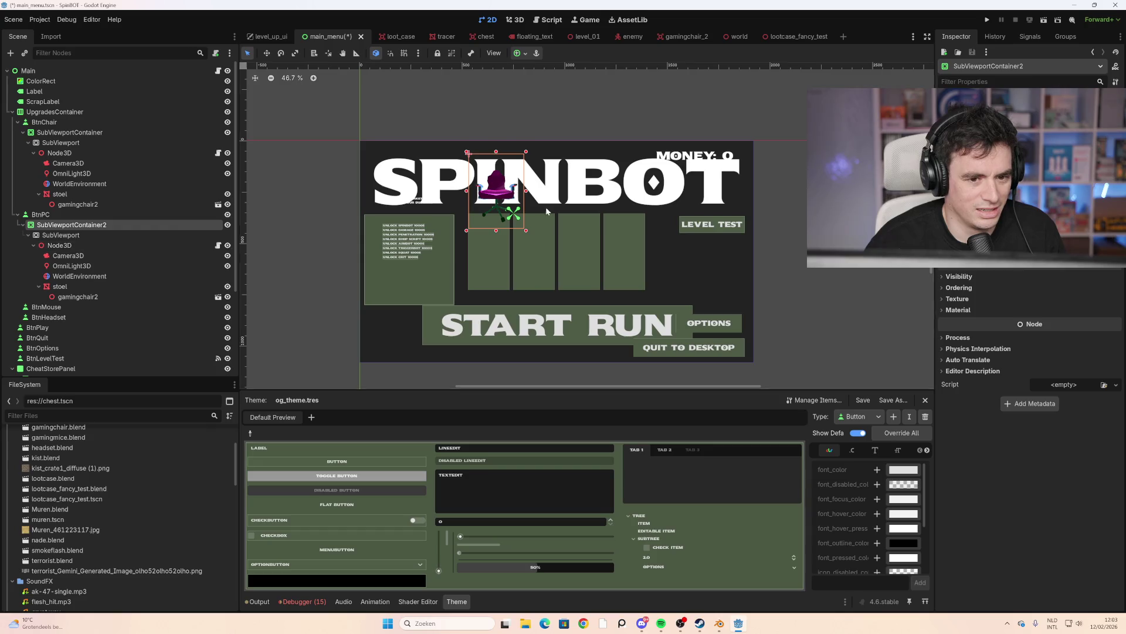
left_click_drag(499, 194, 538, 191)
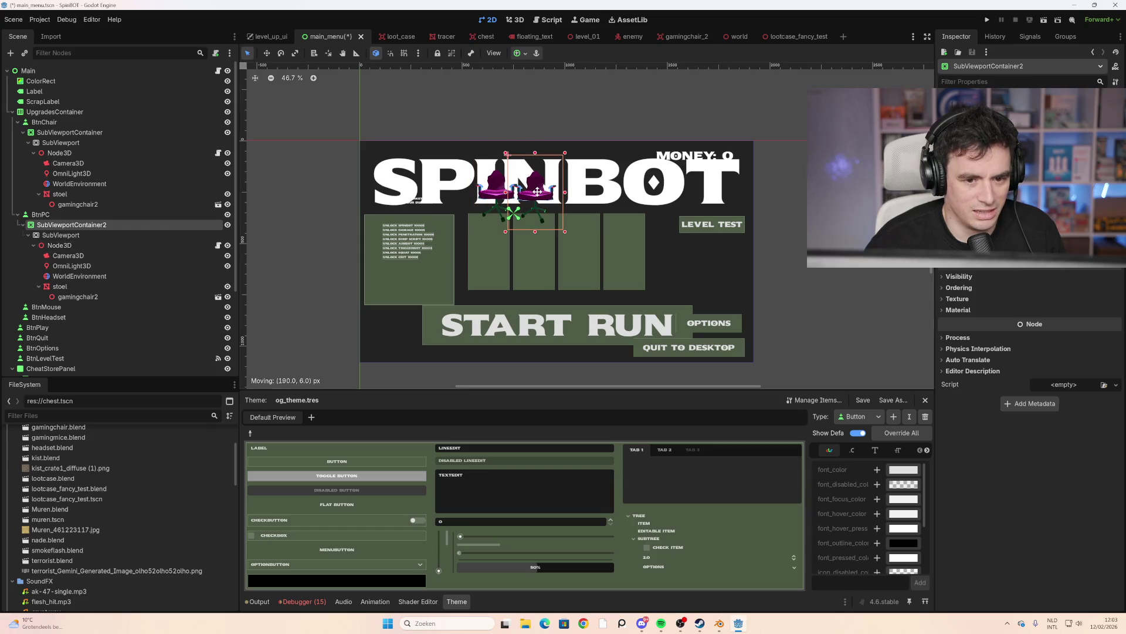
Look at gamingmice.blend in the FileSystem, then show the second chair model in 3D
scroll(127, 474, "up", 3)
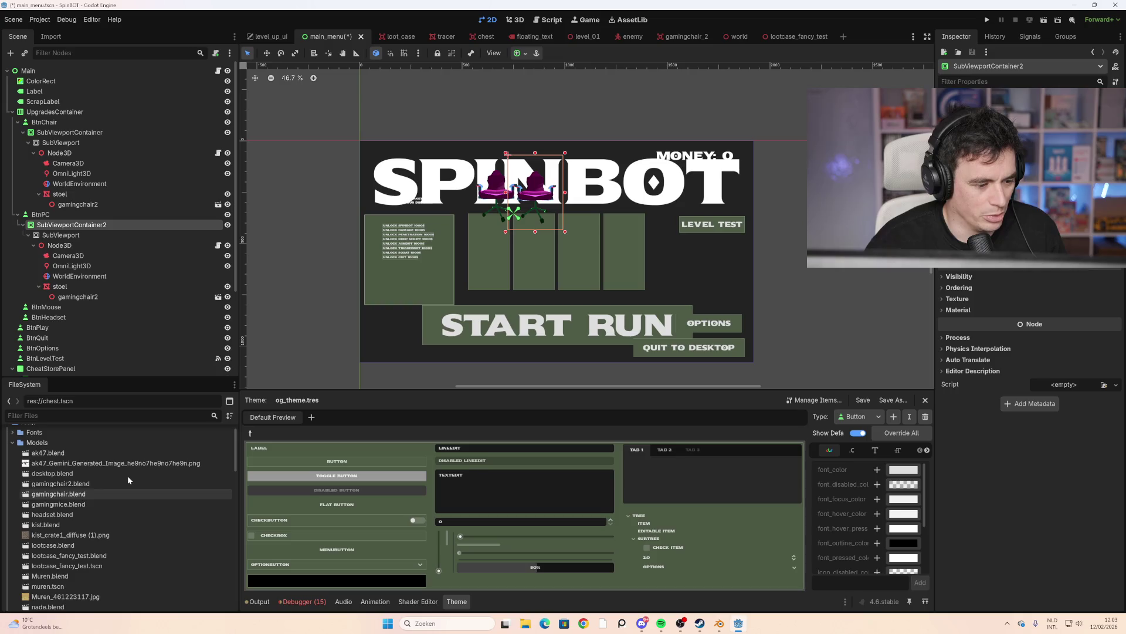
scroll(106, 463, "down", 3)
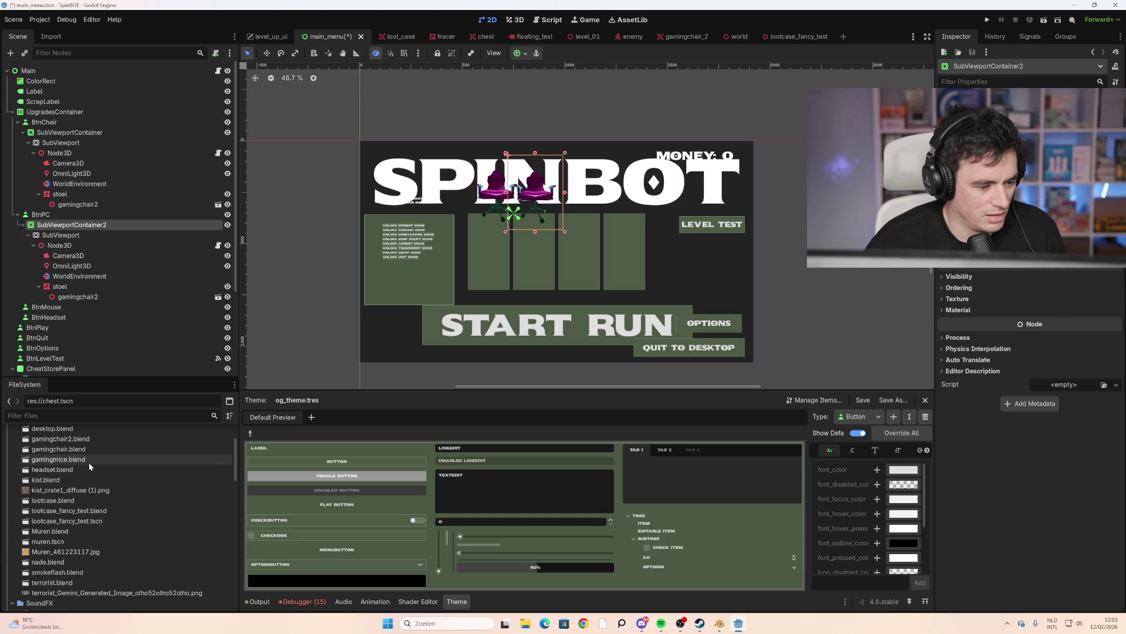
left_click(73, 463)
scroll(76, 475, "up", 1)
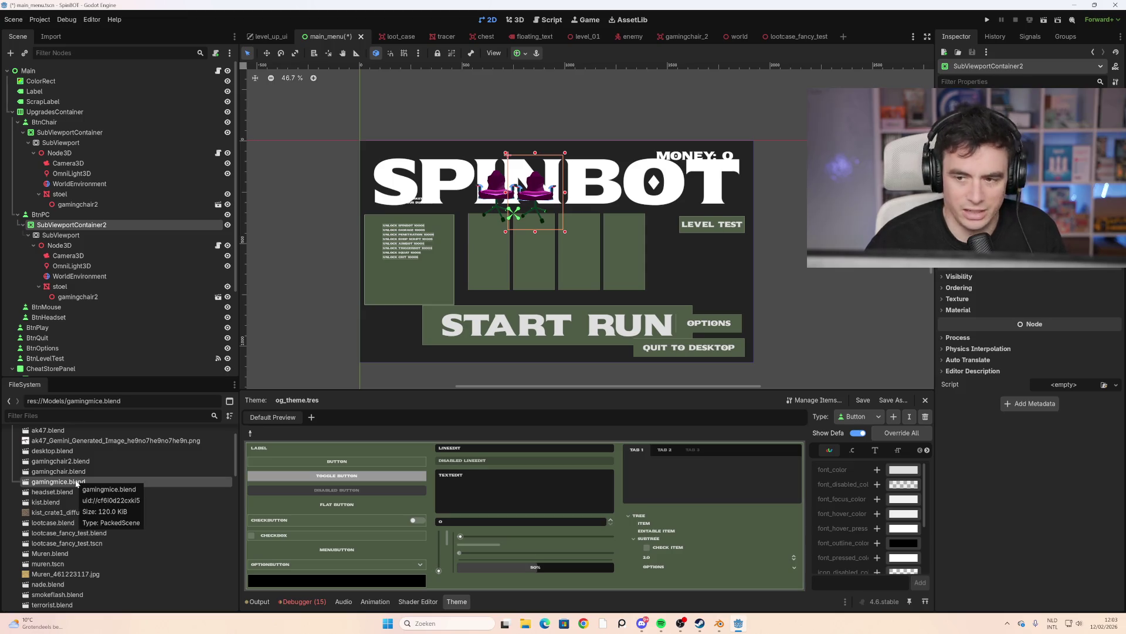
left_click(78, 296)
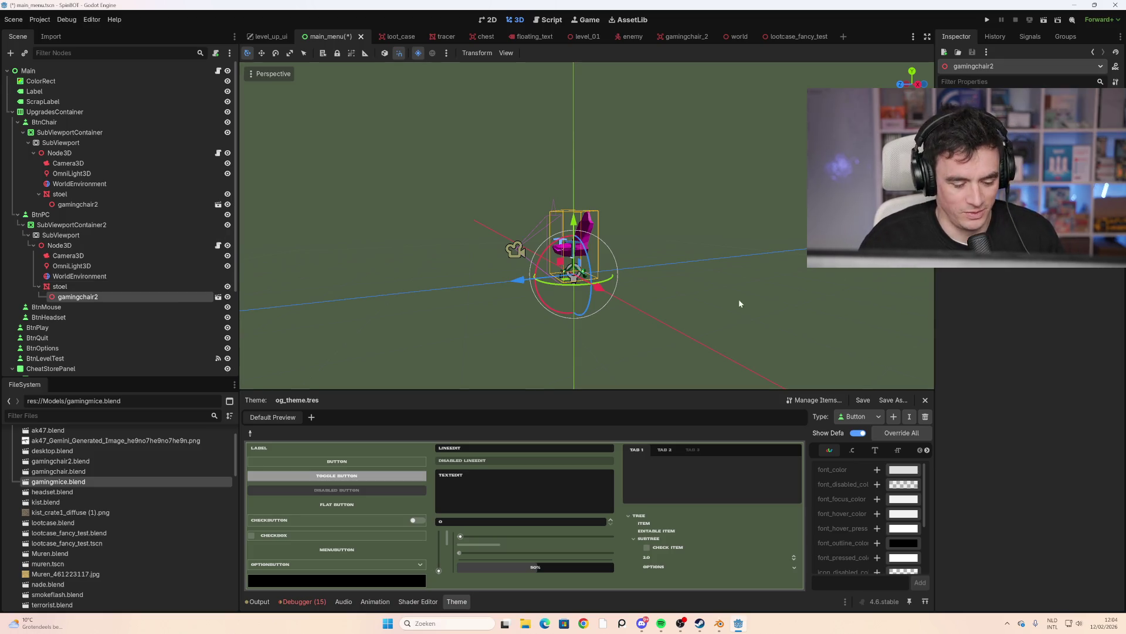
Test-run the menu with F5 to confirm chairs above the first two cards, then close it
mouse_move(459, 291)
middle_mouse_down()
mouse_move(508, 293)
mouse_move(503, 305)
middle_mouse_up()
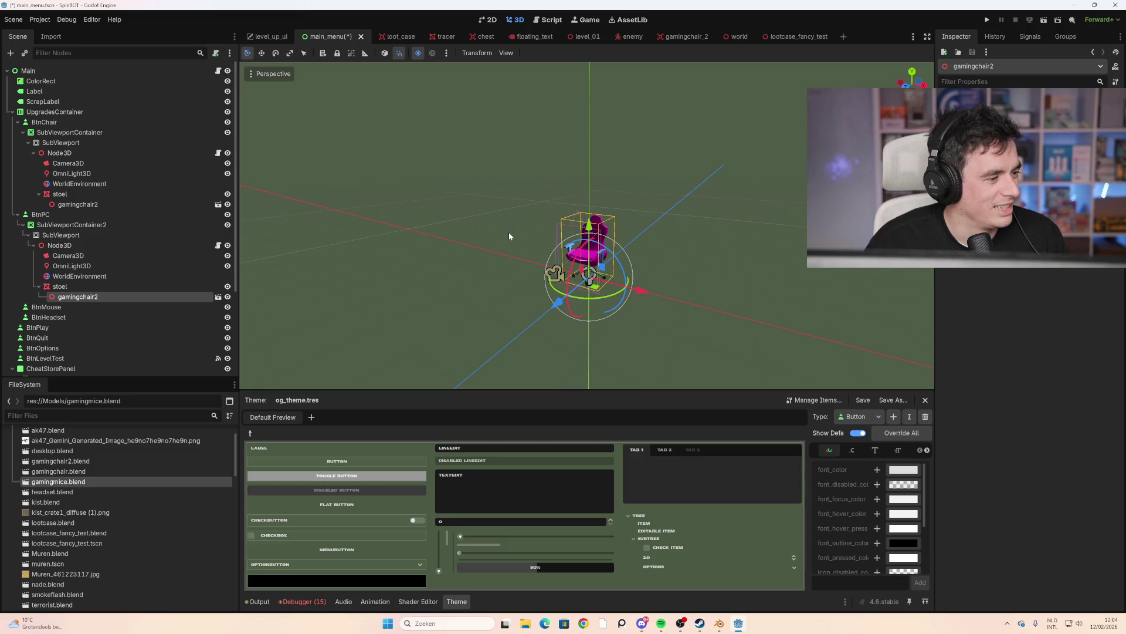
key("F5")
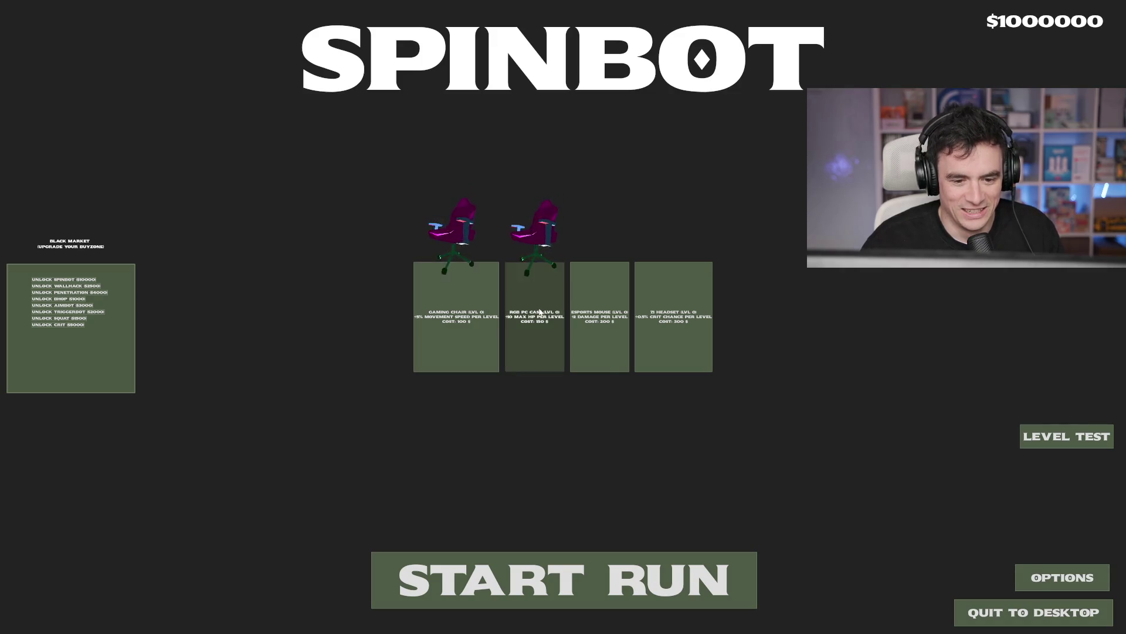
key("alt+F4")
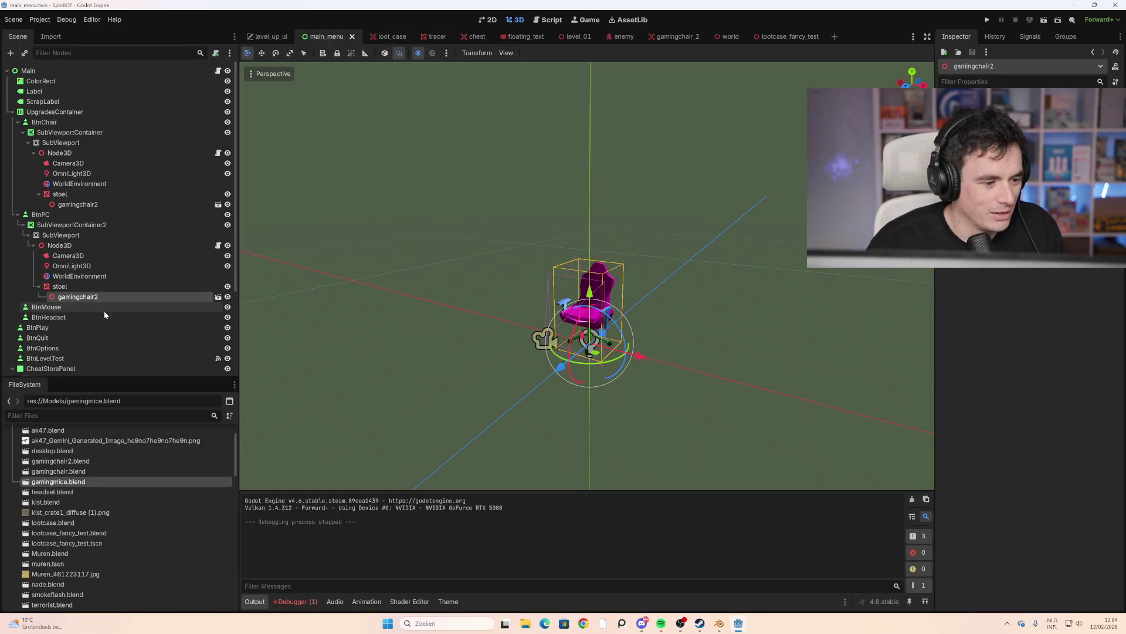
left_click(66, 309)
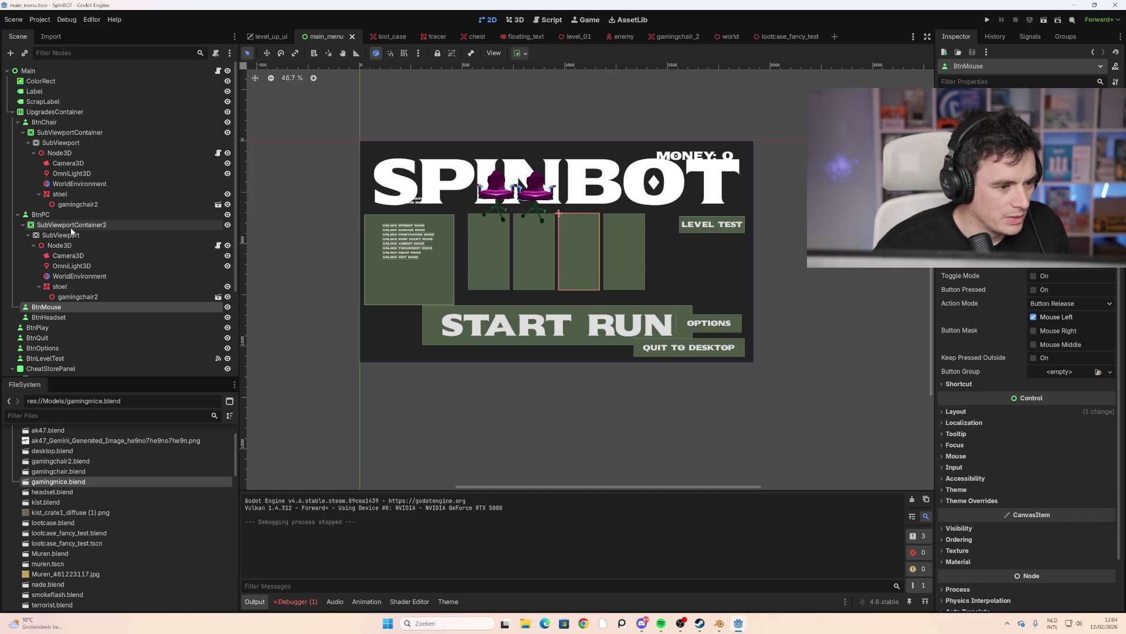
Duplicate SubViewportContainer2 into a third chair under BtnMouse and shift it right
left_click(74, 225)
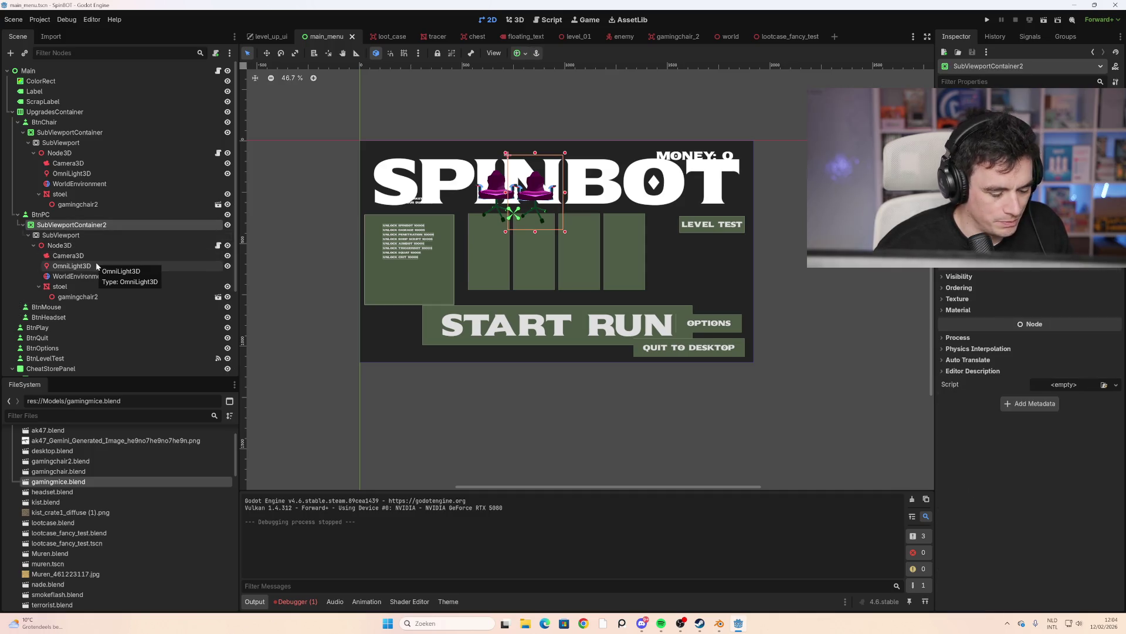
key("ctrl+d")
mouse_move(71, 307)
left_mouse_down()
mouse_move(76, 367)
mouse_move(83, 297)
mouse_move(65, 284)
left_mouse_up()
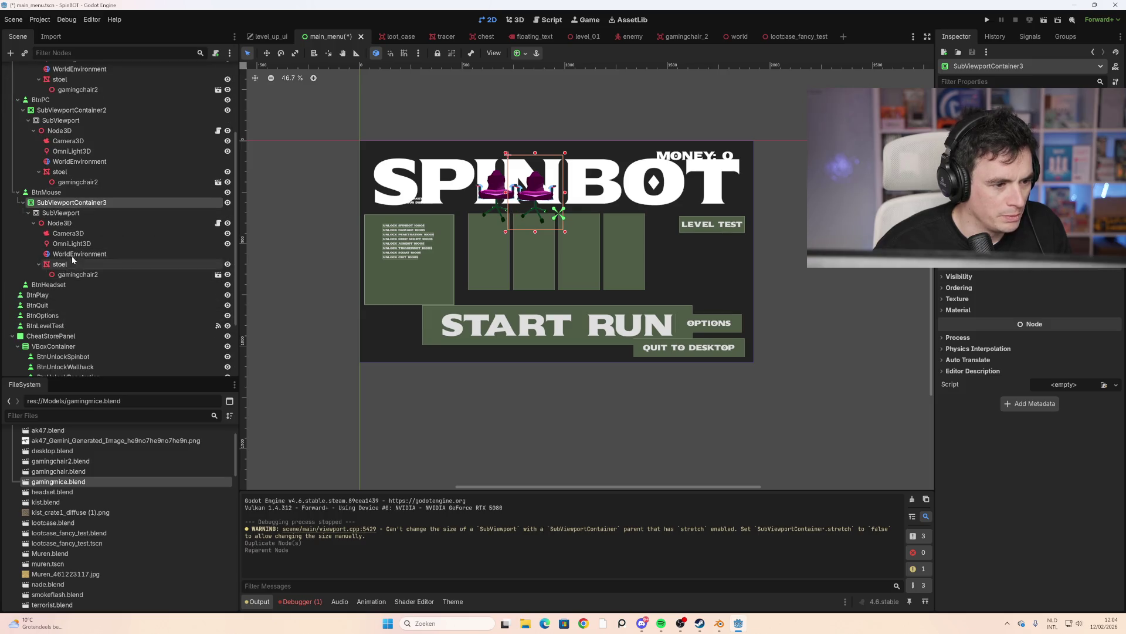
left_click_drag(540, 197, 586, 194)
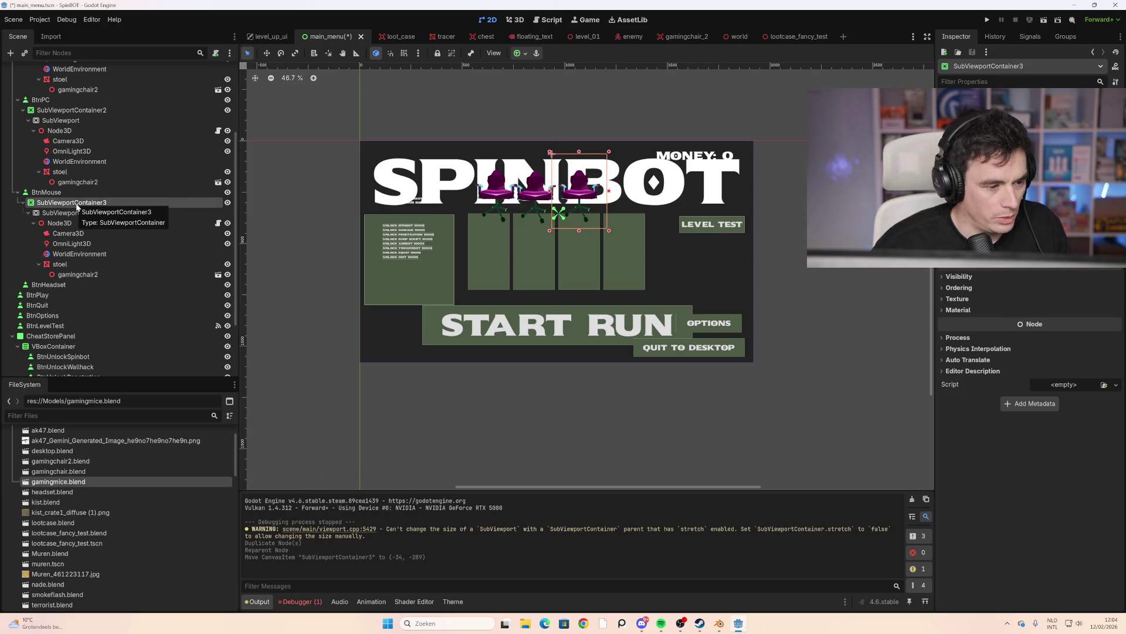
Duplicate a fourth chair viewport, SubViewportContainer4, undoing several misplaced moves and reparents
key("ctrl+d")
mouse_move(76, 295)
left_mouse_down()
mouse_move(67, 371)
mouse_move(72, 329)
left_mouse_up()
left_click_drag(565, 196, 626, 200)
key("ctrl+z")
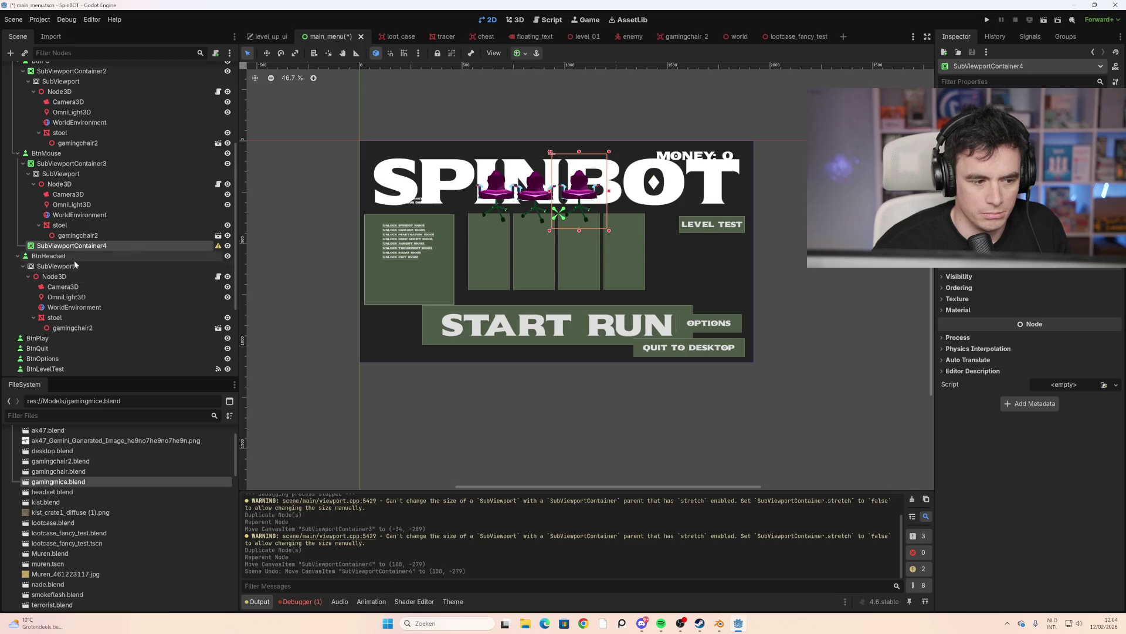
left_click(59, 257)
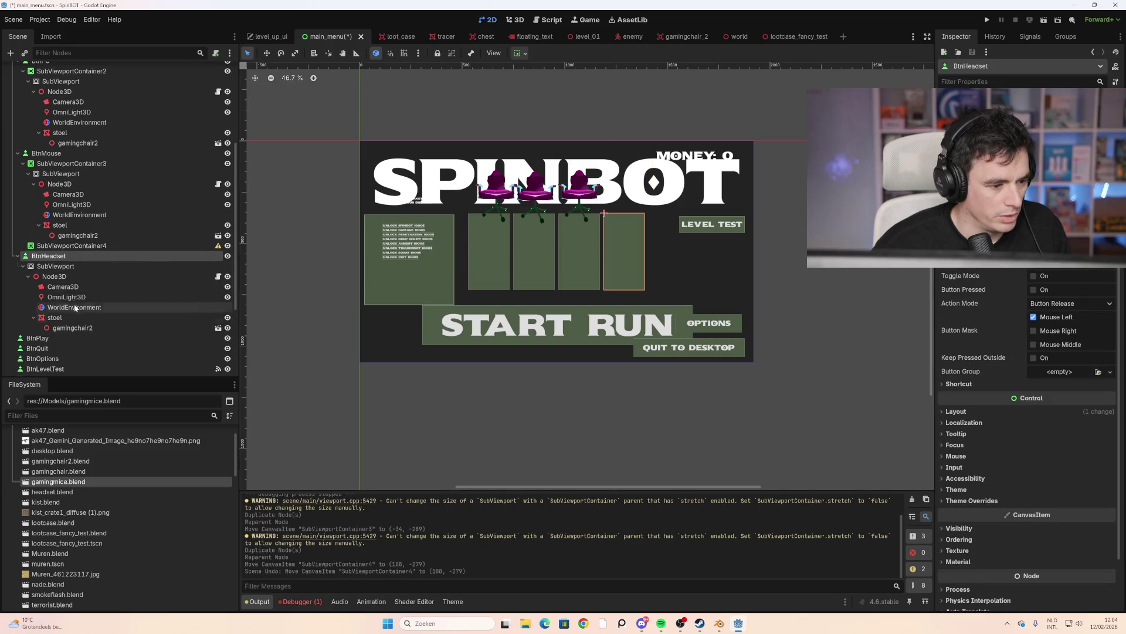
left_click(56, 266)
mouse_move(579, 230)
left_mouse_down()
mouse_move(623, 203)
mouse_move(553, 200)
left_mouse_up()
key("ctrl+z")
key("ctrl+z")
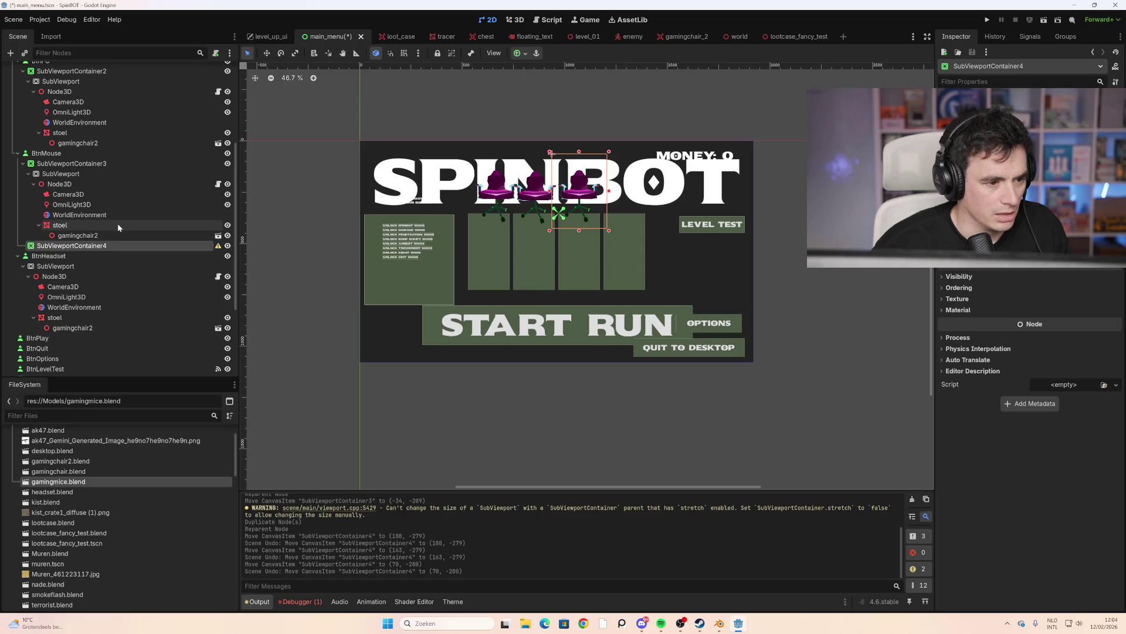
mouse_move(72, 245)
left_mouse_down()
mouse_move(76, 278)
mouse_move(71, 197)
mouse_move(30, 254)
left_mouse_up()
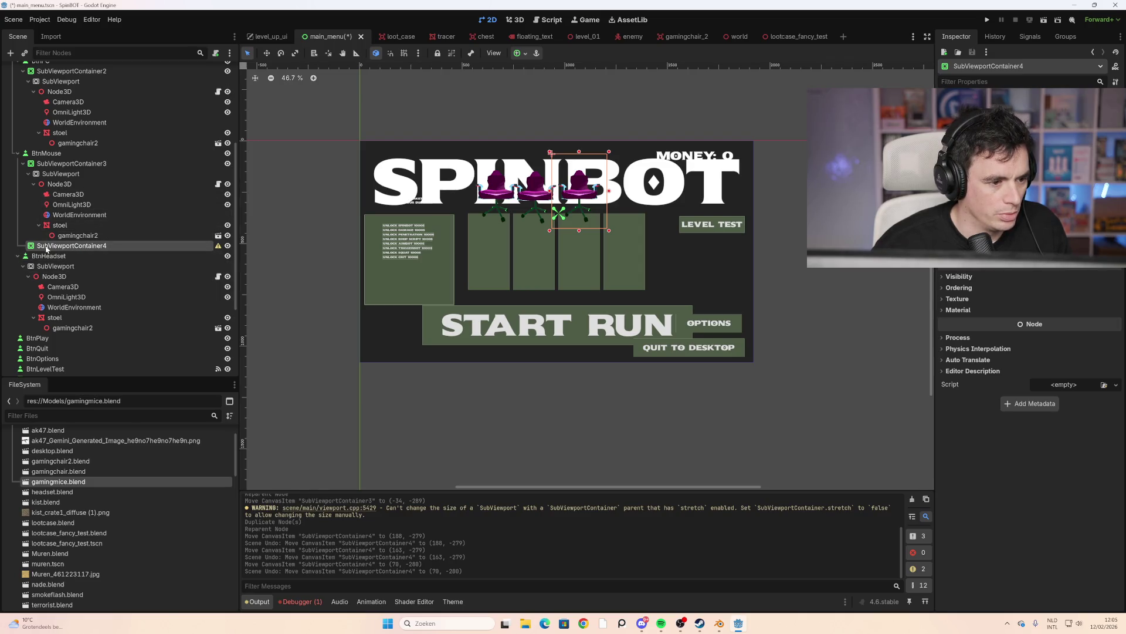
key("ctrl+z")
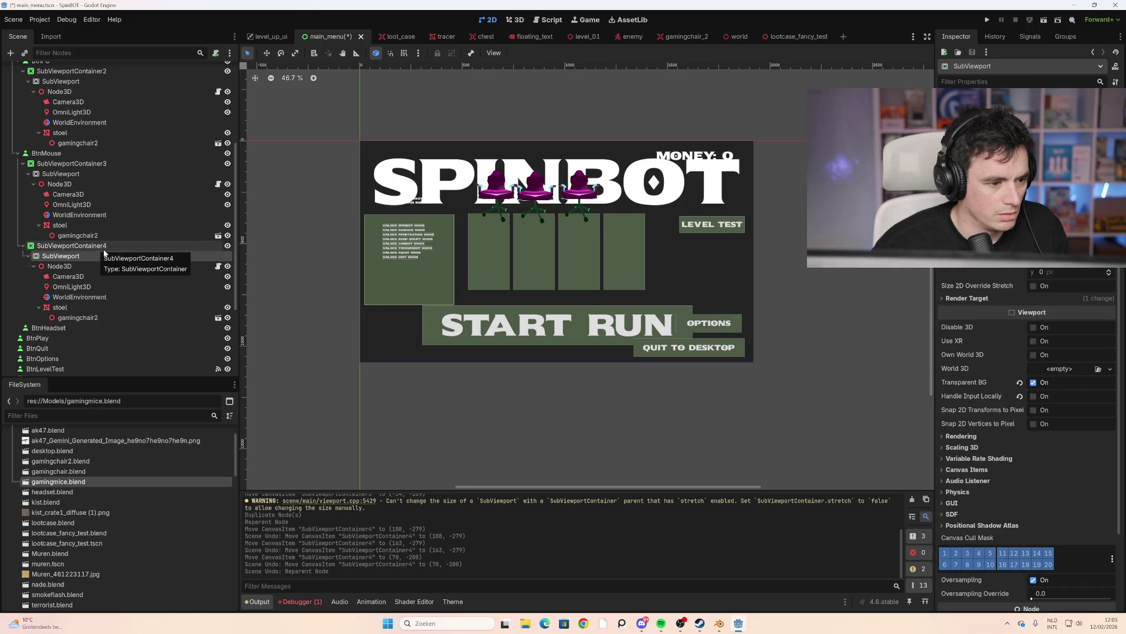
Move SubViewportContainer4 beside the third chair and reparent its subtree under BtnHeadset
left_click_drag(582, 196, 632, 195)
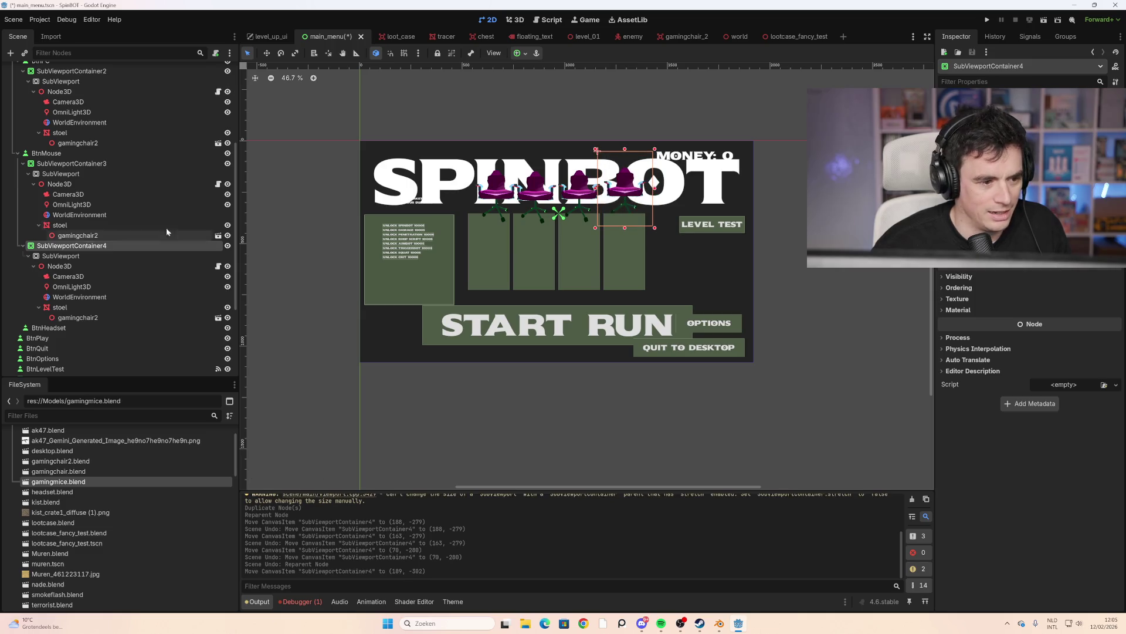
left_click(73, 317, "shift")
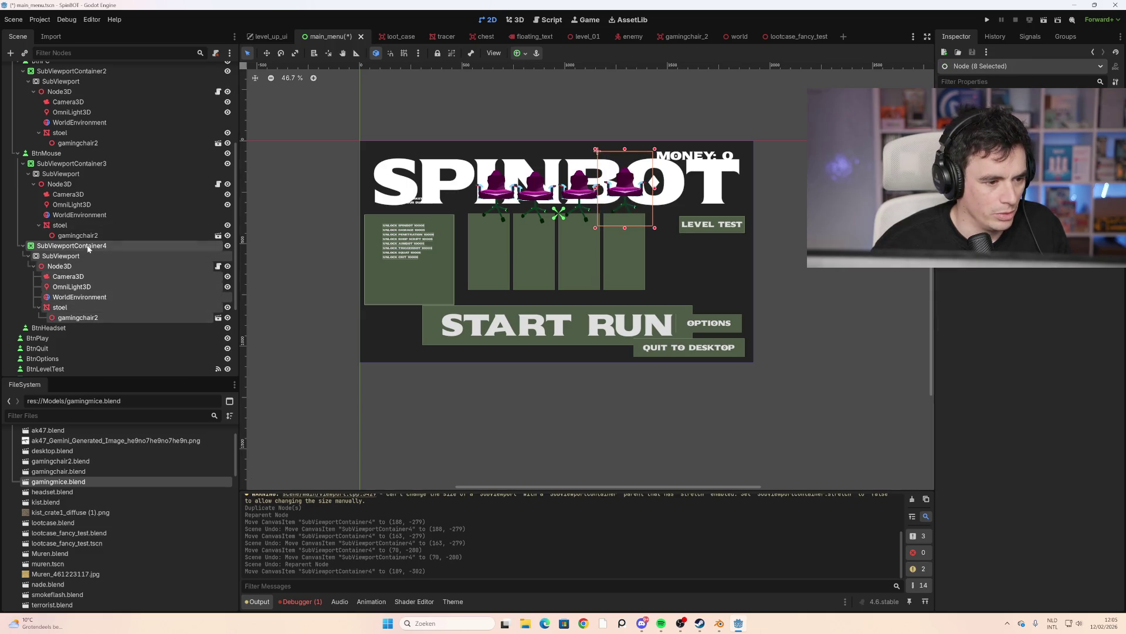
left_click_drag(88, 248, 64, 330)
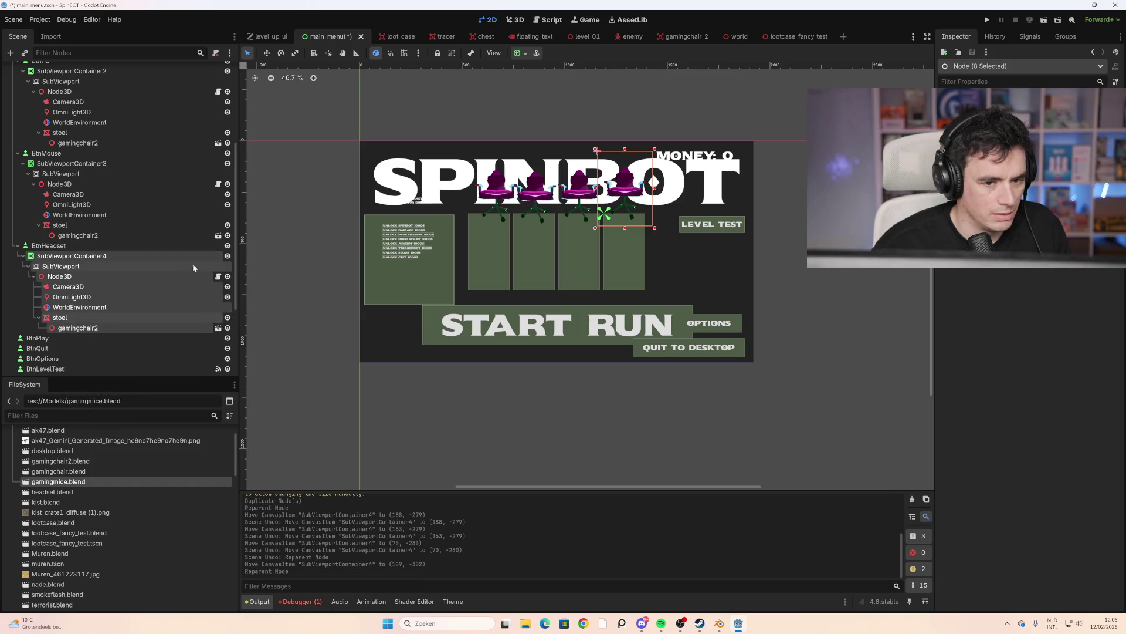
left_click(716, 241)
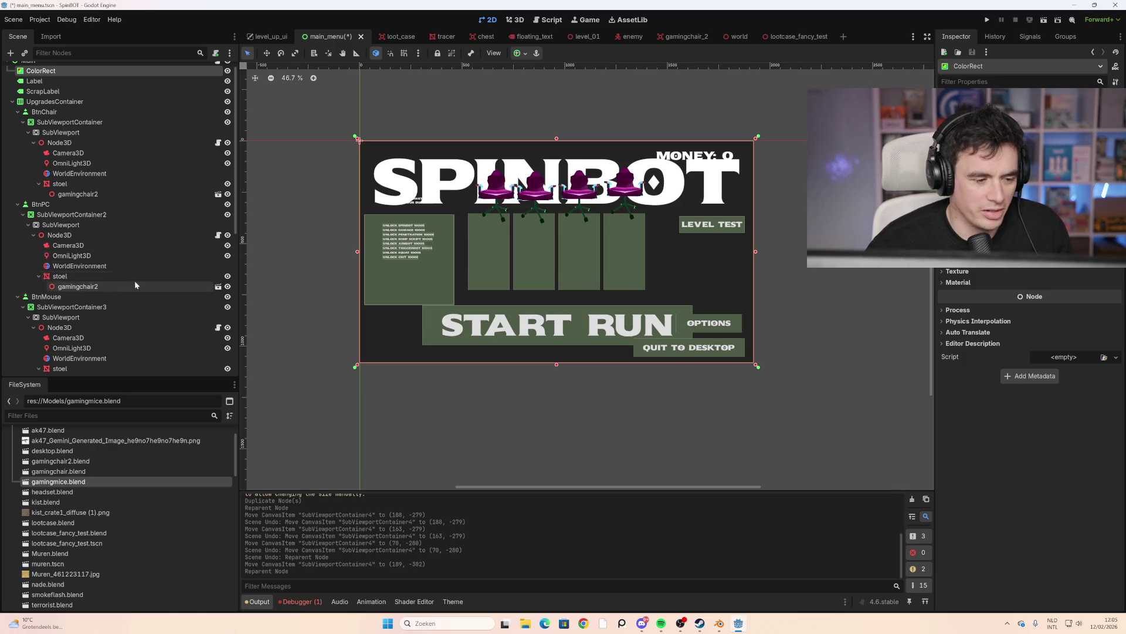
Filter the FileSystem dock for 'head' to locate headset.blend
scroll(132, 288, "down", 4)
scroll(76, 528, "down", 2)
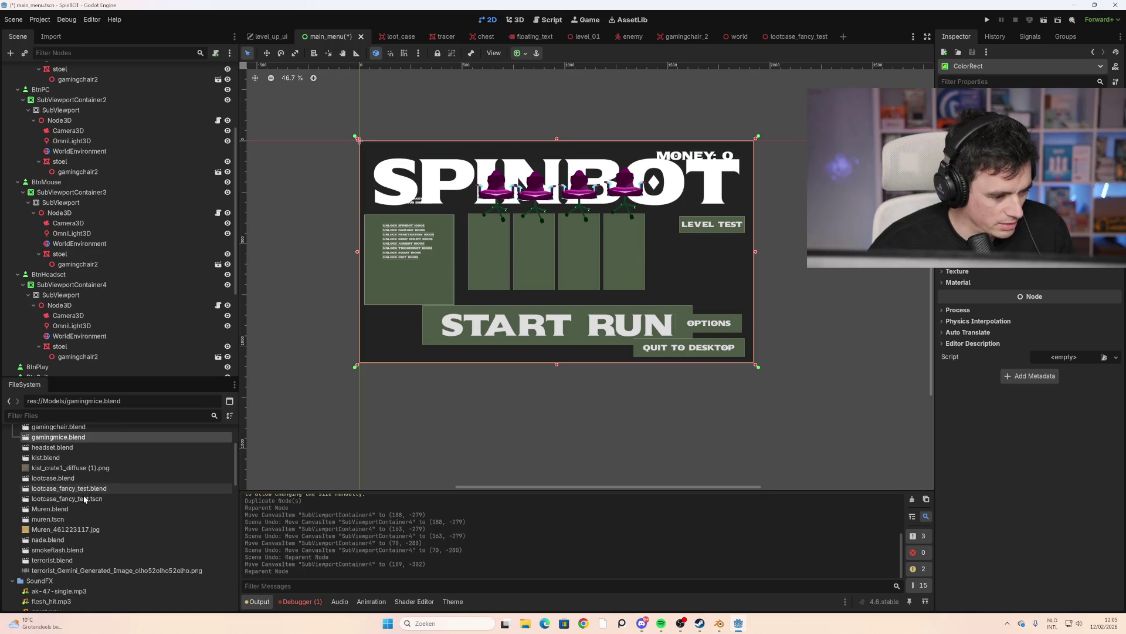
scroll(91, 512, "up", 2)
scroll(92, 516, "up", 1)
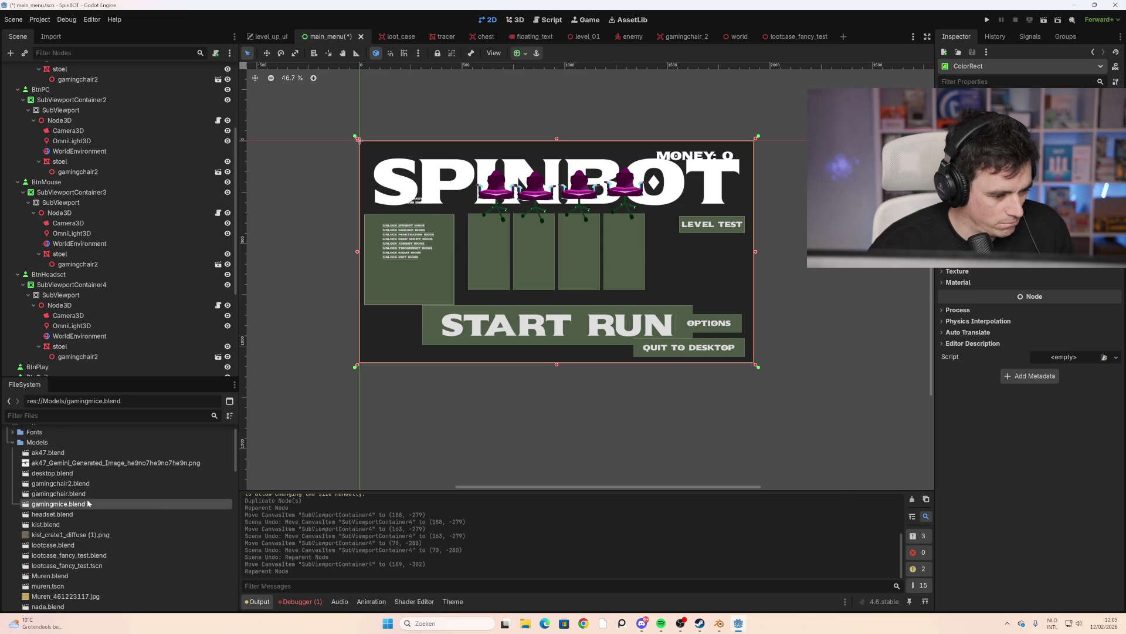
scroll(82, 528, "down", 2)
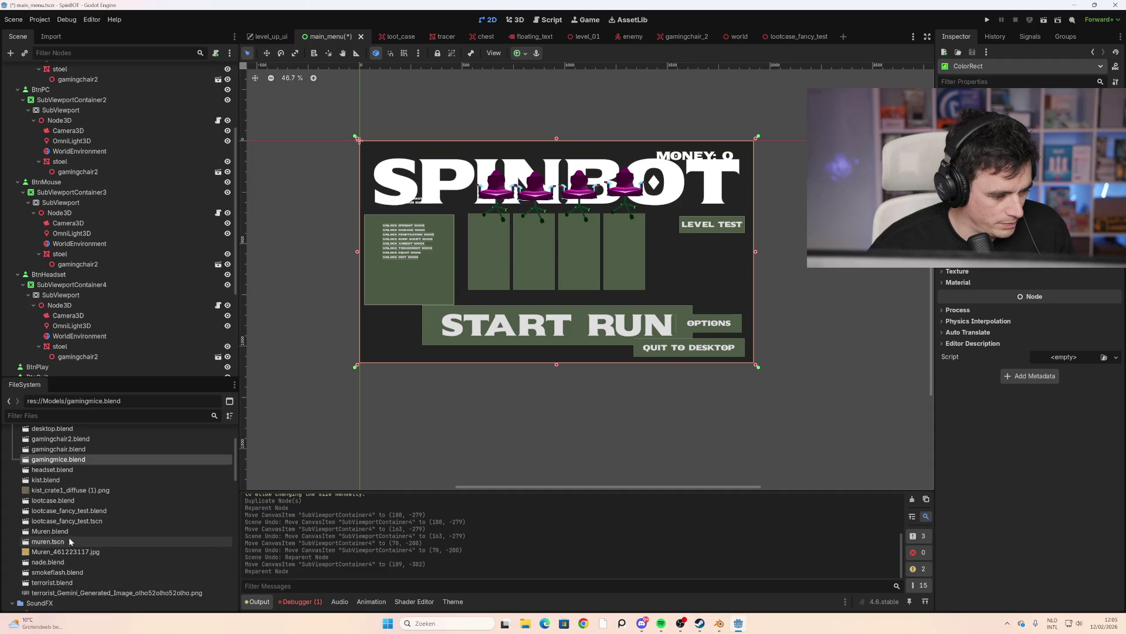
scroll(74, 530, "up", 1)
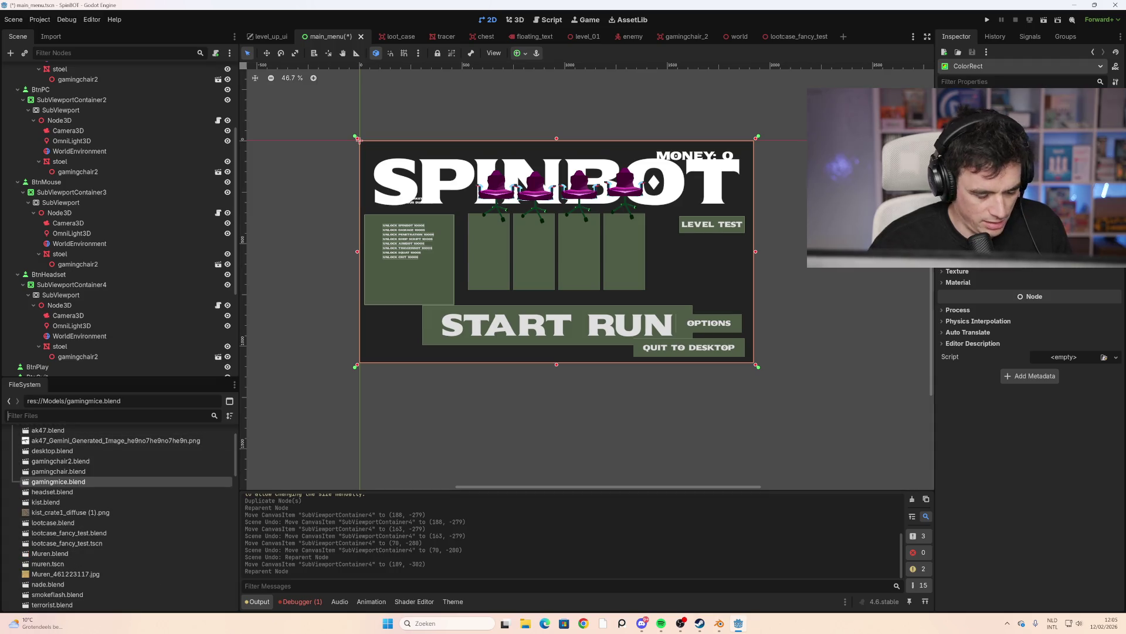
type("head")
Preview headset.blend in Advanced Import Settings, then bring up its options to create a headset scene
double_click(74, 463)
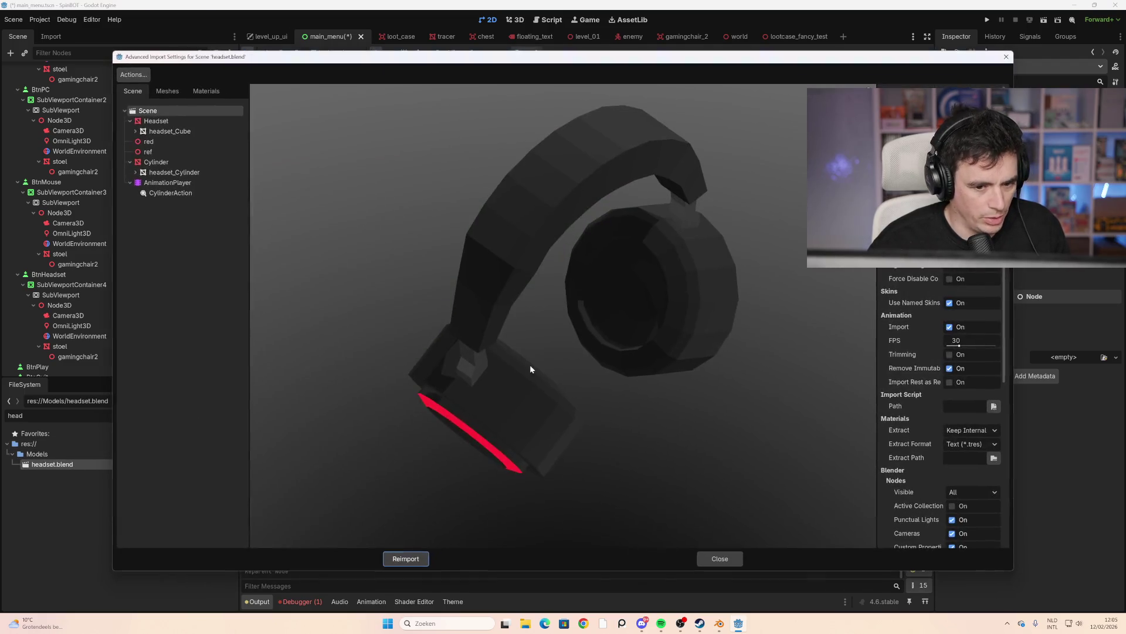
mouse_move(530, 364)
left_mouse_down()
mouse_move(612, 339)
mouse_move(607, 322)
mouse_move(589, 346)
mouse_move(678, 340)
mouse_move(702, 324)
mouse_move(695, 431)
left_mouse_up()
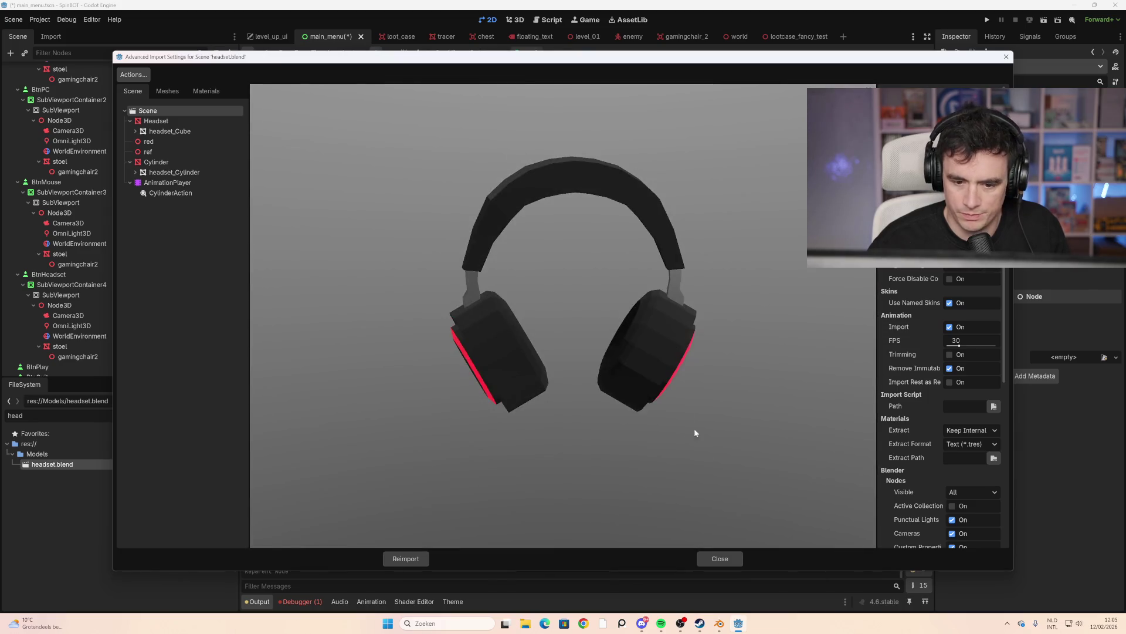
left_click(727, 557)
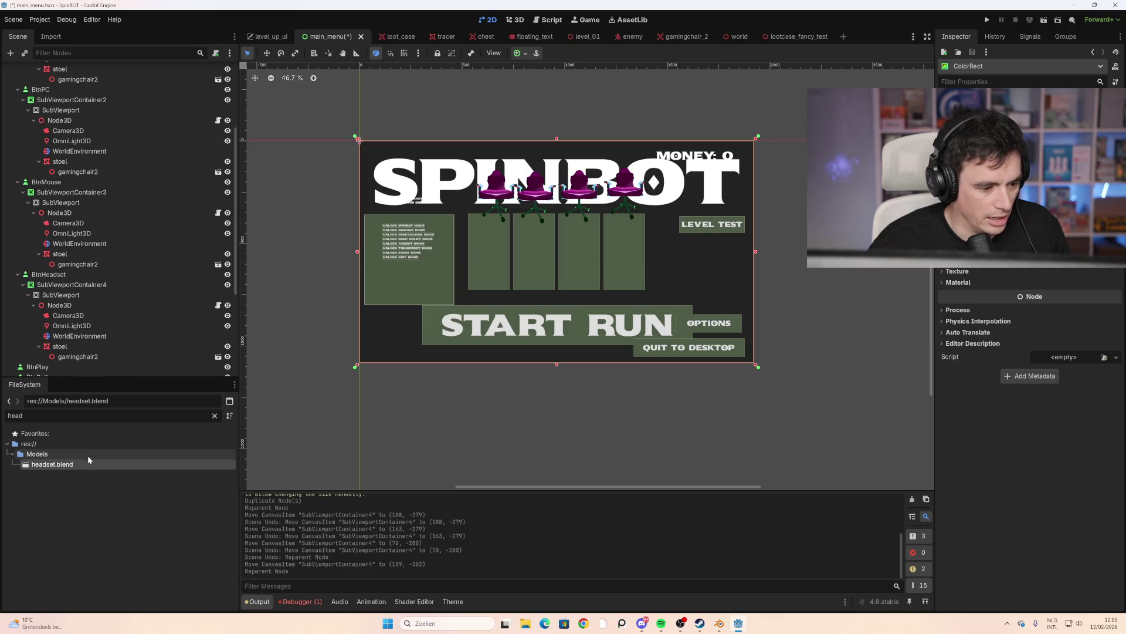
right_click(57, 469)
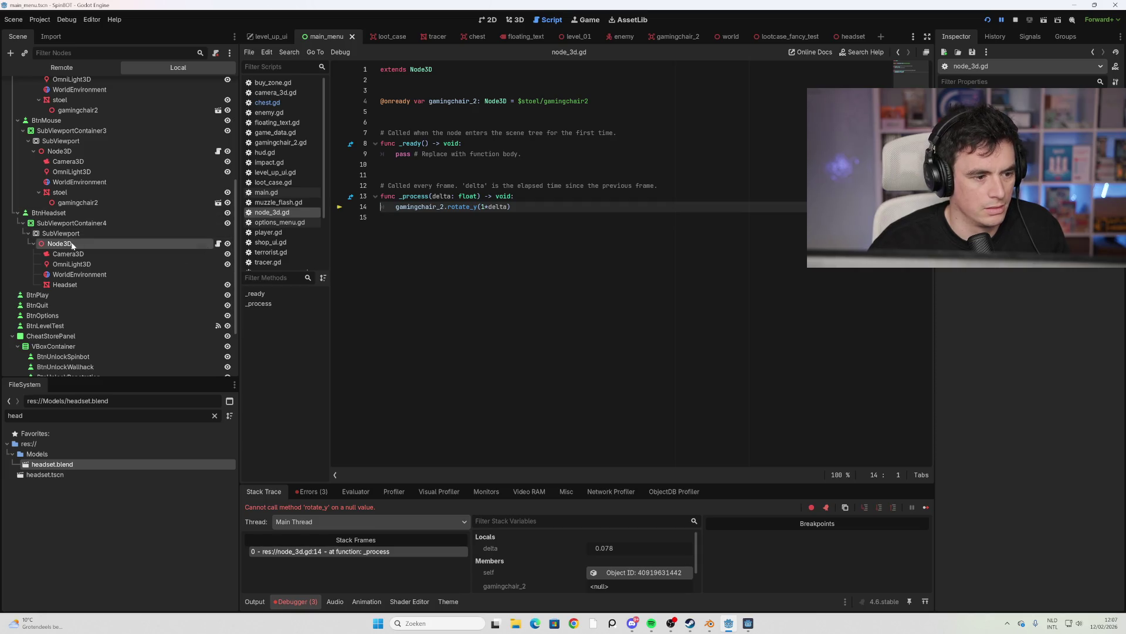
Add an onready headset variable to node_3d.gd and delete the gamingchair_2 declaration
left_click(65, 285)
mouse_move(76, 287)
left_mouse_down("ctrl")
mouse_move(99, 291)
mouse_move(411, 122)
left_mouse_up("ctrl")
left_click_drag(589, 101, 381, 100)
key("BackSpace")
key("BackSpace")
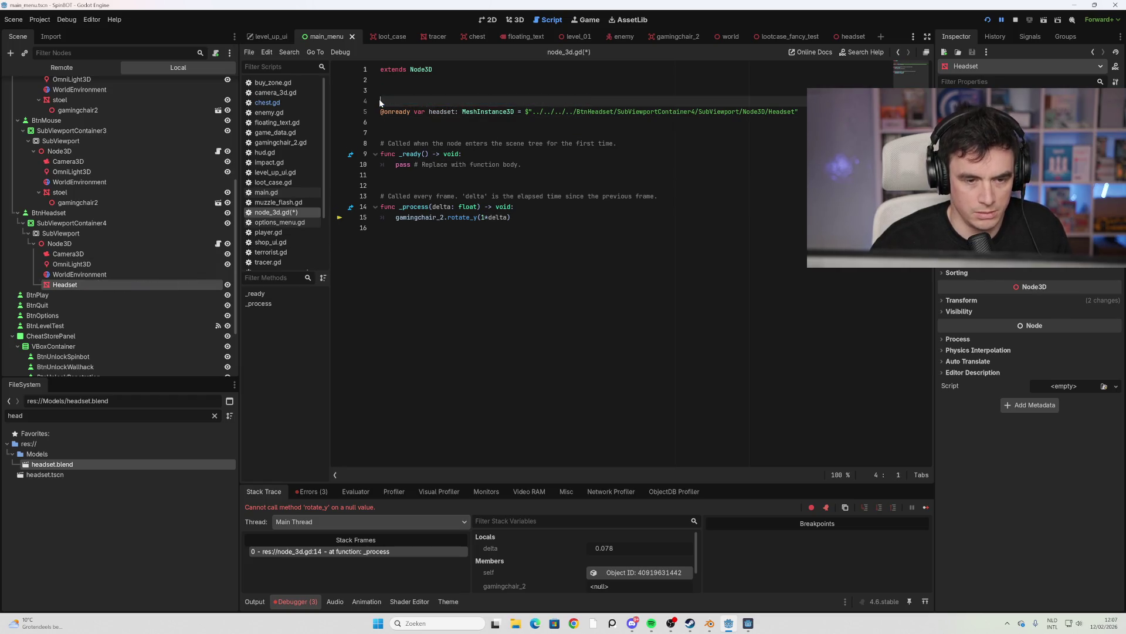
Rotate headset instead of gamingchair_2 in _process, then run the game with F5
left_click(462, 143)
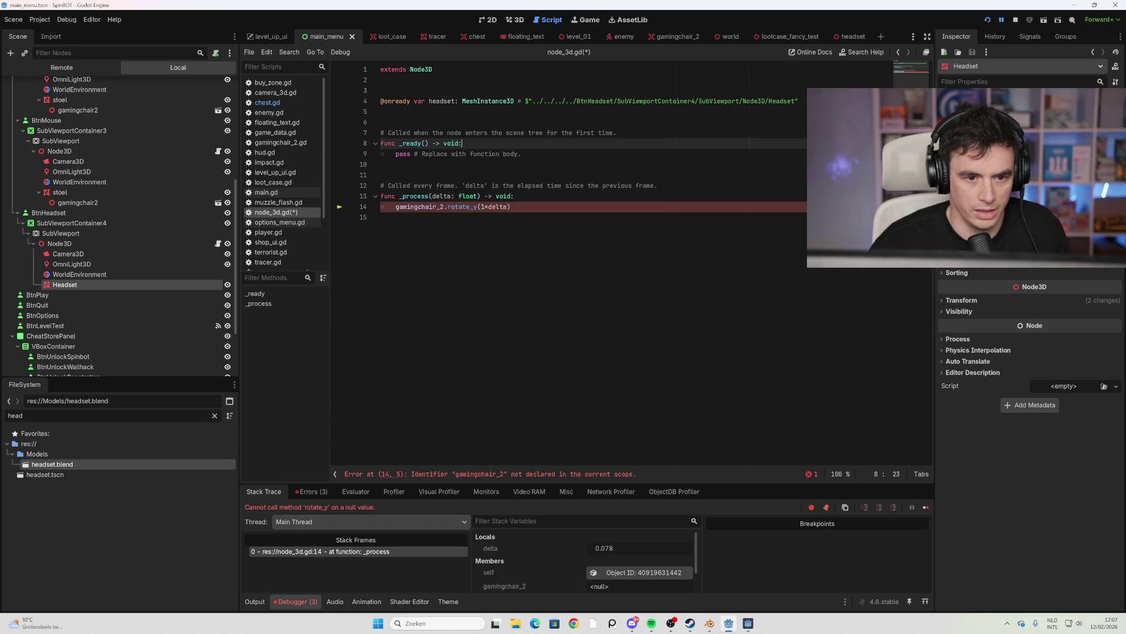
double_click(419, 206)
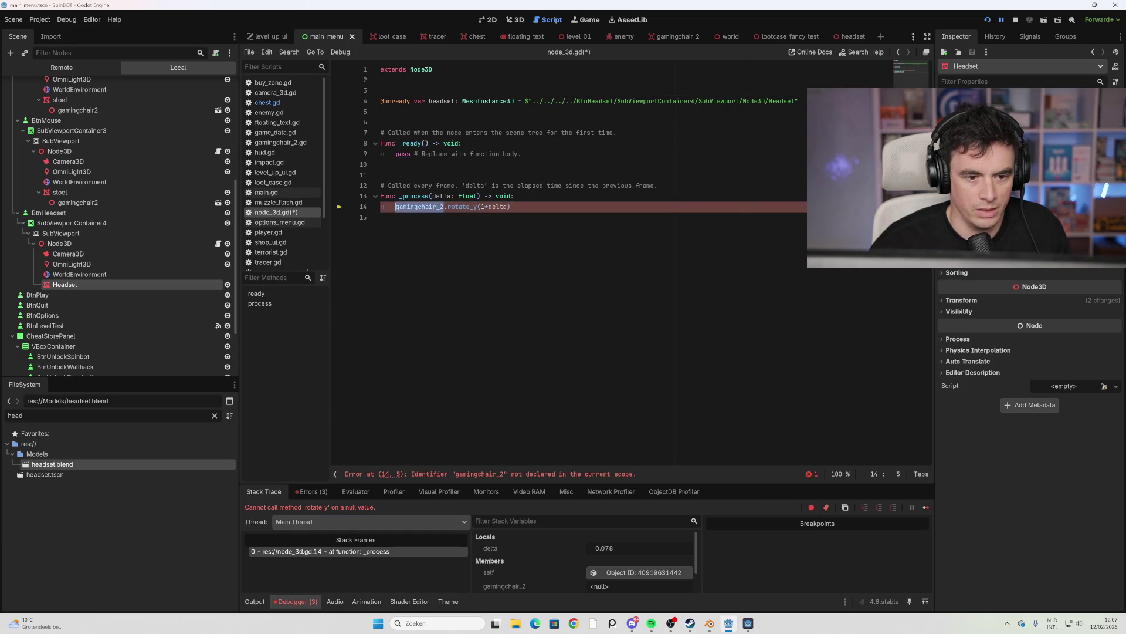
mouse_move(420, 206)
type("headset")
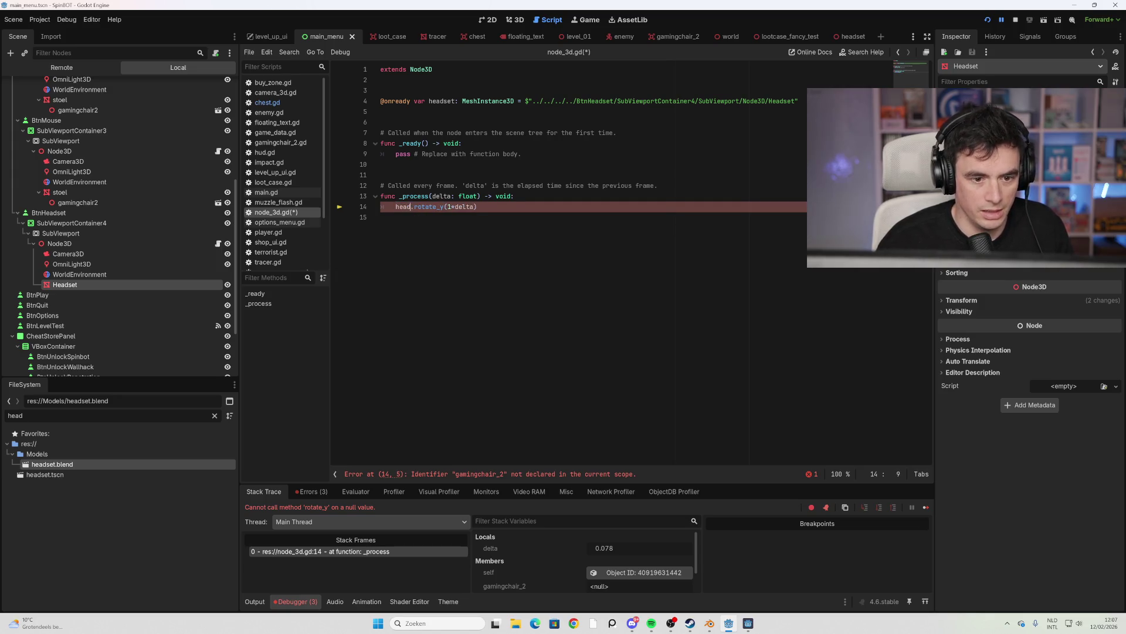
left_click(380, 217)
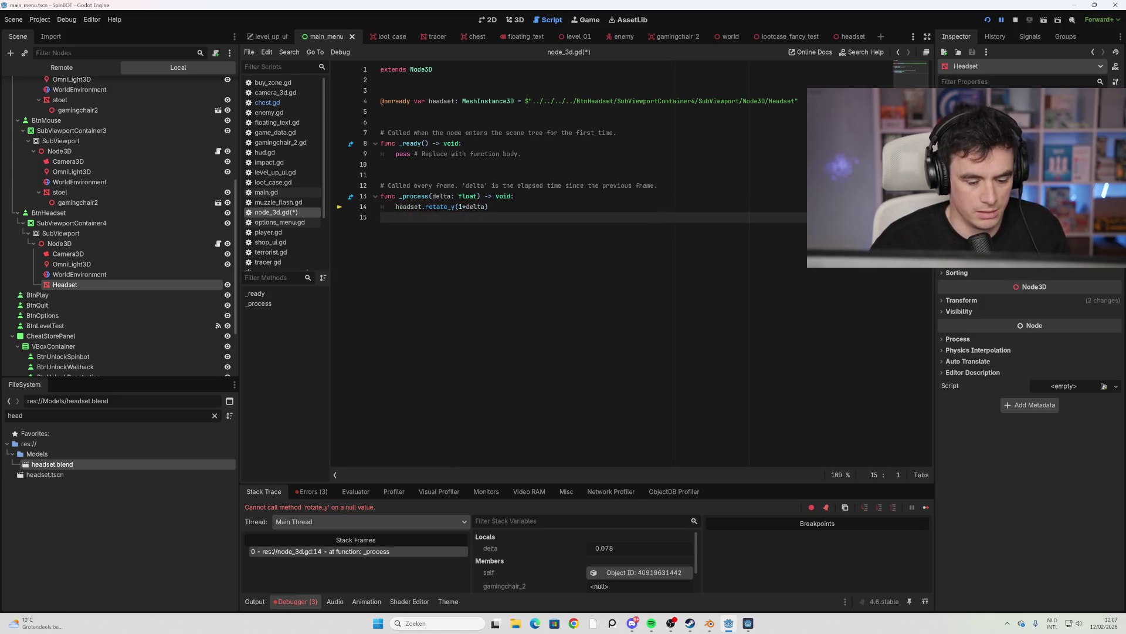
key("F5")
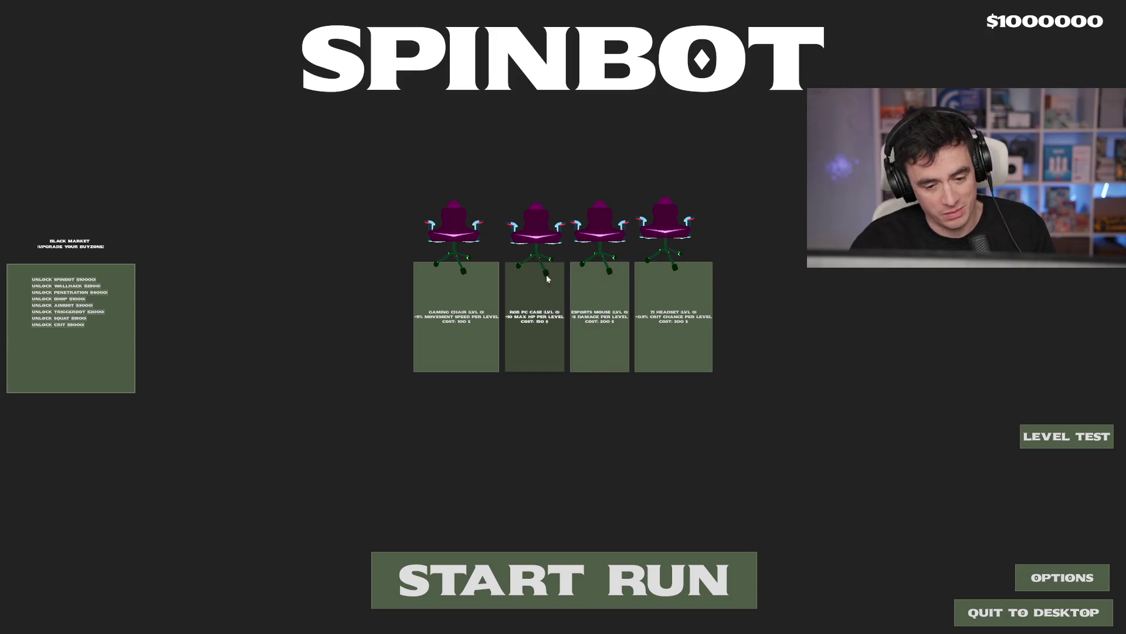
Close the running game and undo the headset edits so node_3d.gd rotates gamingchair_2
key("alt+F4")
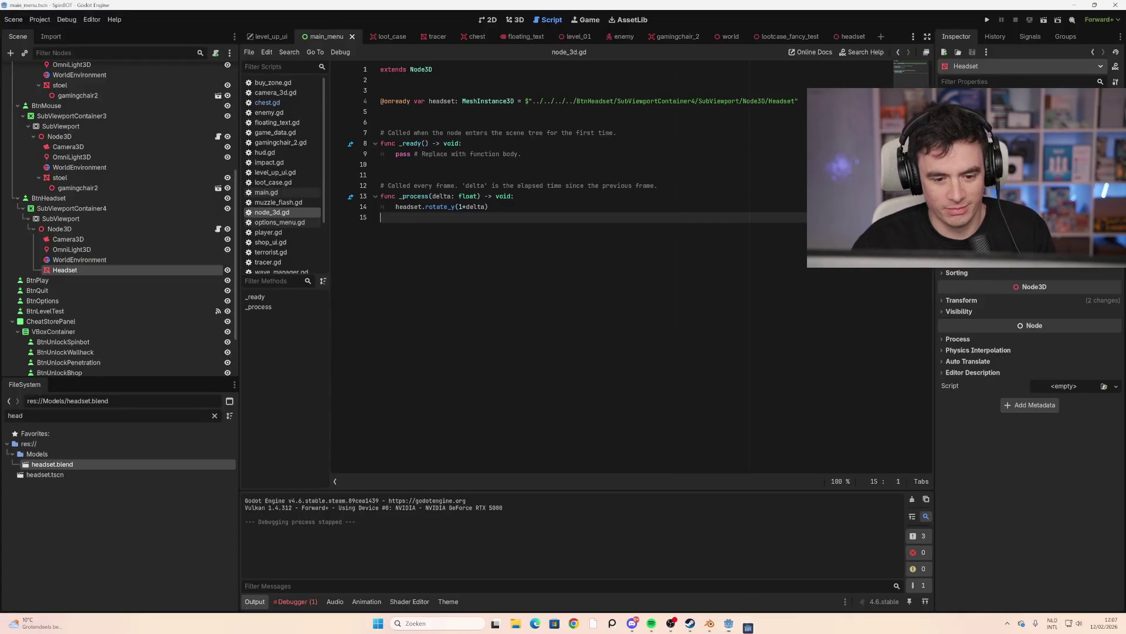
mouse_move(446, 197)
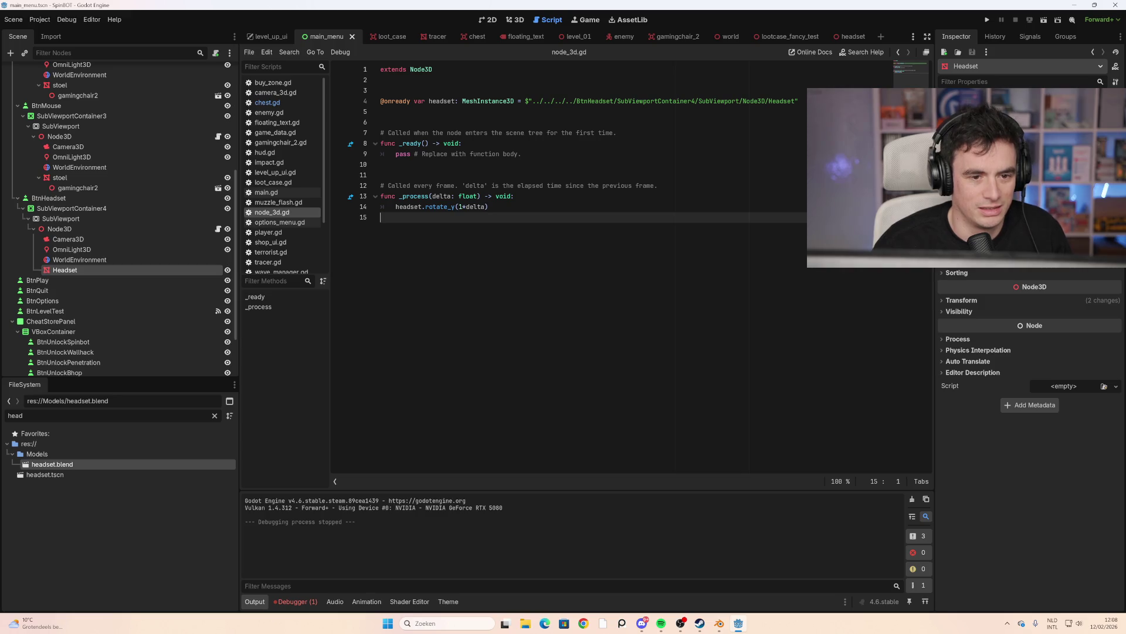
left_click(514, 196)
key("ctrl+z")
key("ctrl+z")
key("ctrl+z")
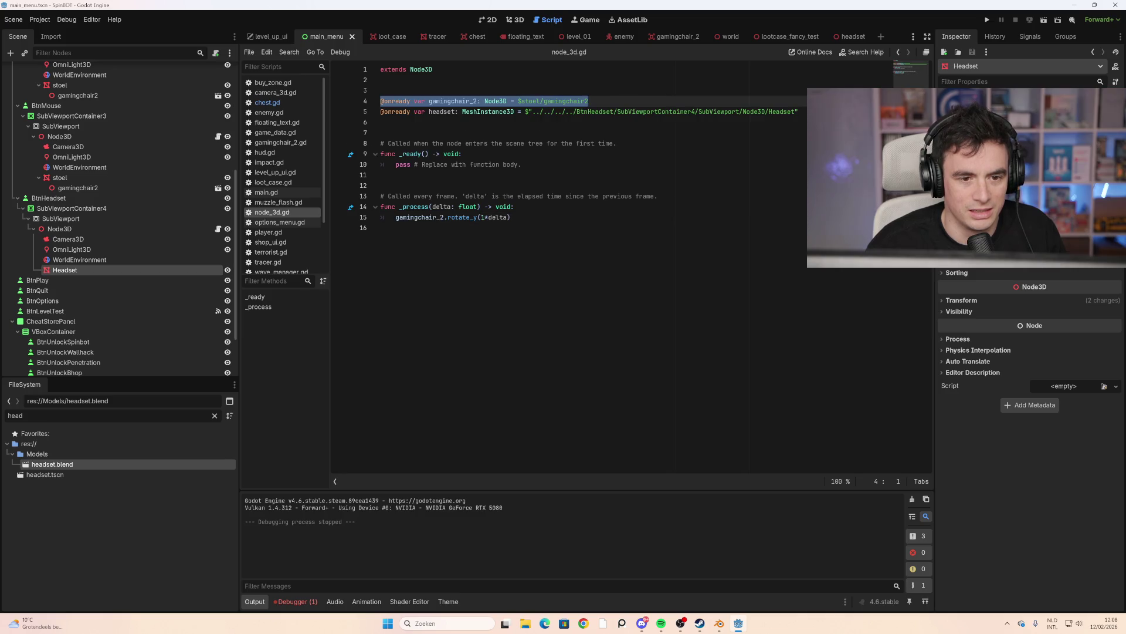
key("ctrl+z")
key("ctrl+z")
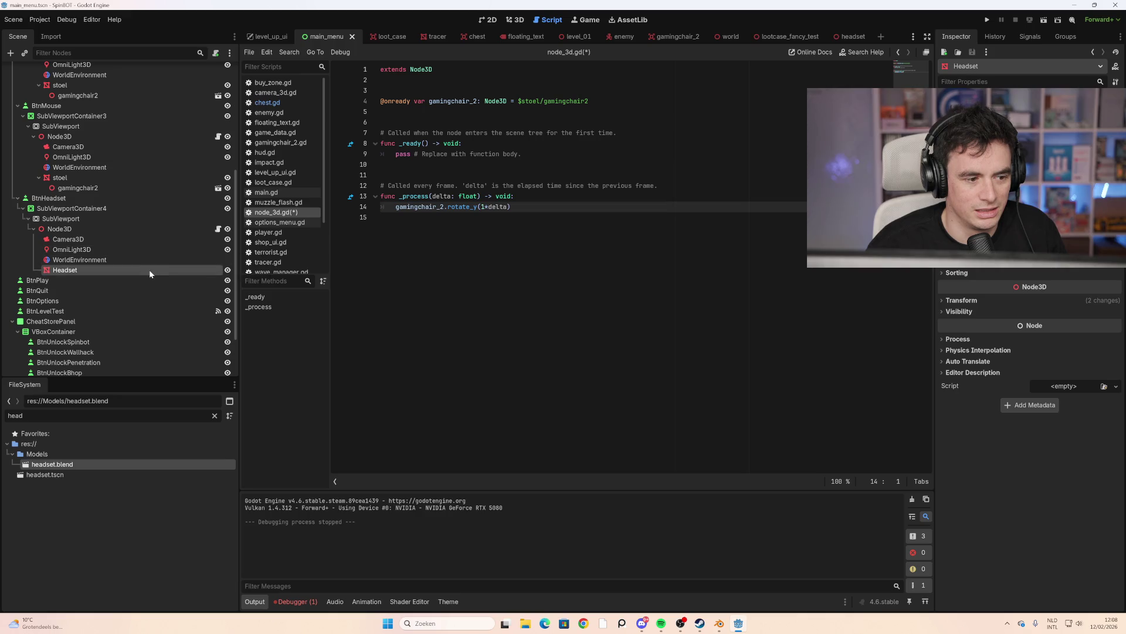
Select the Node3D under SubViewportContainer4, checking the SubViewport settings on the way
left_click(162, 230)
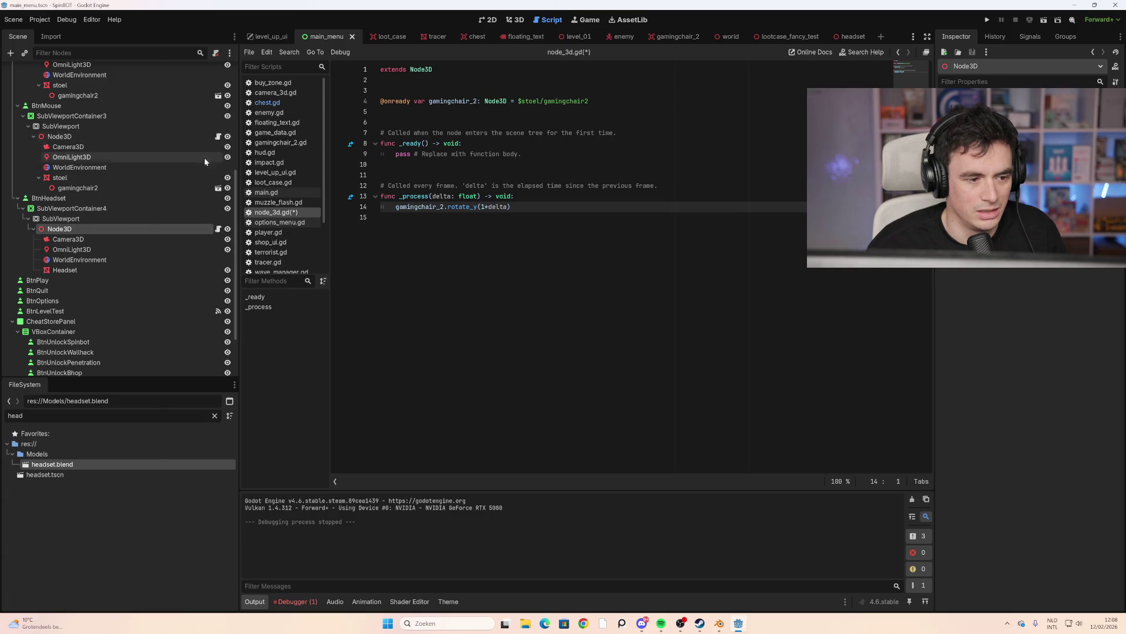
left_click(139, 219)
left_click(195, 228)
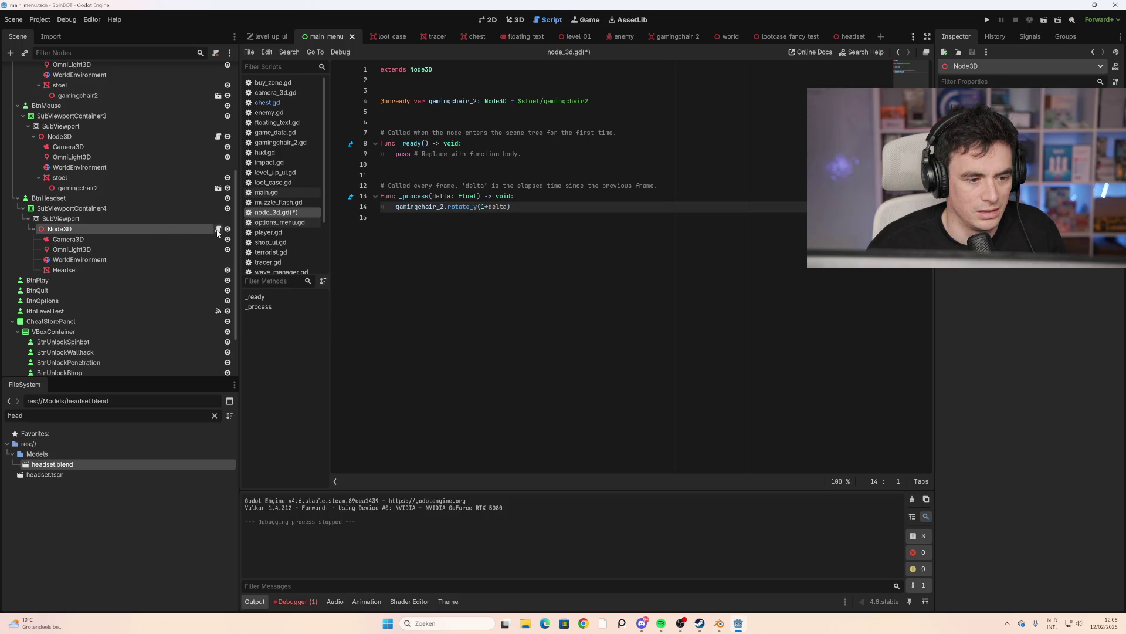
Delete all of the code in node_3d.gd
left_click(446, 217)
left_click_drag(446, 217, 401, 153)
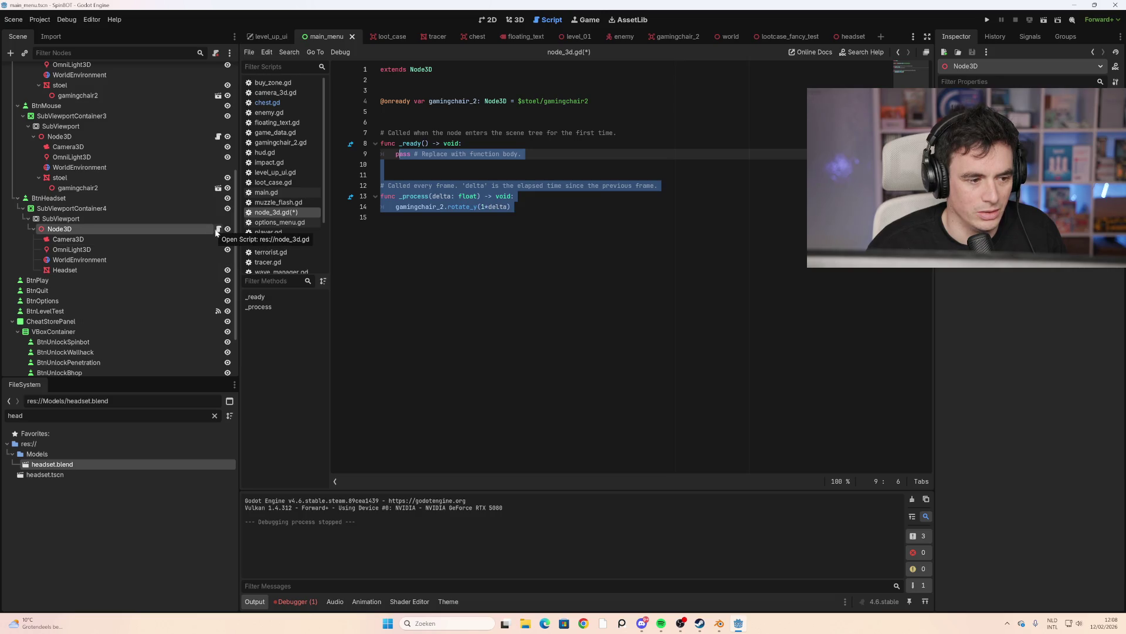
mouse_move(446, 216)
left_mouse_down()
mouse_move(387, 196)
mouse_move(375, 69)
left_mouse_up()
key("BackSpace")
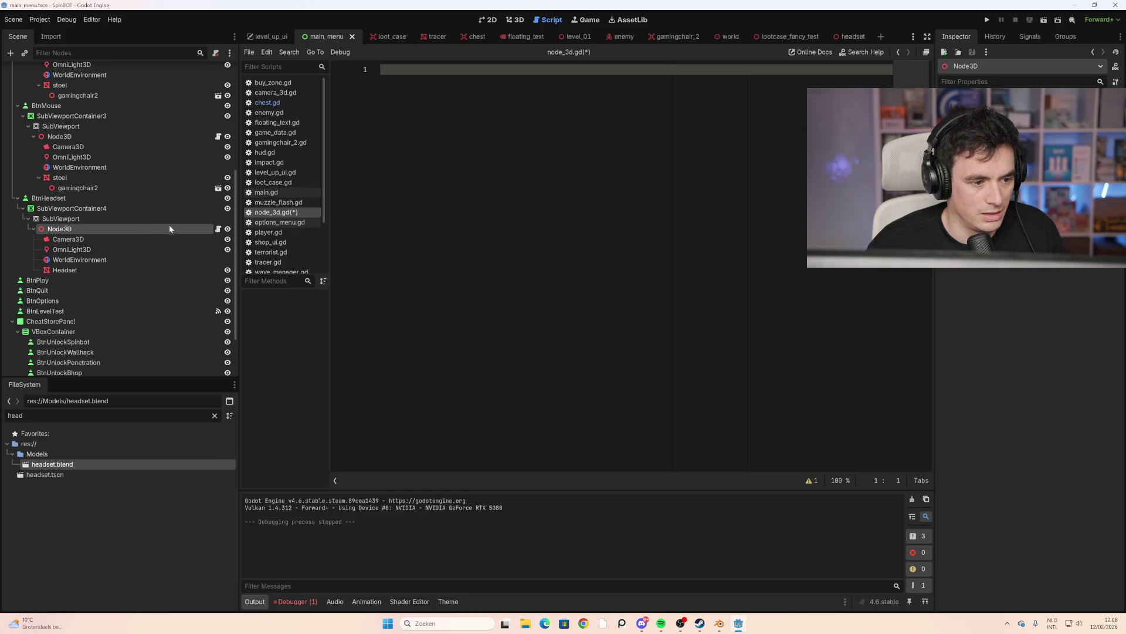
Detach the script from the headset viewport's Node3D via its context menu
right_click(187, 226)
left_click(192, 228)
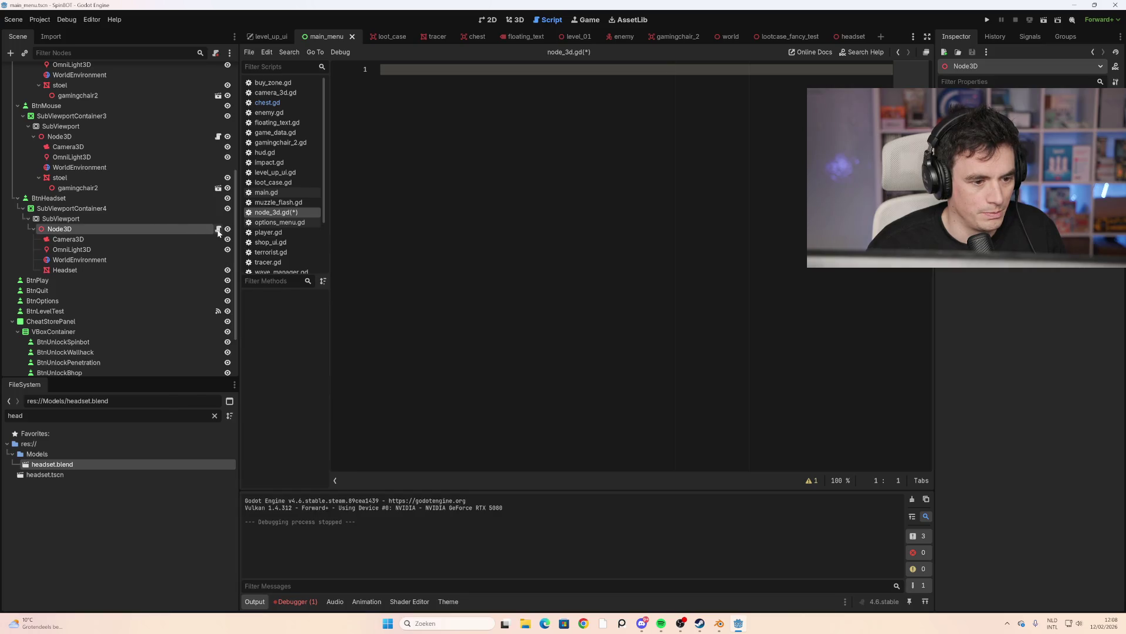
right_click(201, 234)
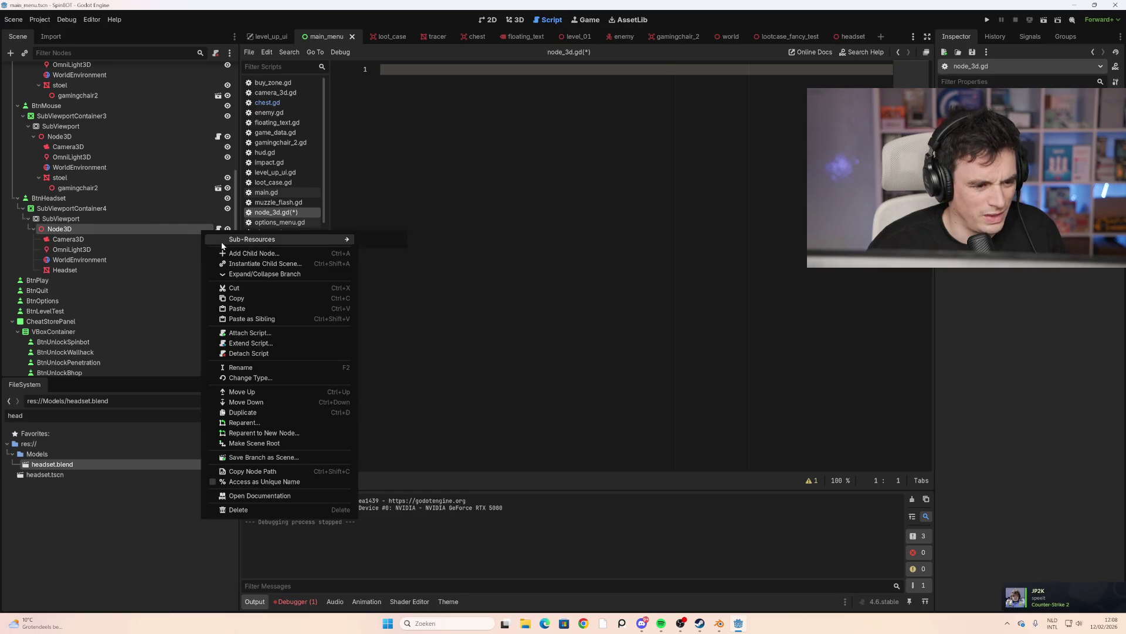
left_click(280, 352)
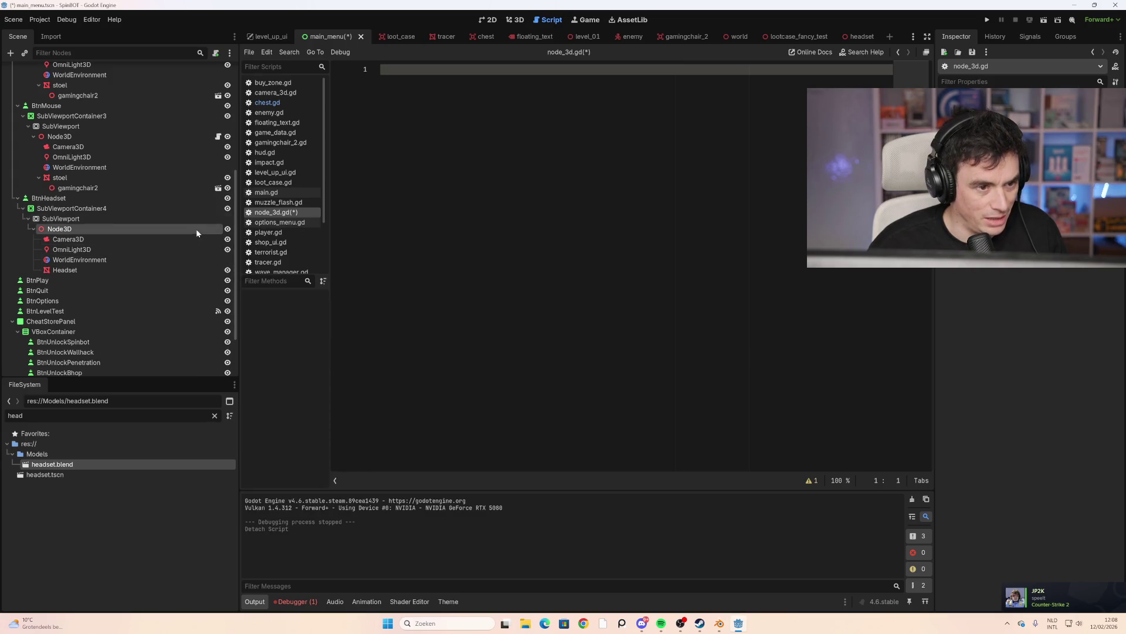
Open the Attach Node Script dialog for the Node3D, then cancel it
left_click(215, 53)
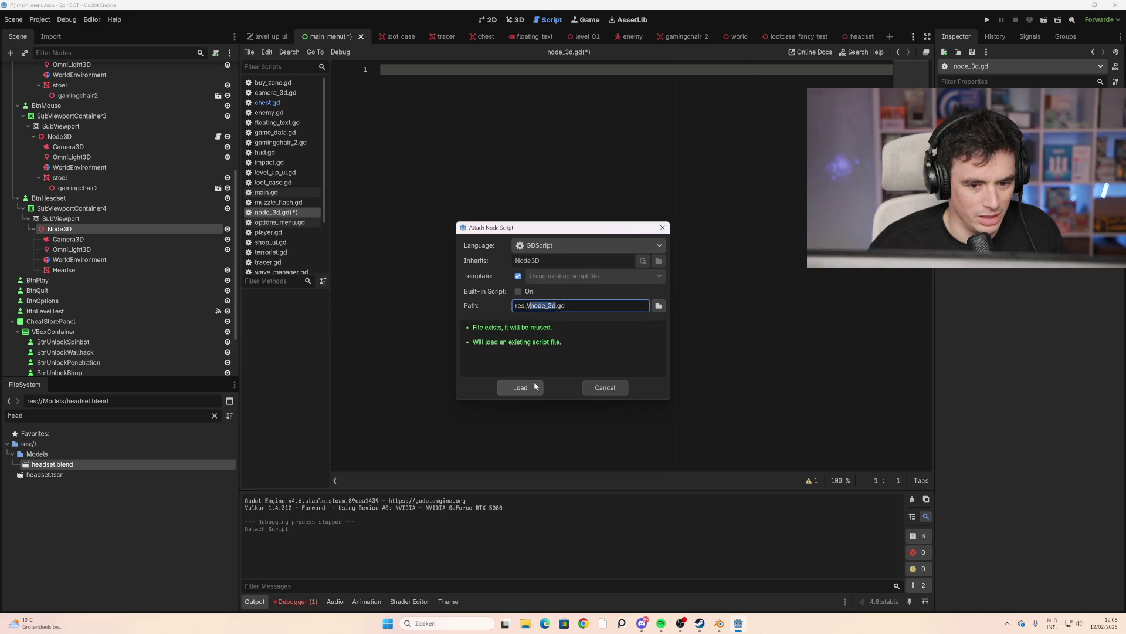
left_click(552, 305)
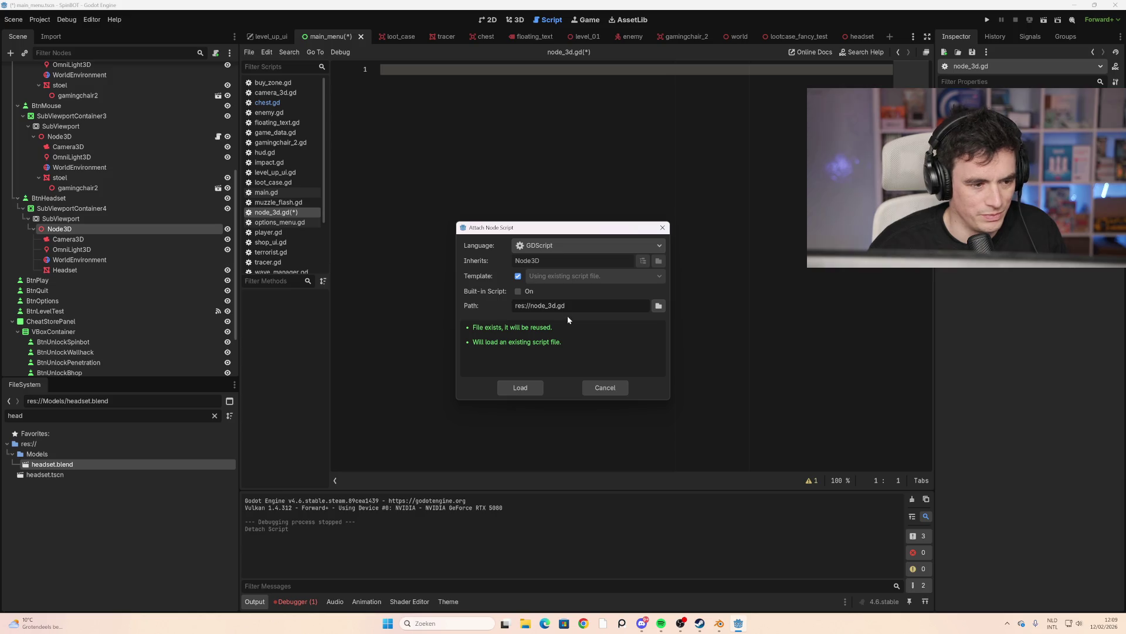
left_click(604, 387)
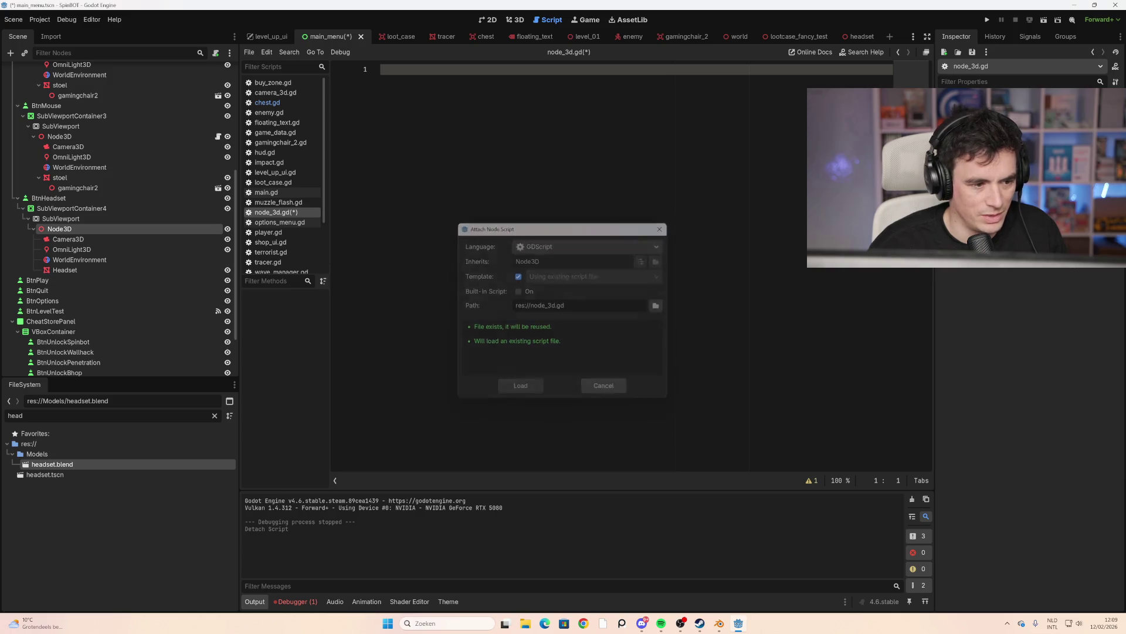
Rename the Node3D to HeadsetMenuNode in the Scene dock
double_click(58, 229)
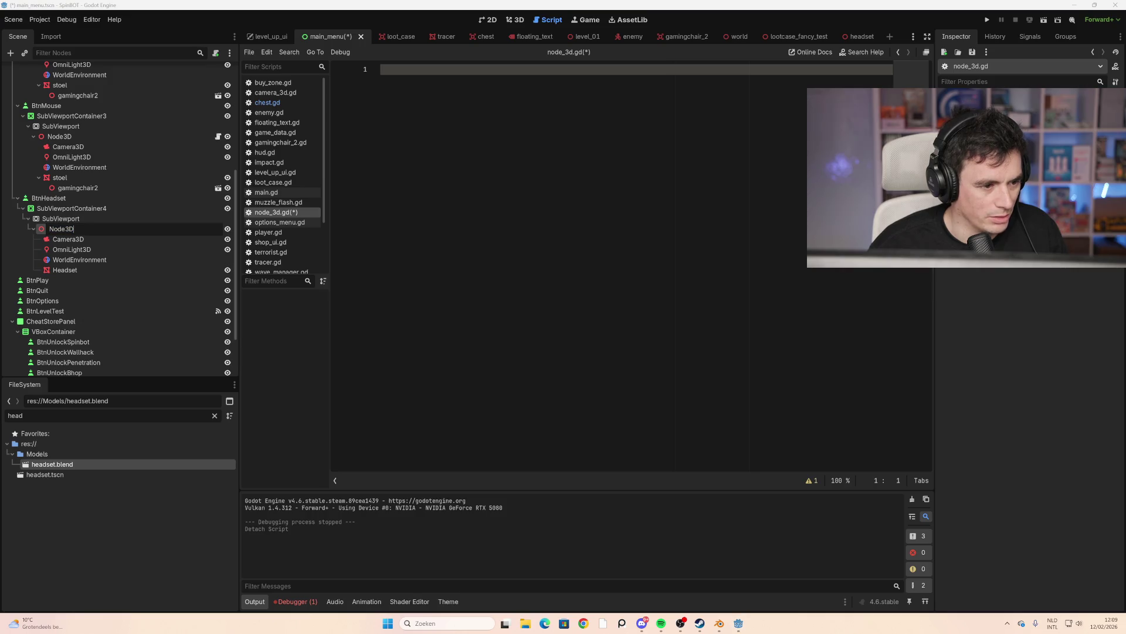
type("Headset")
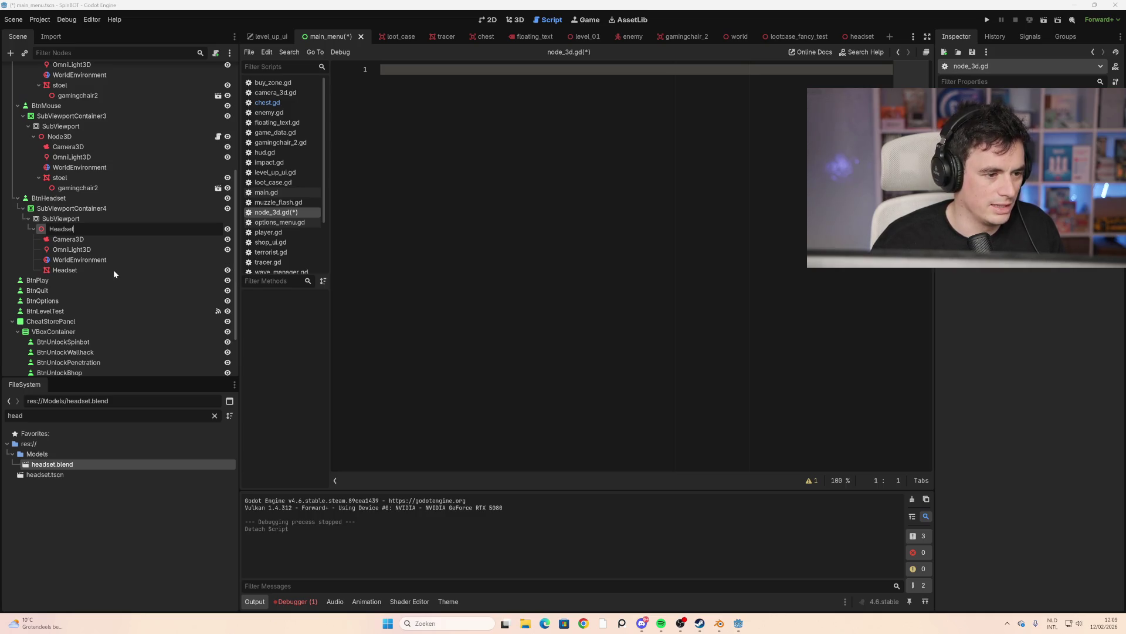
type("_MenuS")
key("BackSpace")
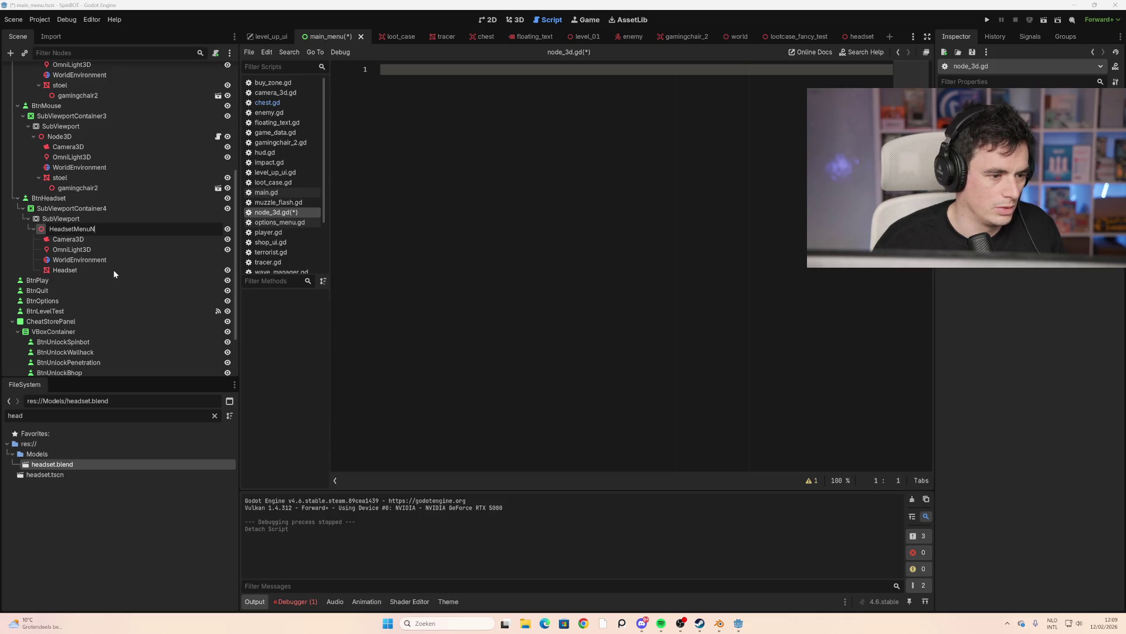
type("Node")
key("Return")
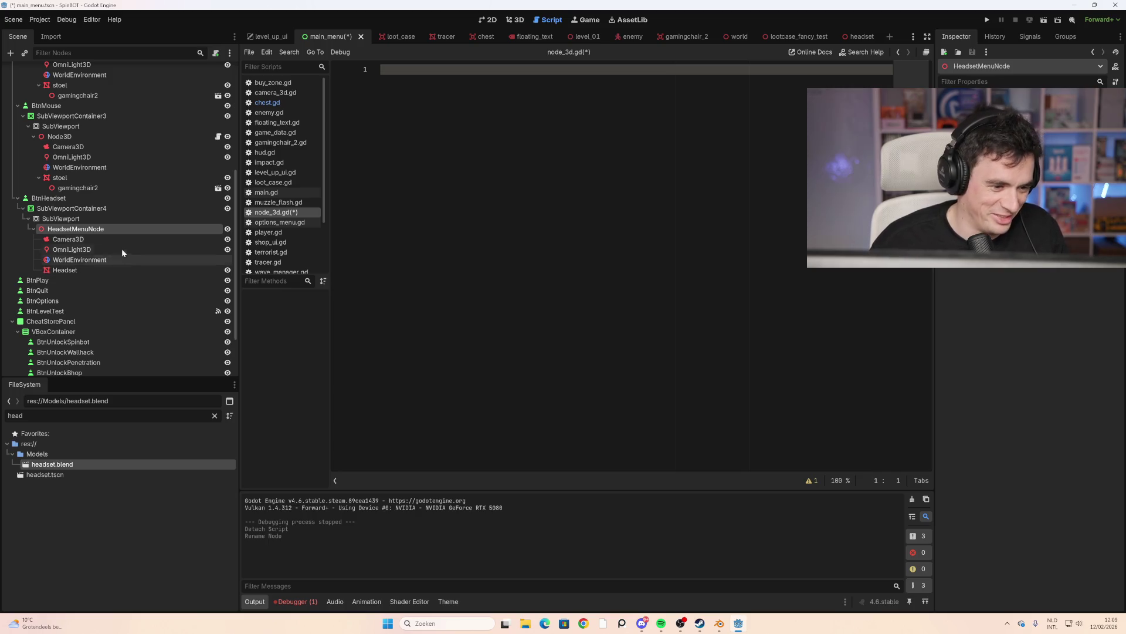
Attach a new headset_menu_node.gd script to HeadsetMenuNode and paste the rotation code into it
right_click(127, 230)
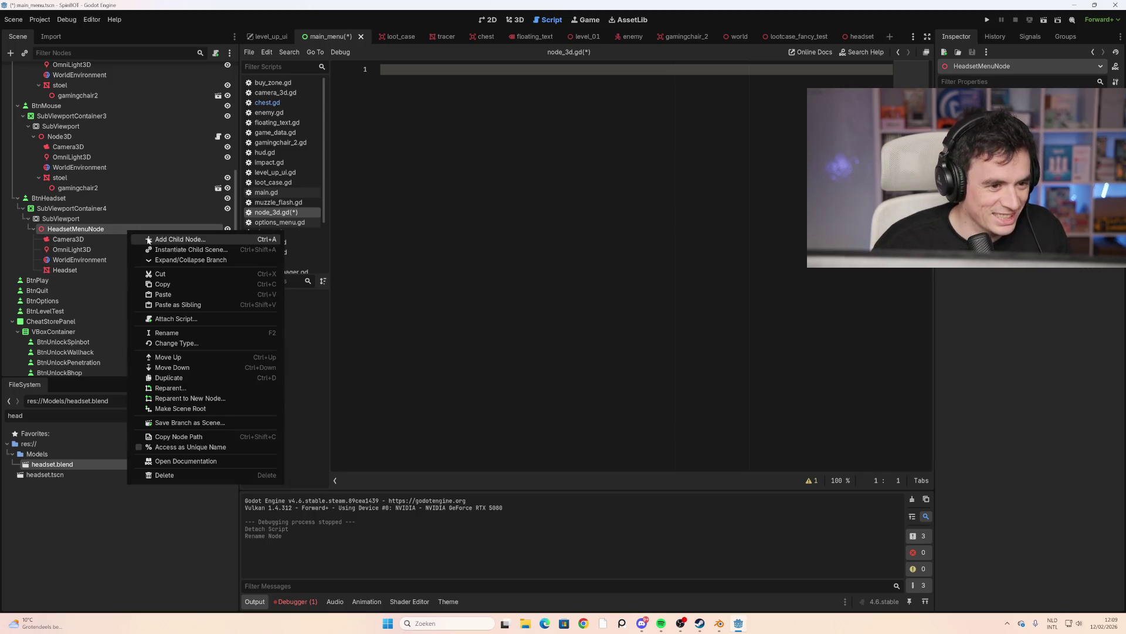
left_click(215, 54)
left_click(214, 54)
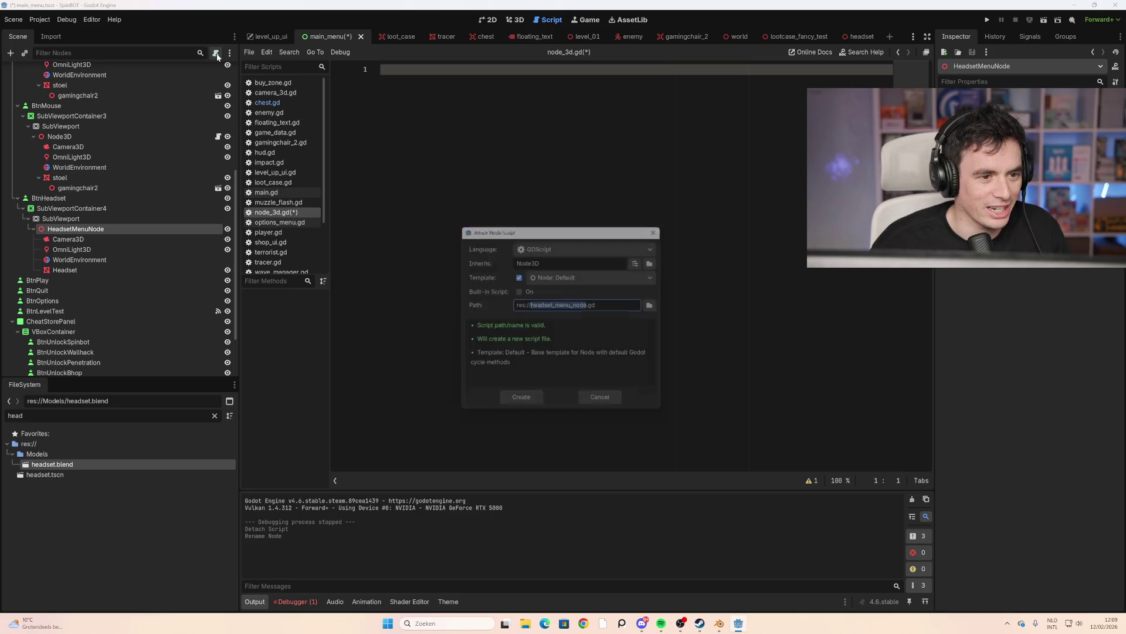
left_click(520, 405)
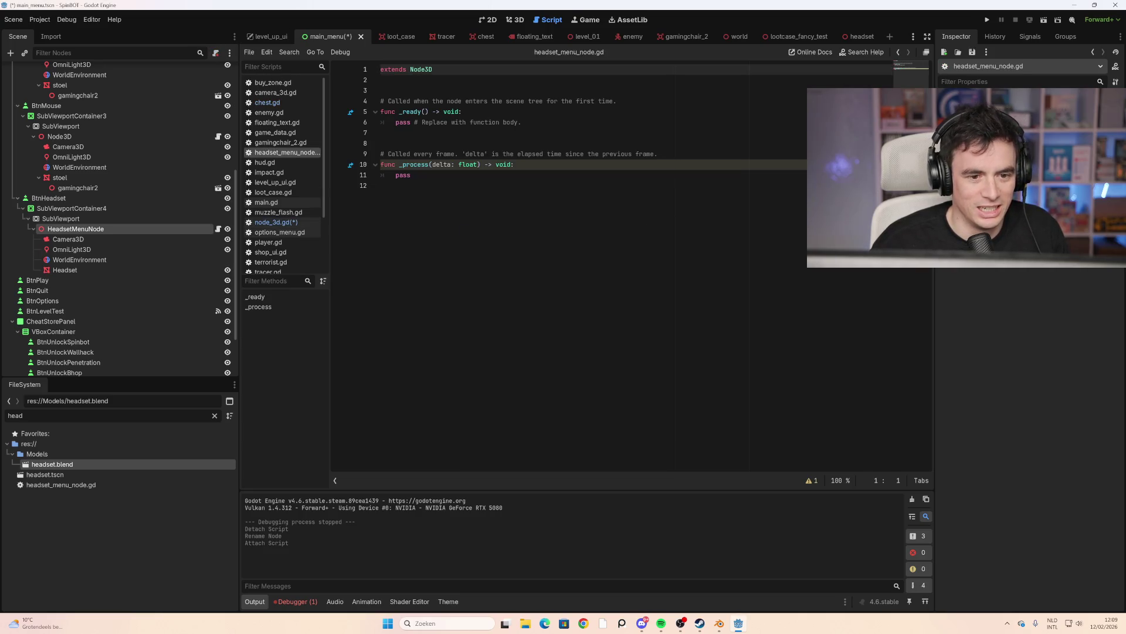
key("ctrl+a")
type("extends Node3D   @onready var gamingchair_2: Node3D = $stoel/gamingchair2   # Called when the node enters the scene tree for the first time. func _ready() -> void: \tpass # Replace with function body.   # Called every frame. 'delta' is the elapsed time since the previous frame. func _process(delta: float) -> void: \tgamingchair_2.rotate_y(1*delta)")
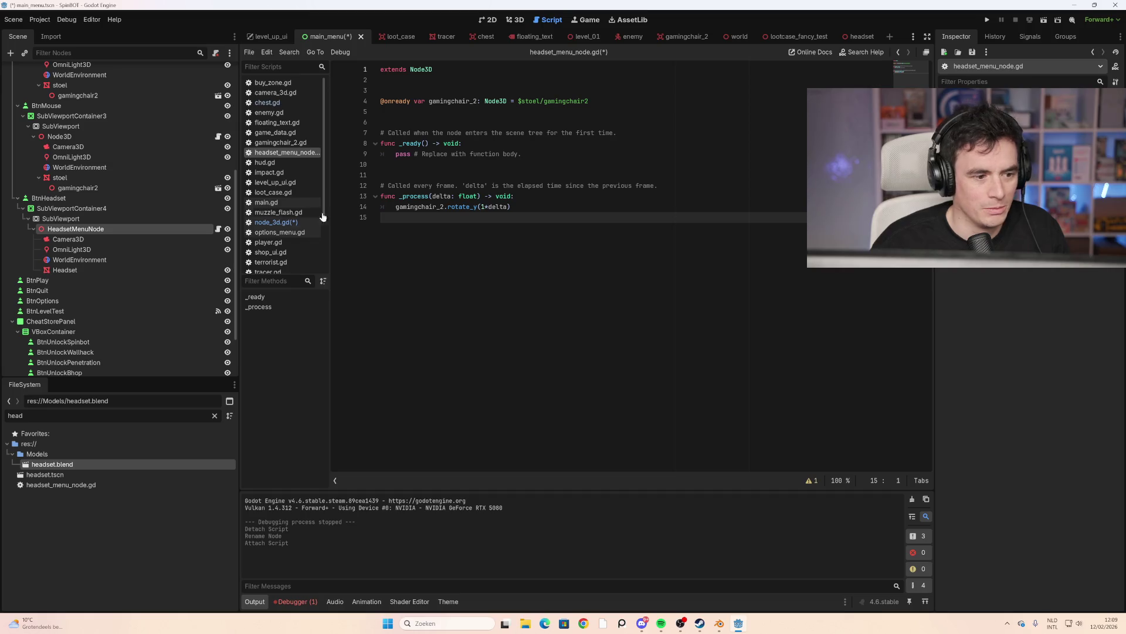
Replace the old Headset node with all nodes copied from the headset scene
left_click(86, 271)
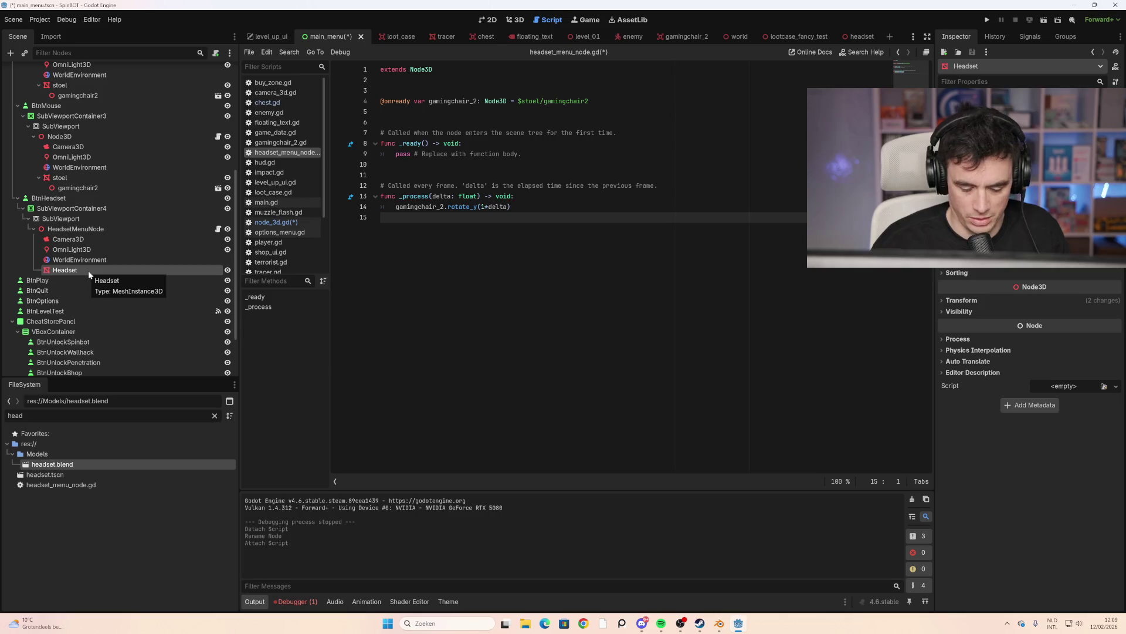
key("Delete")
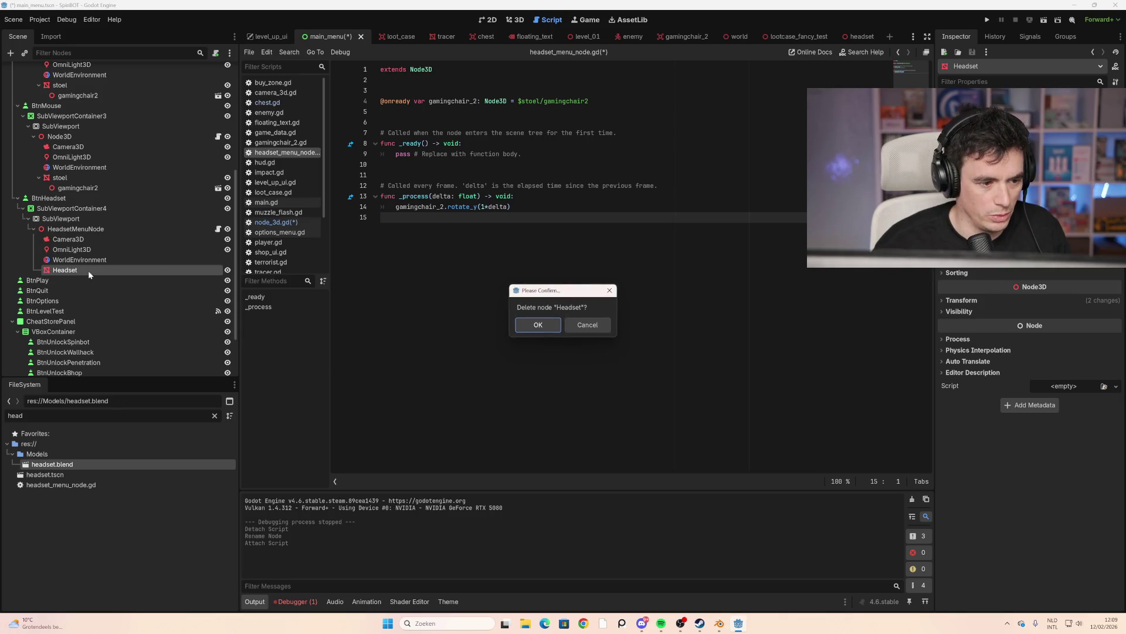
left_click(552, 324)
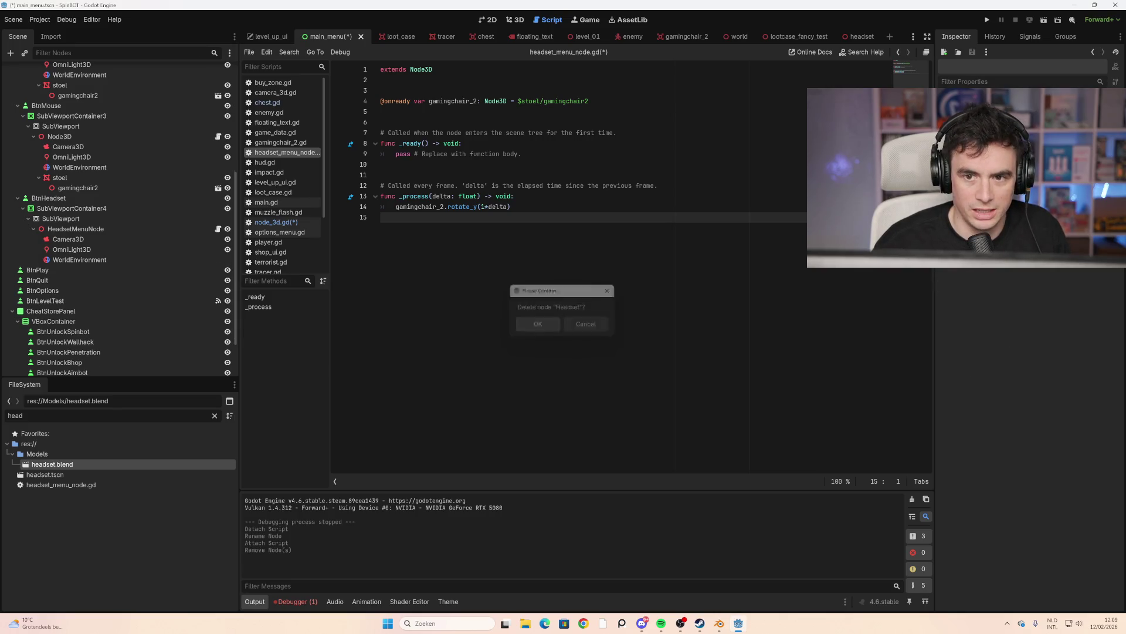
left_click(851, 37)
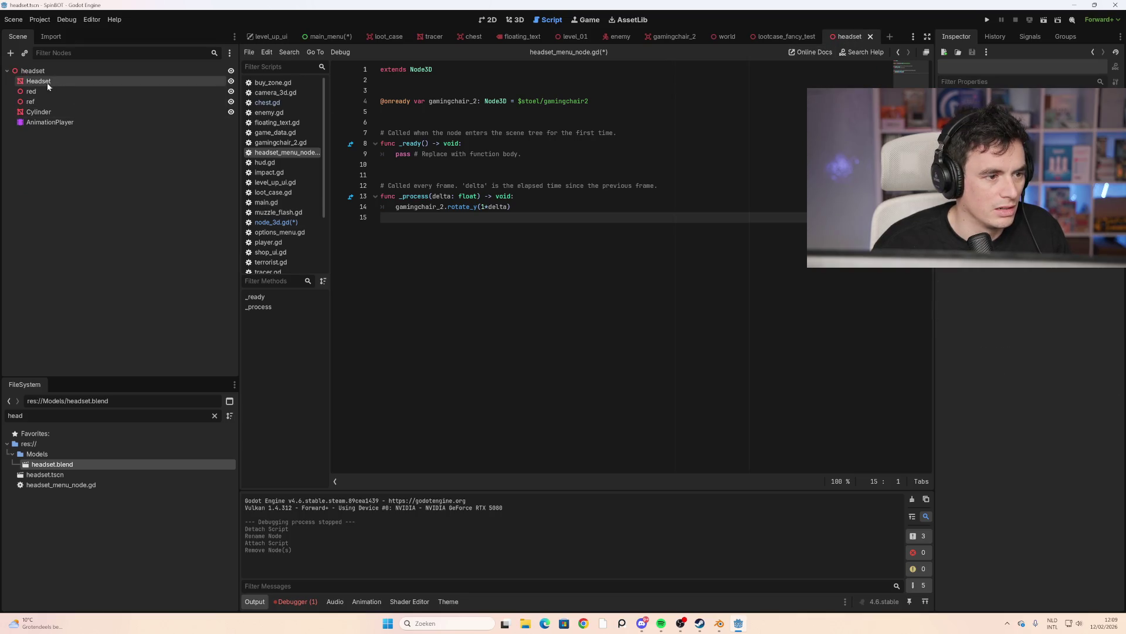
left_click(45, 103)
left_click(32, 71)
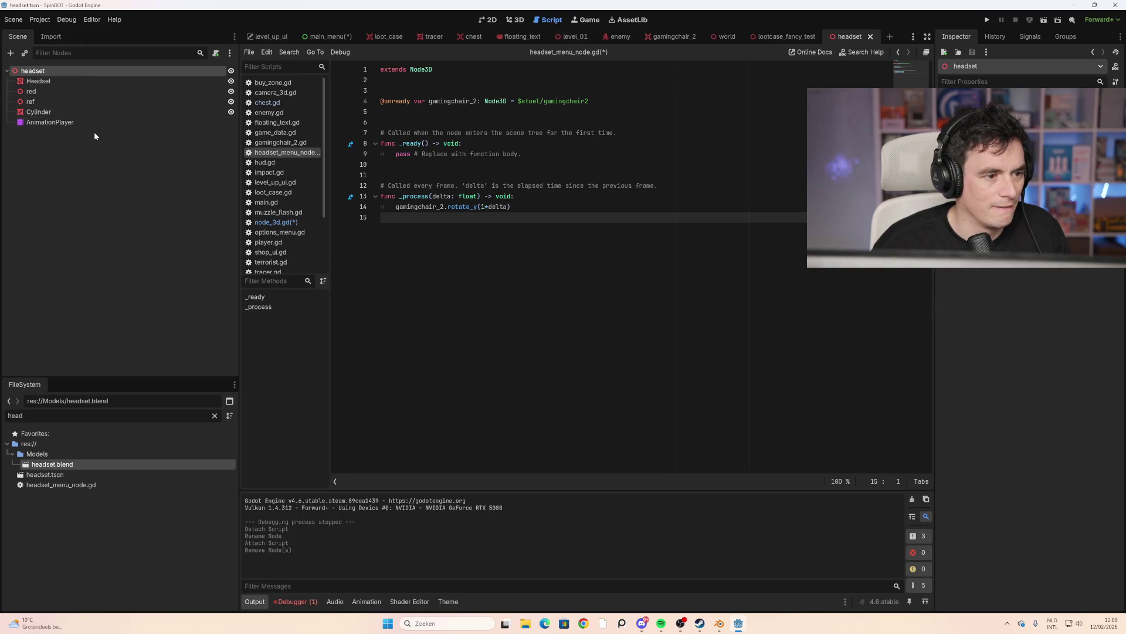
left_click(71, 124, "shift")
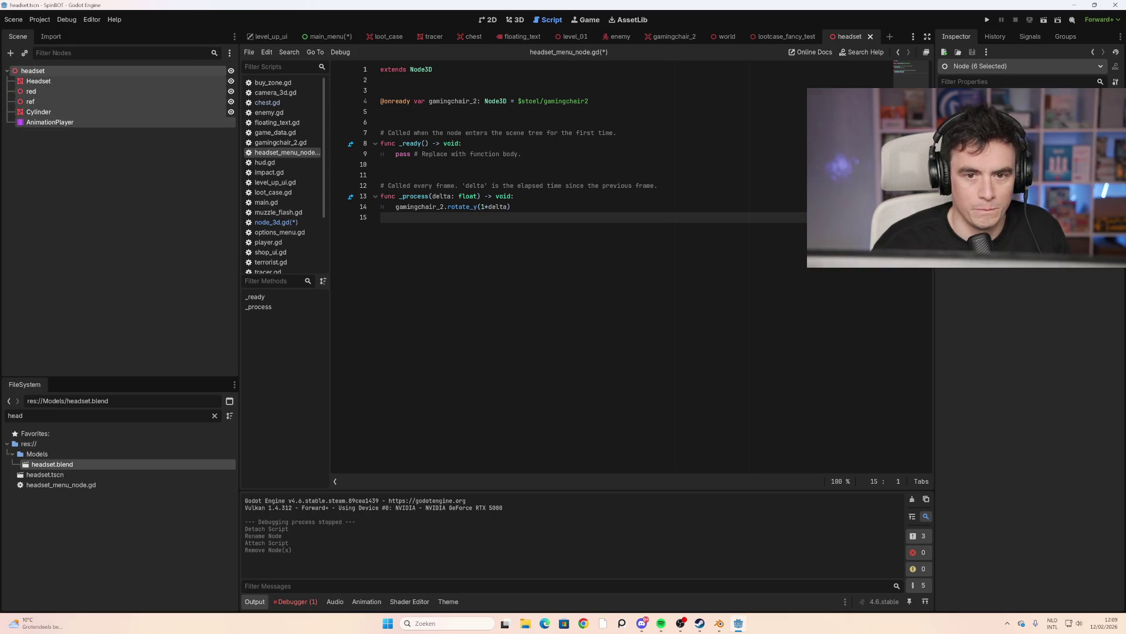
left_click(327, 37)
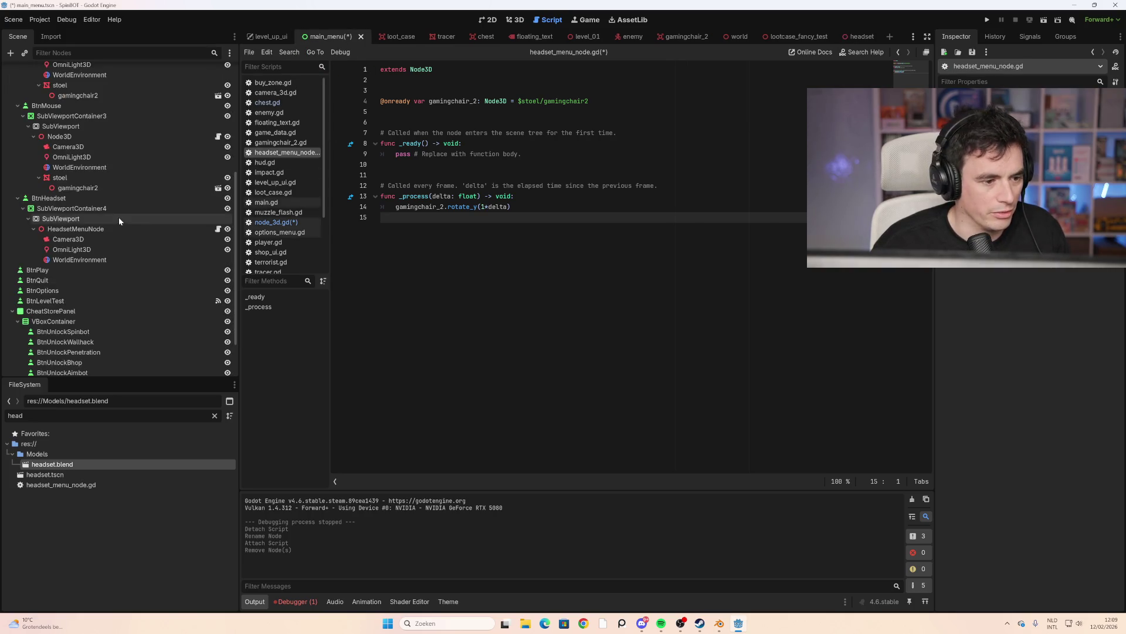
left_click(81, 229)
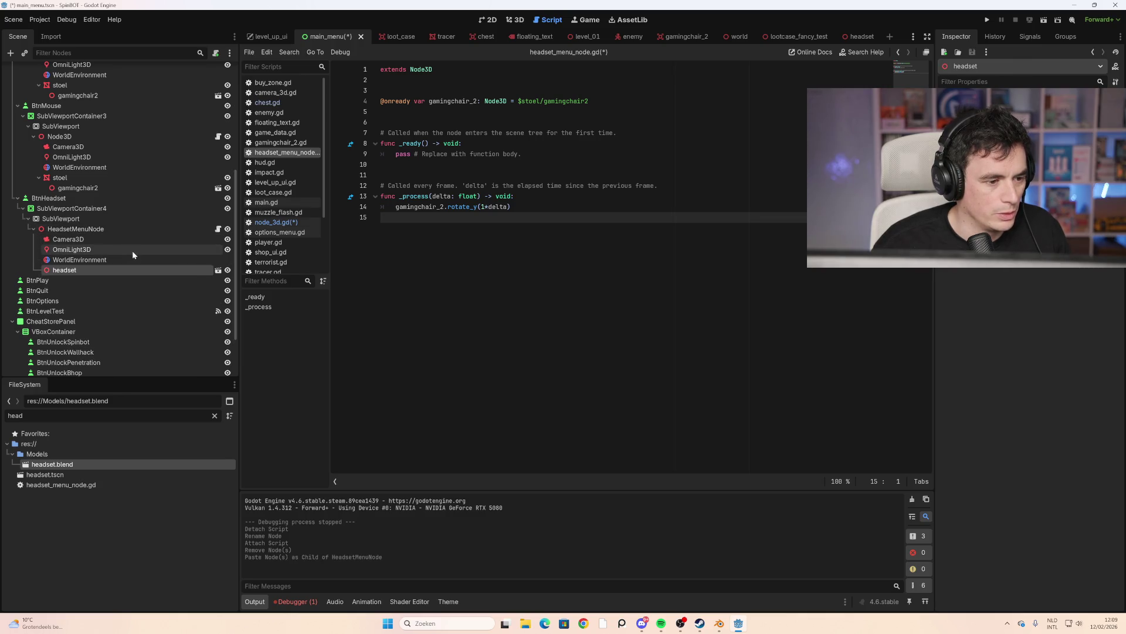
key("ctrl+v")
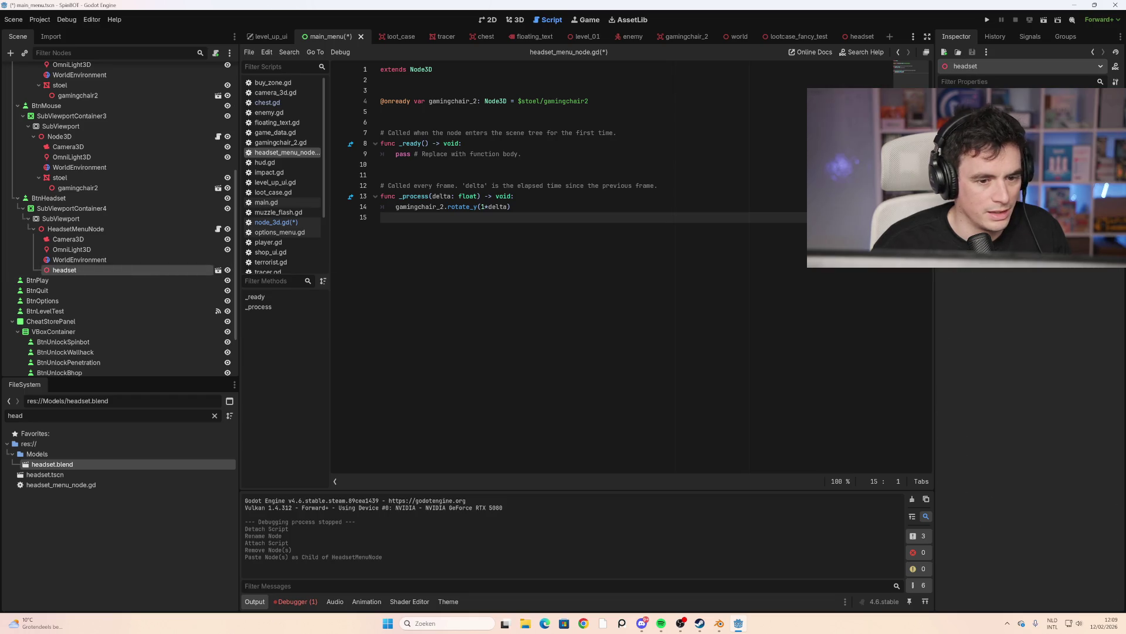
left_click_drag(84, 269, 458, 111)
left_click_drag(588, 100, 384, 101)
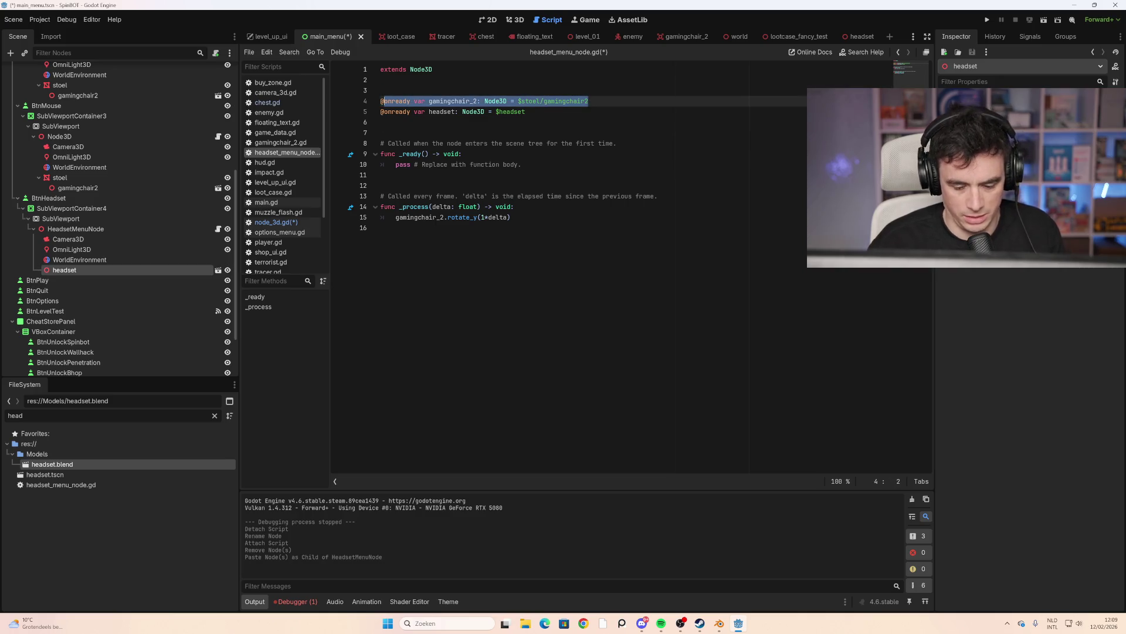
key("BackSpace")
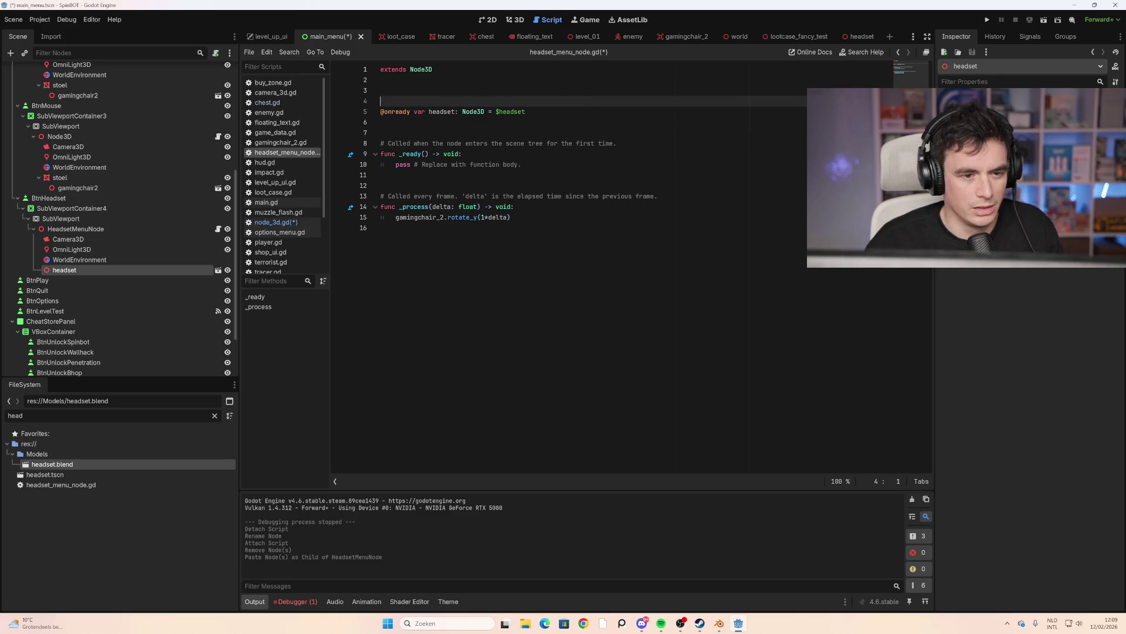
Change the rotate call in _process to headset, save the script, and run with F5
left_click(480, 206)
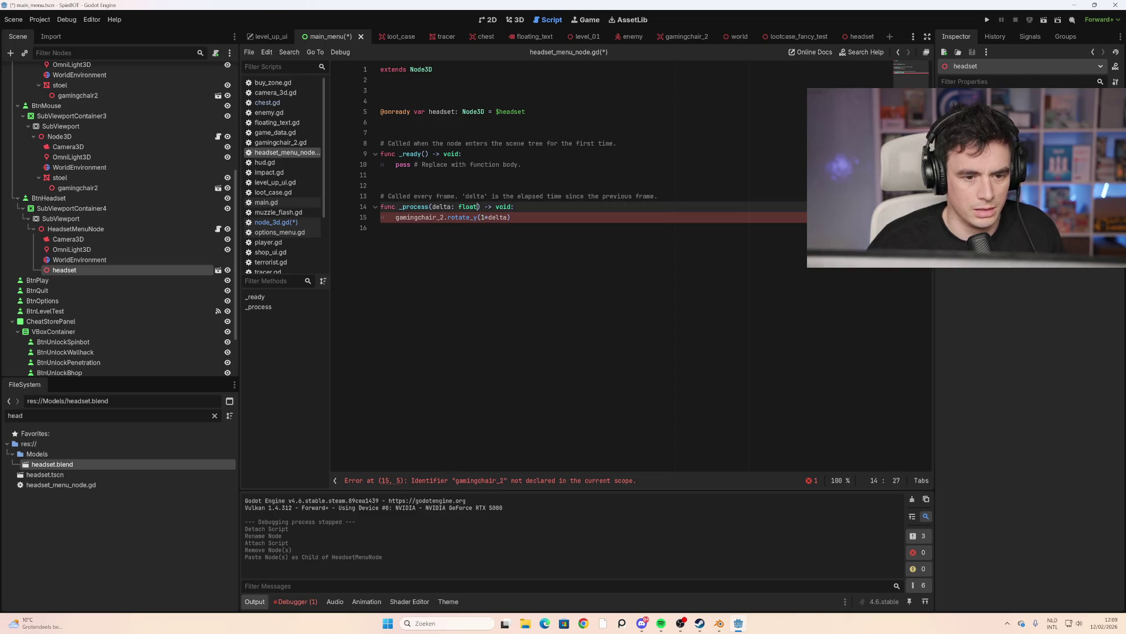
mouse_move(90, 269)
left_mouse_down("ctrl")
mouse_move(418, 112)
mouse_move(458, 165)
left_mouse_up("ctrl")
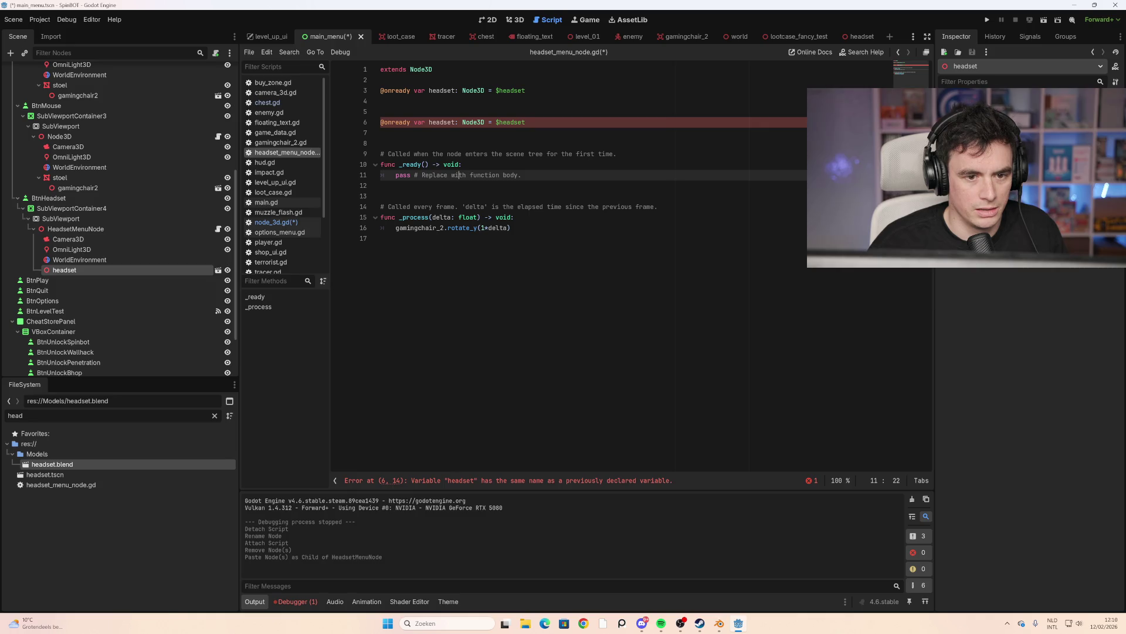
key("ctrl+z")
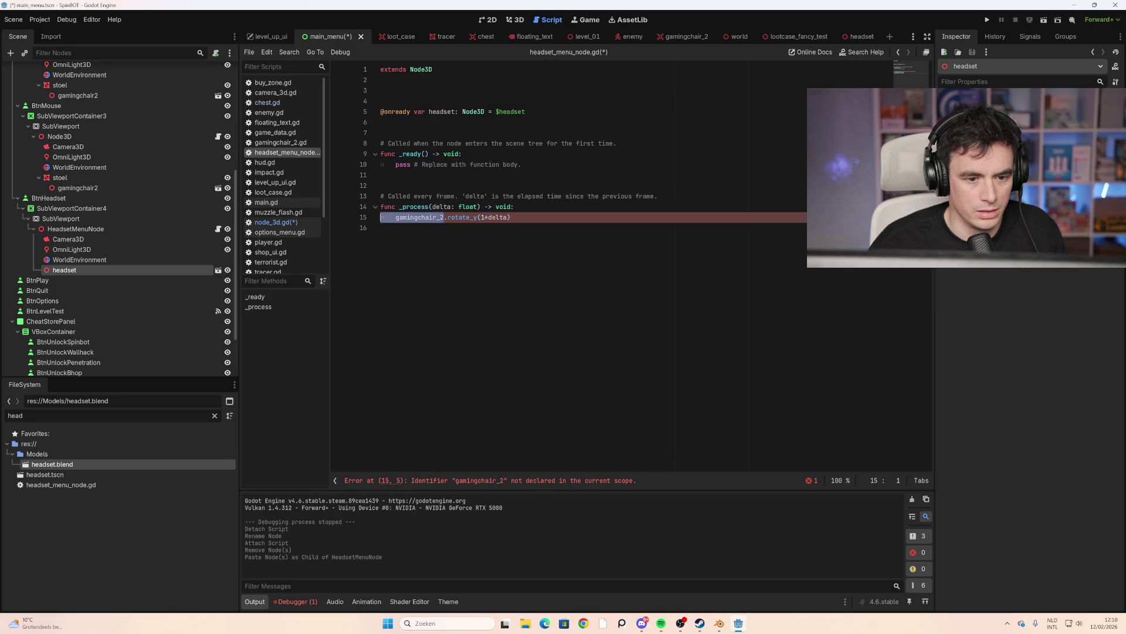
type("headset")
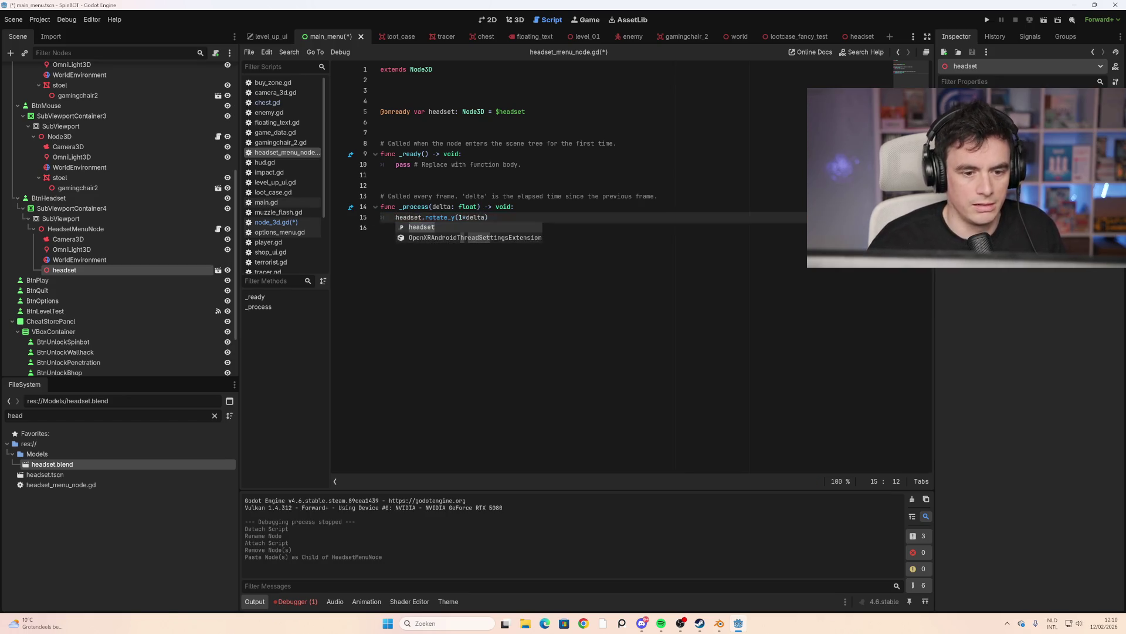
key("Return")
key("Down")
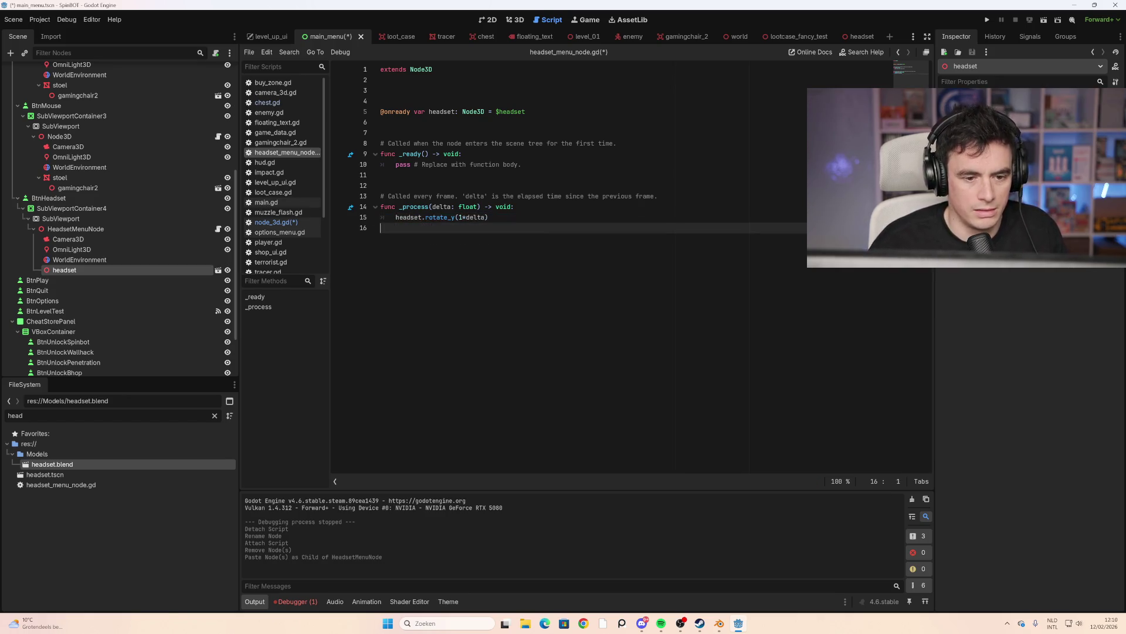
key("ctrl+s")
key("F5")
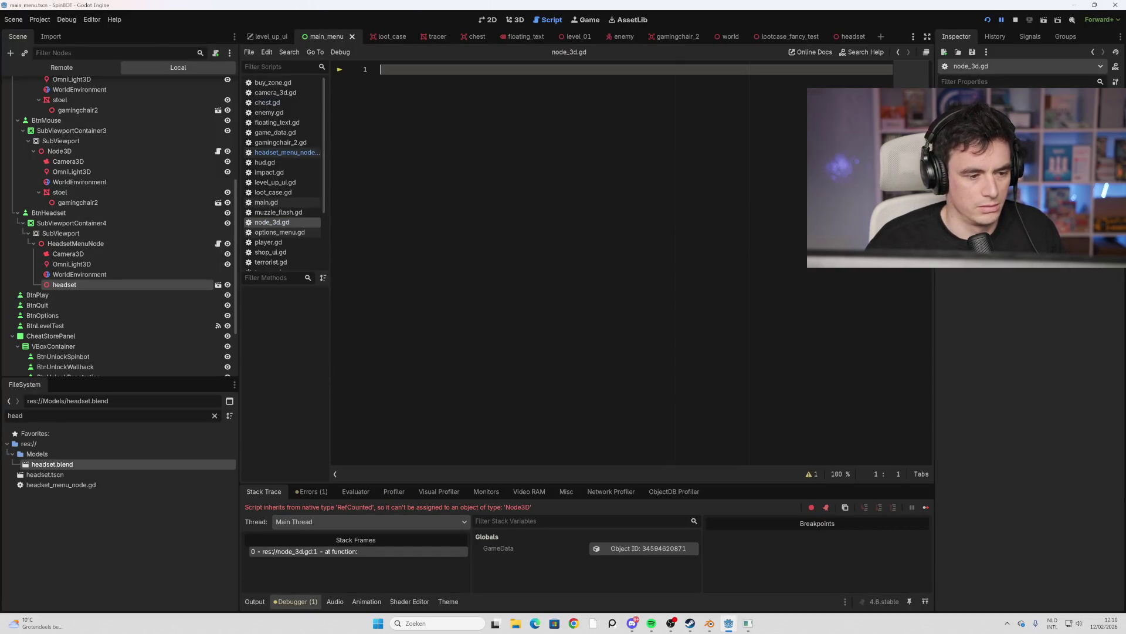
Inspect the headset preview's WorldEnvironment and Camera3D, and open HeadsetMenuNode's script
left_click(156, 287)
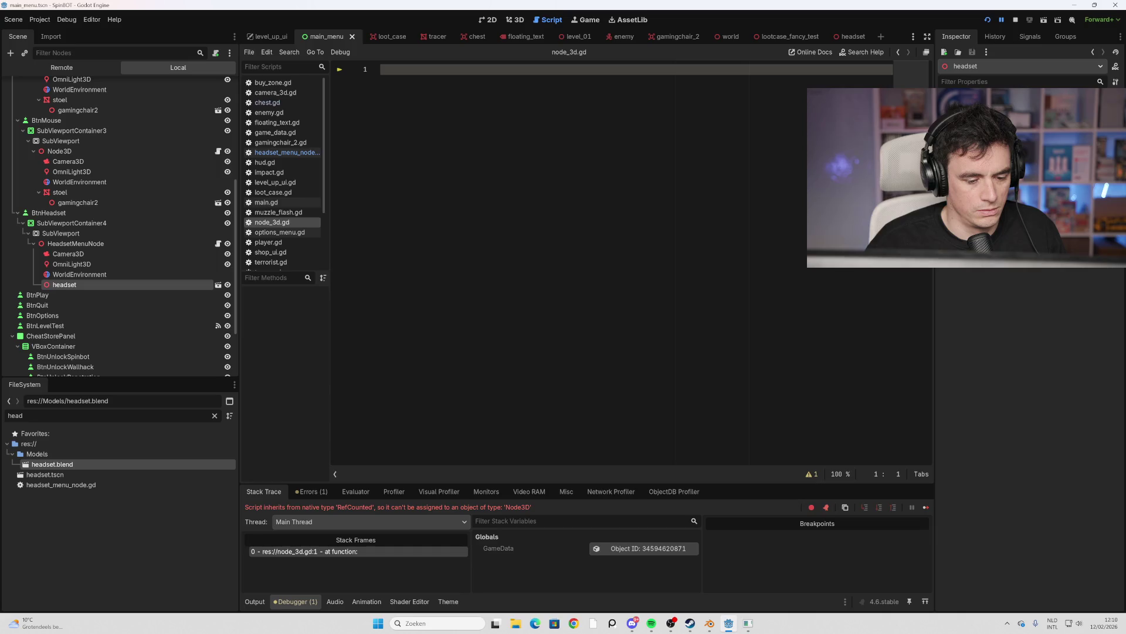
left_click(161, 252)
left_click(141, 274)
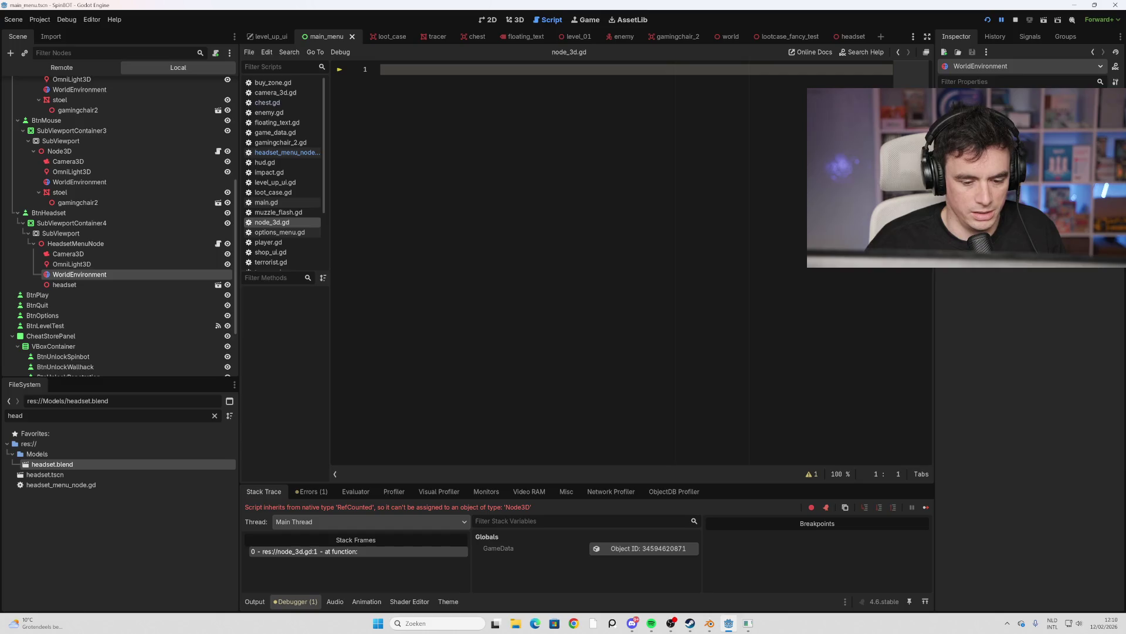
left_click(183, 244)
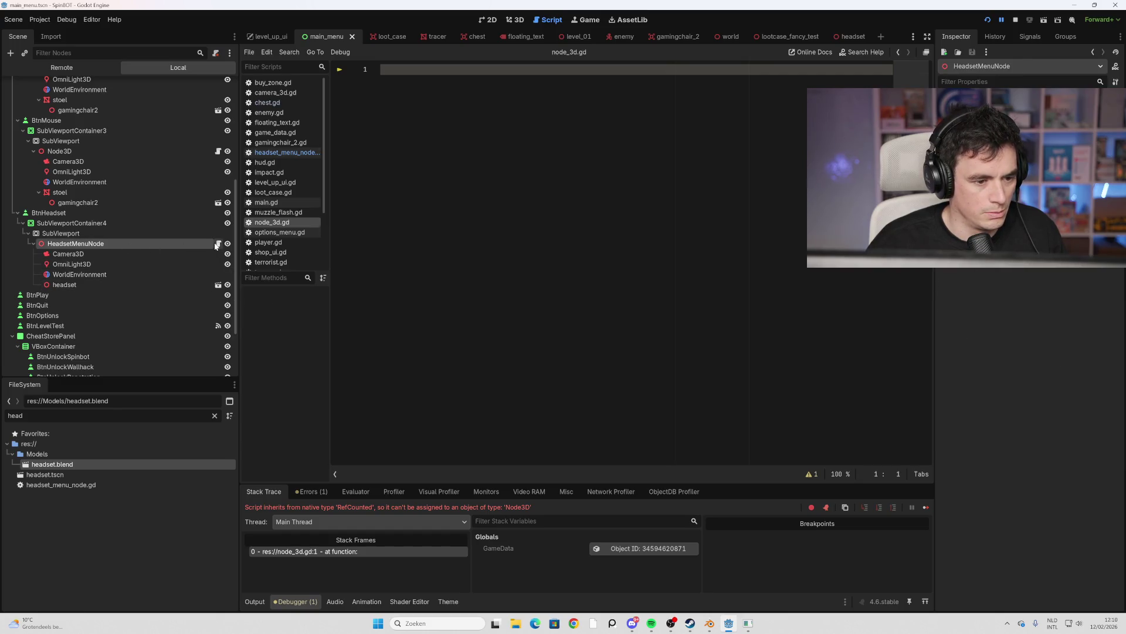
left_click(217, 244)
left_click(161, 251)
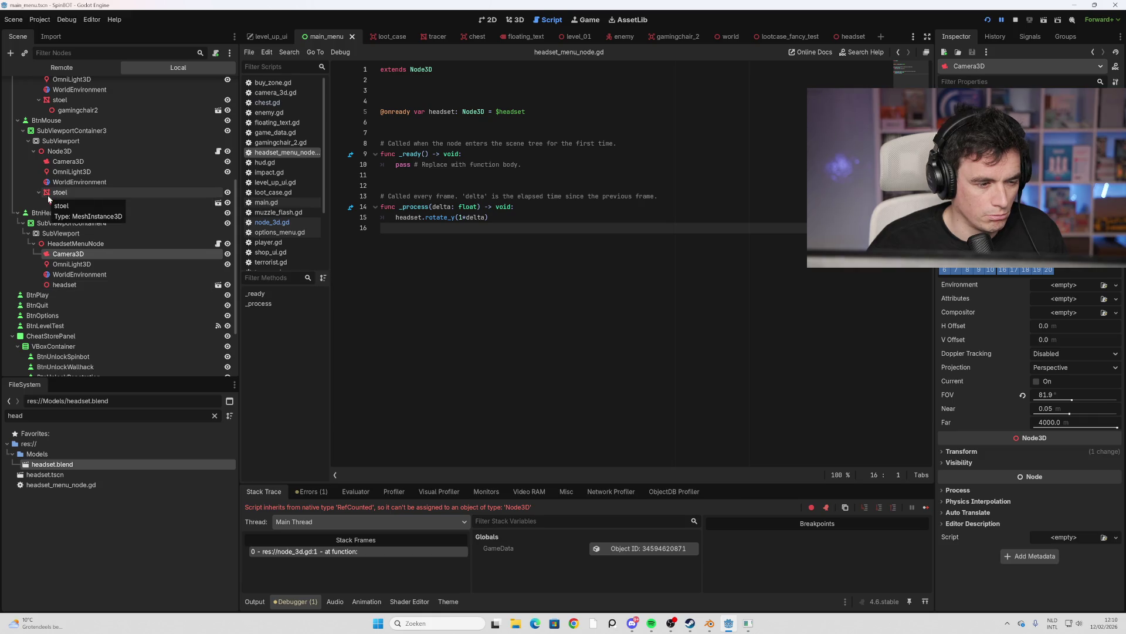
Open the headset scene in its own tab and select its Headset and Cylinder parts
left_click(69, 287)
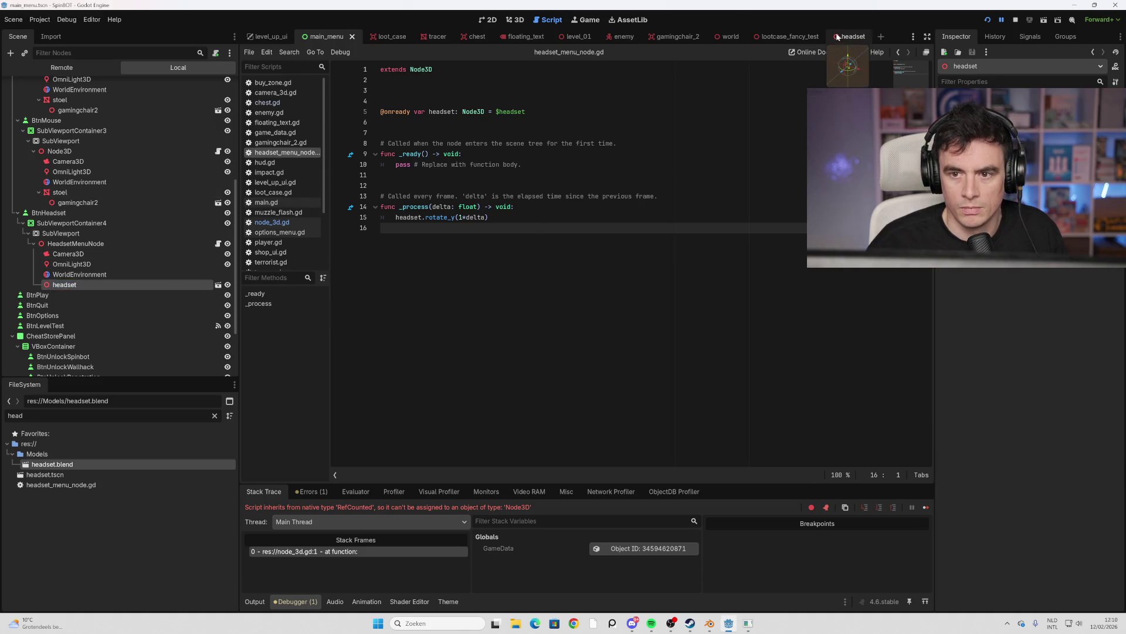
left_click(218, 285)
left_click(104, 138)
left_click(58, 95)
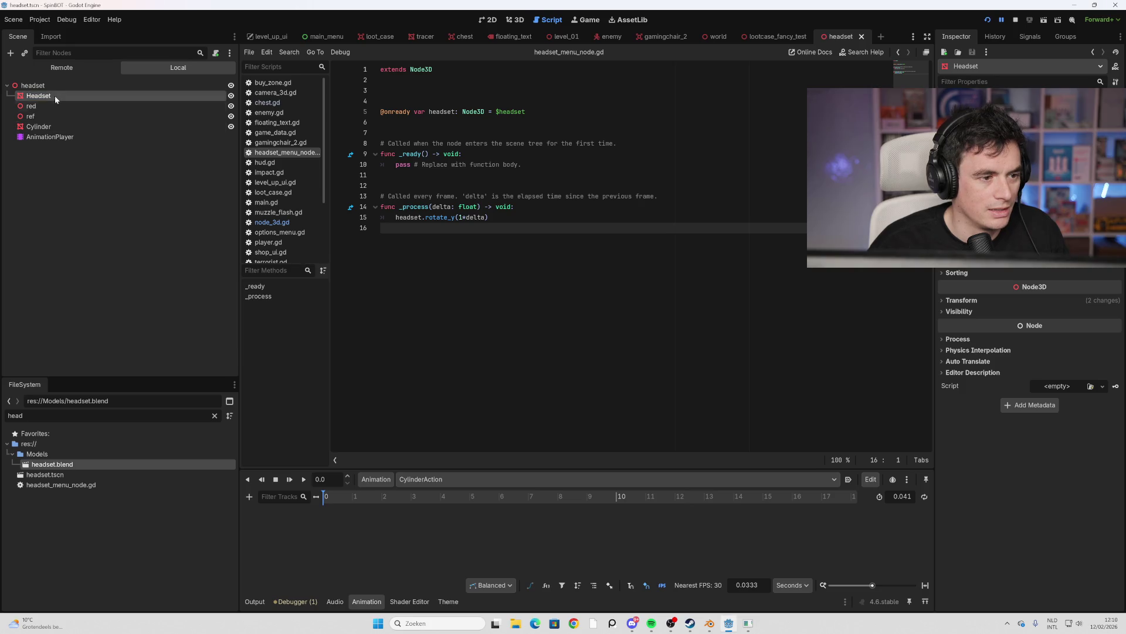
left_click(54, 126)
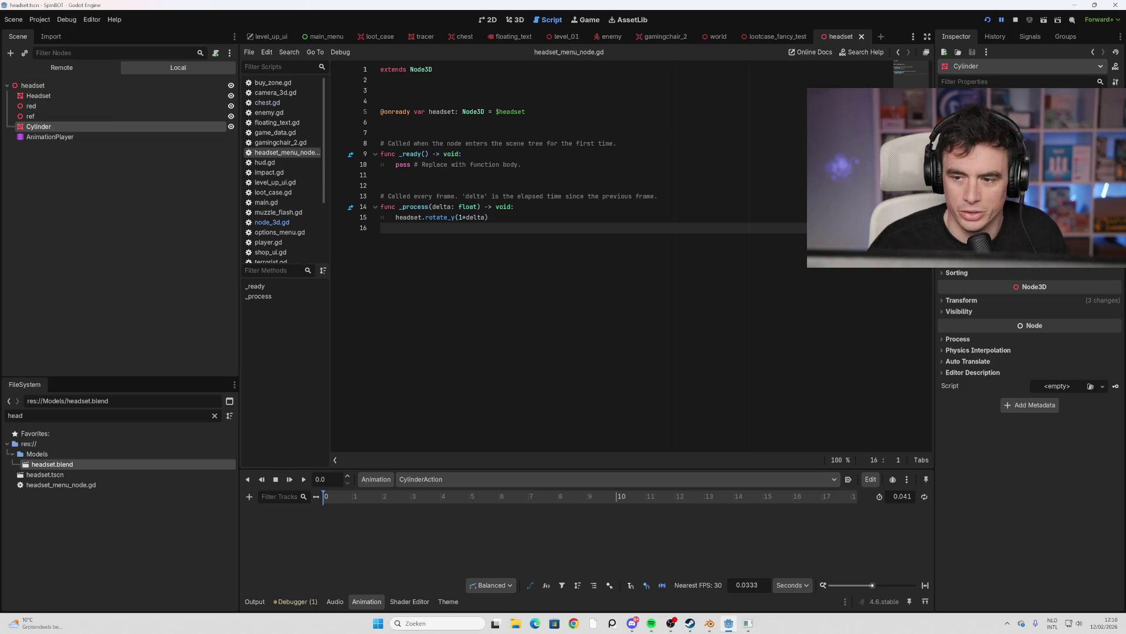
Switch to Blender and save desktop.blend
mouse_move(710, 623)
left_click(688, 588)
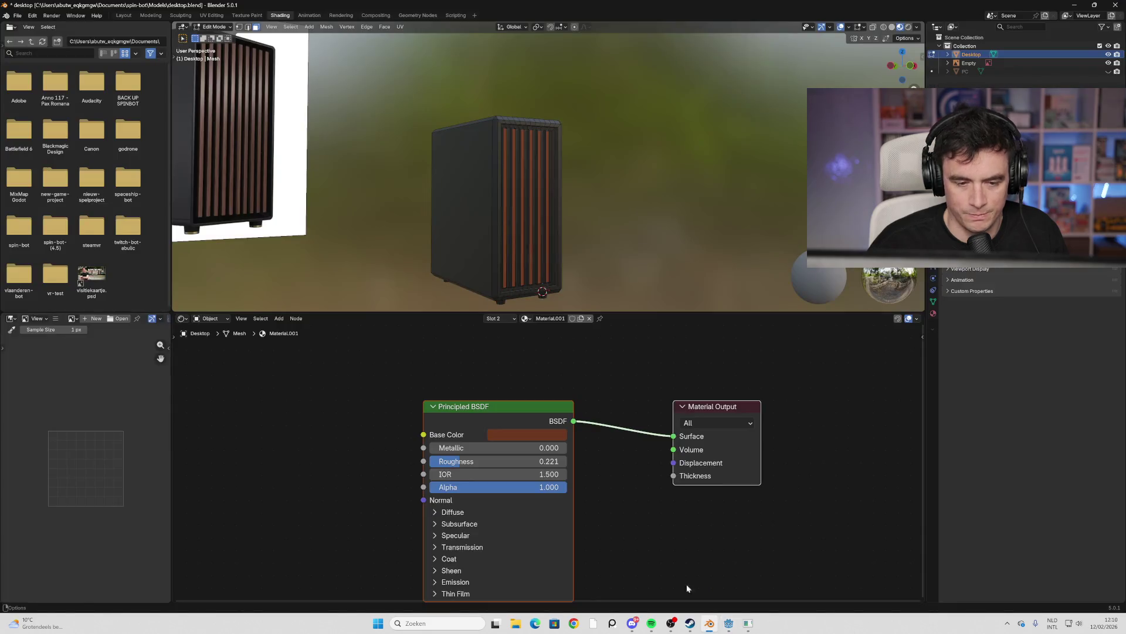
left_click(33, 15)
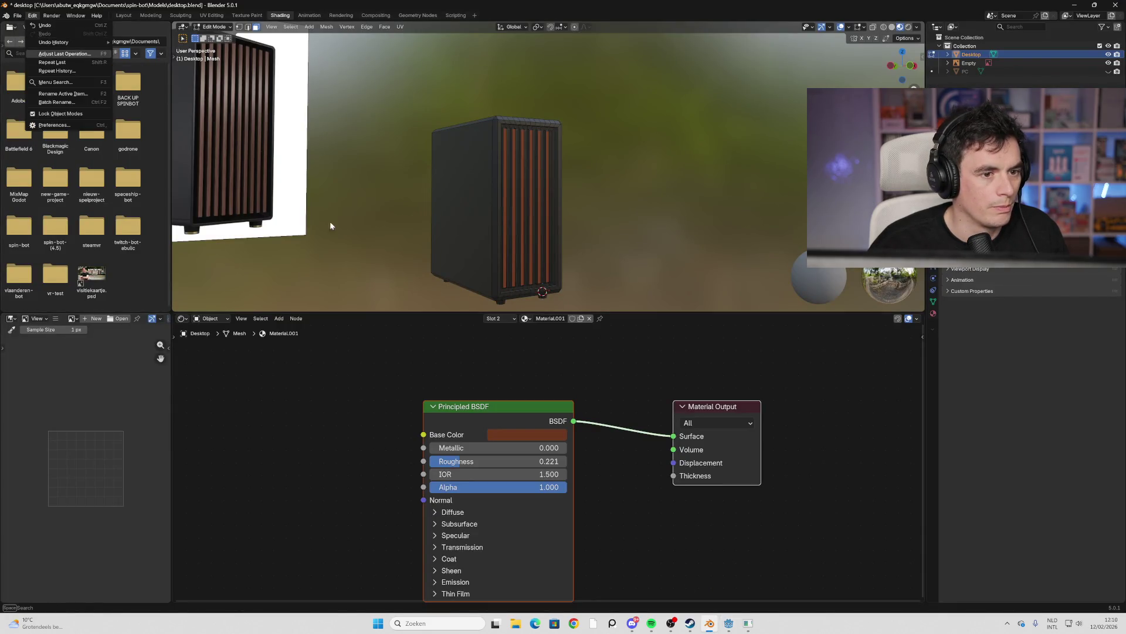
key("ctrl+s")
Open headset.blend from File > Open Recent
left_click(19, 16)
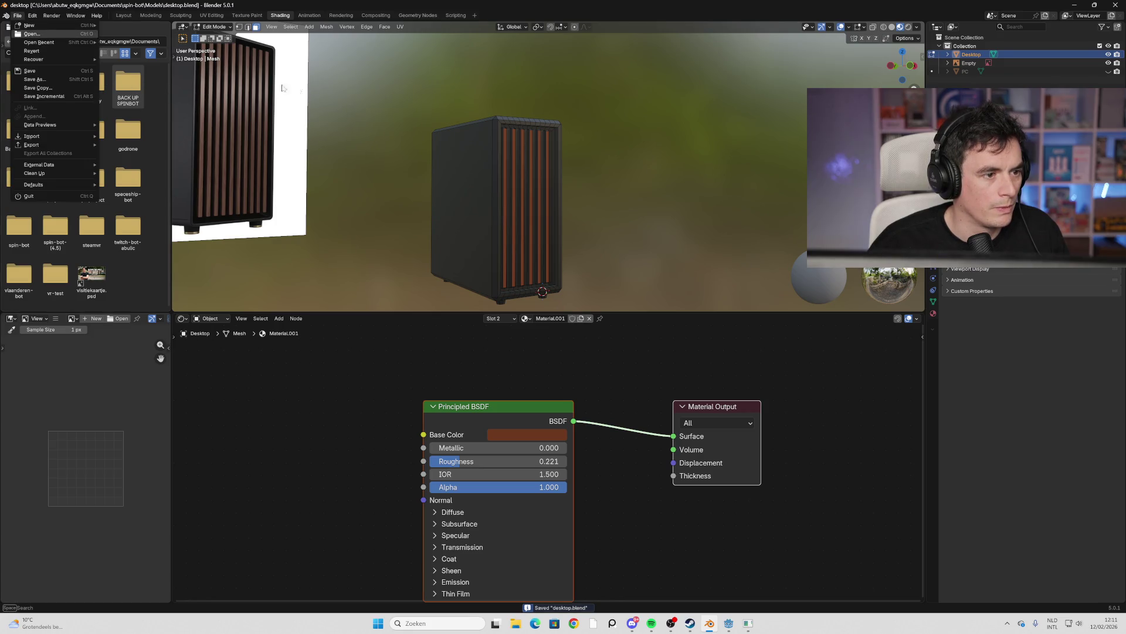
mouse_move(52, 42)
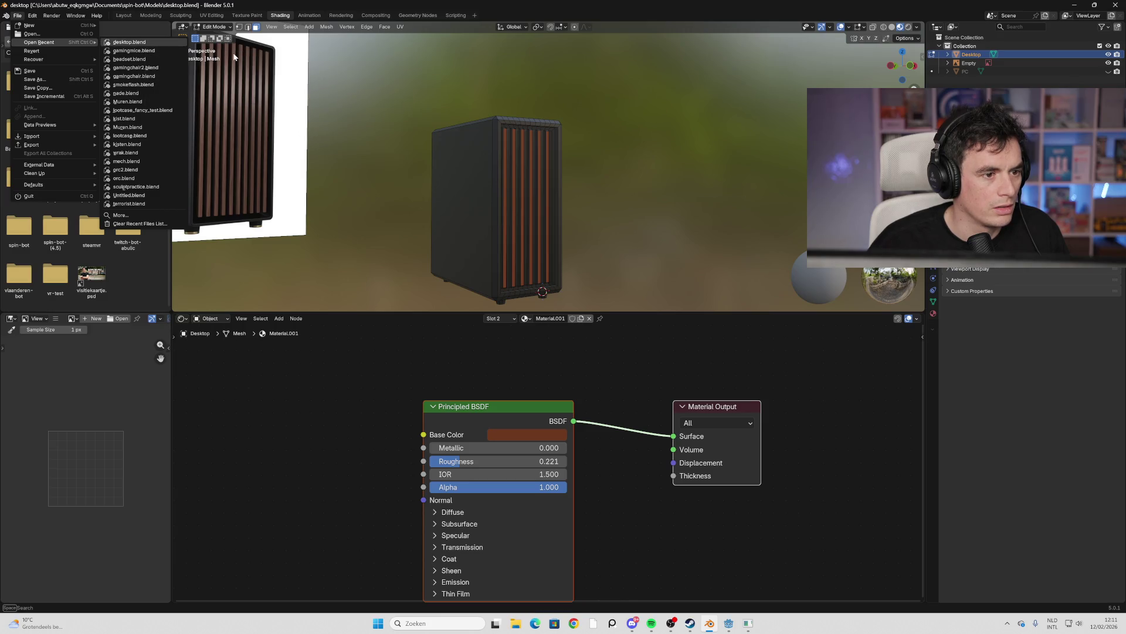
left_click(174, 59)
Return to Object Mode and select the Headset together with the Cylinder earcups
scroll(561, 266, "up", 3)
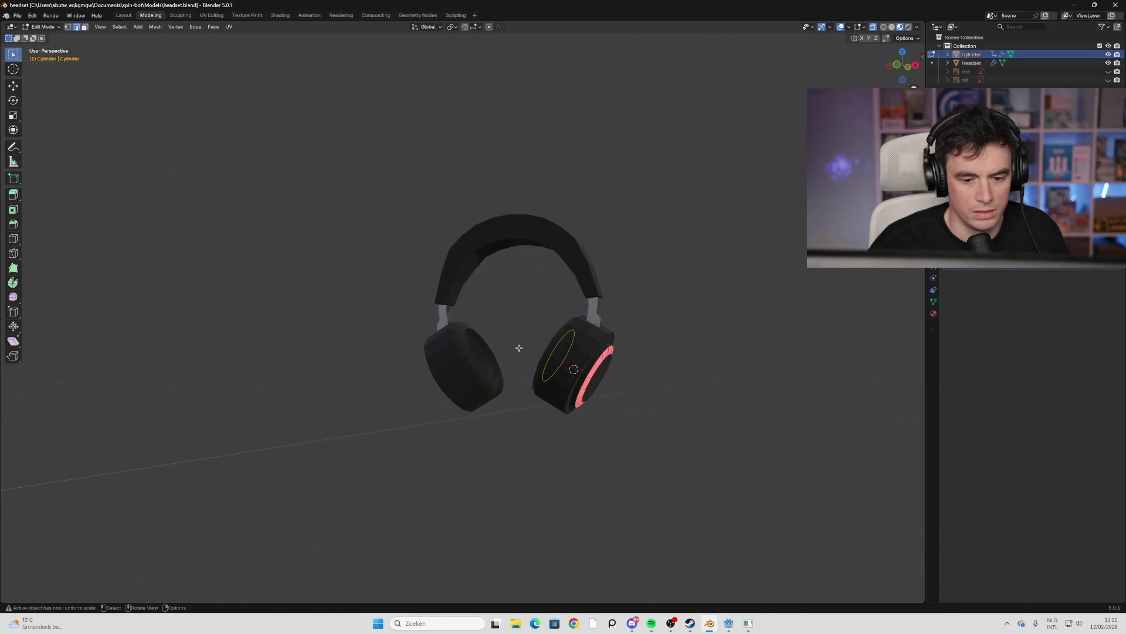
key("Tab")
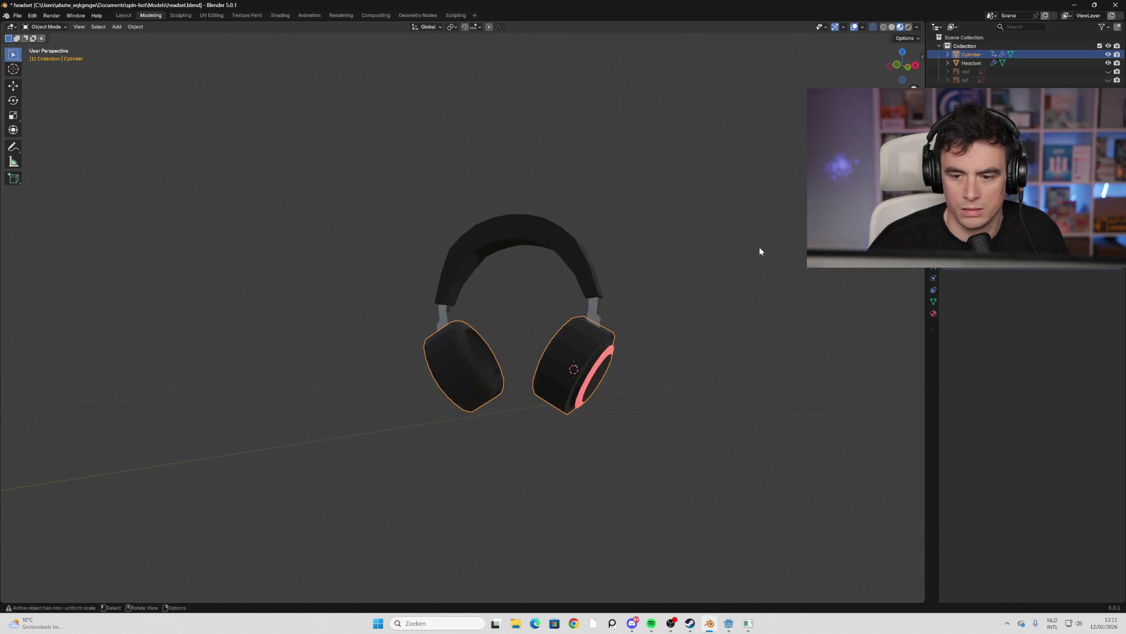
middle_click_drag(759, 251, 611, 239)
left_click(491, 218, "shift")
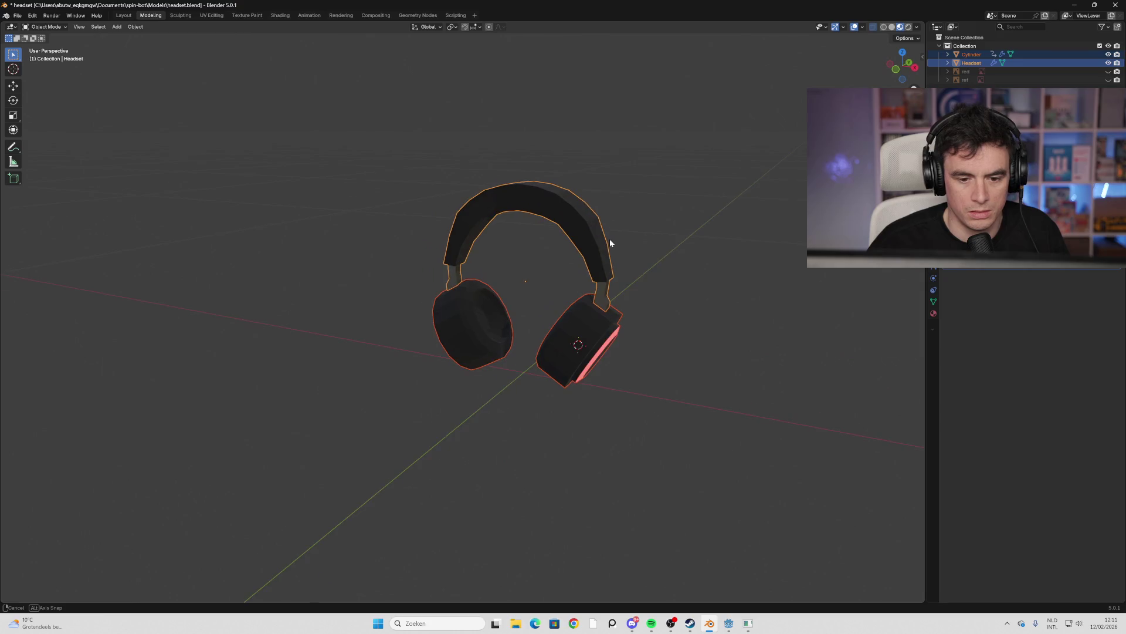
mouse_move(737, 269)
middle_mouse_down()
mouse_move(759, 246)
mouse_move(729, 269)
middle_mouse_up()
left_click(541, 240)
left_click(537, 348, "shift")
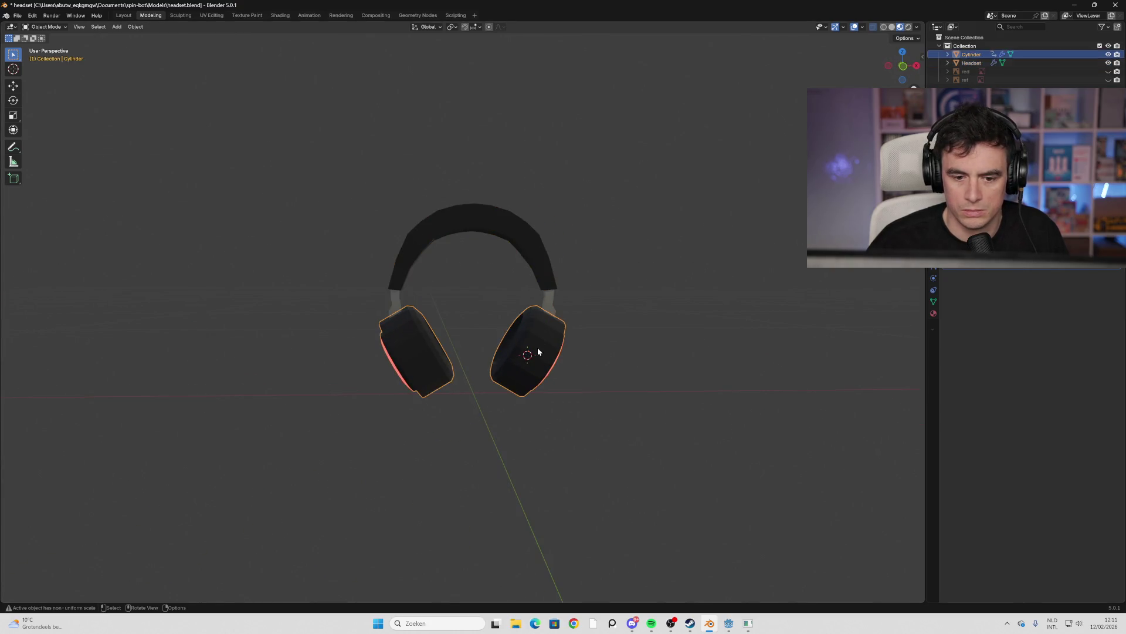
left_click(533, 246, "shift")
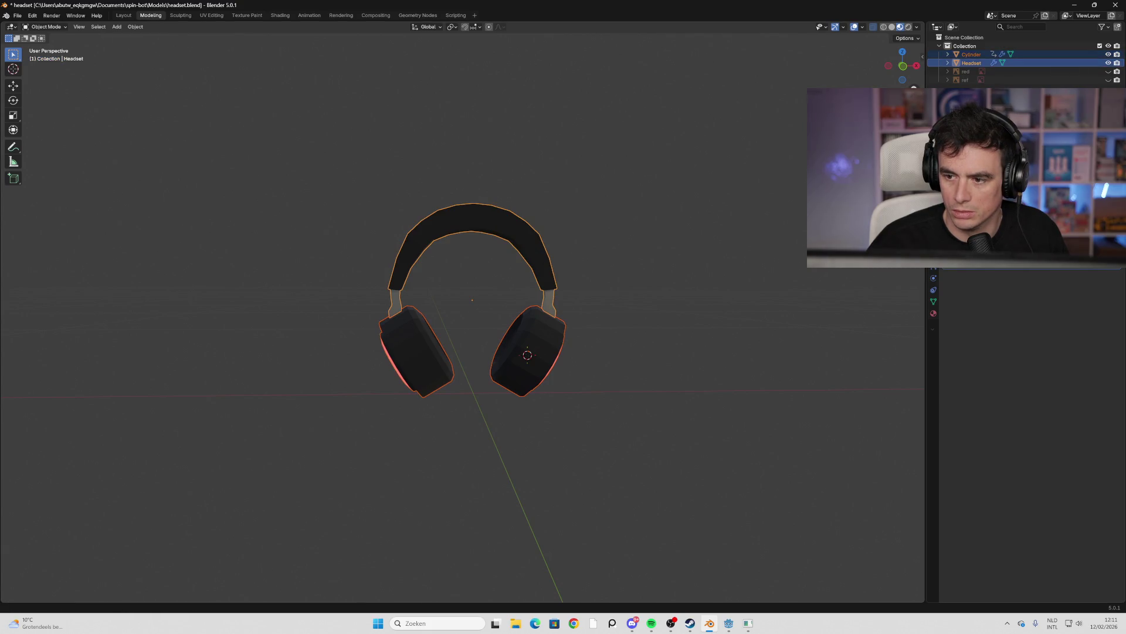
left_click(534, 253)
left_click(527, 352, "shift")
left_click(534, 253, "shift")
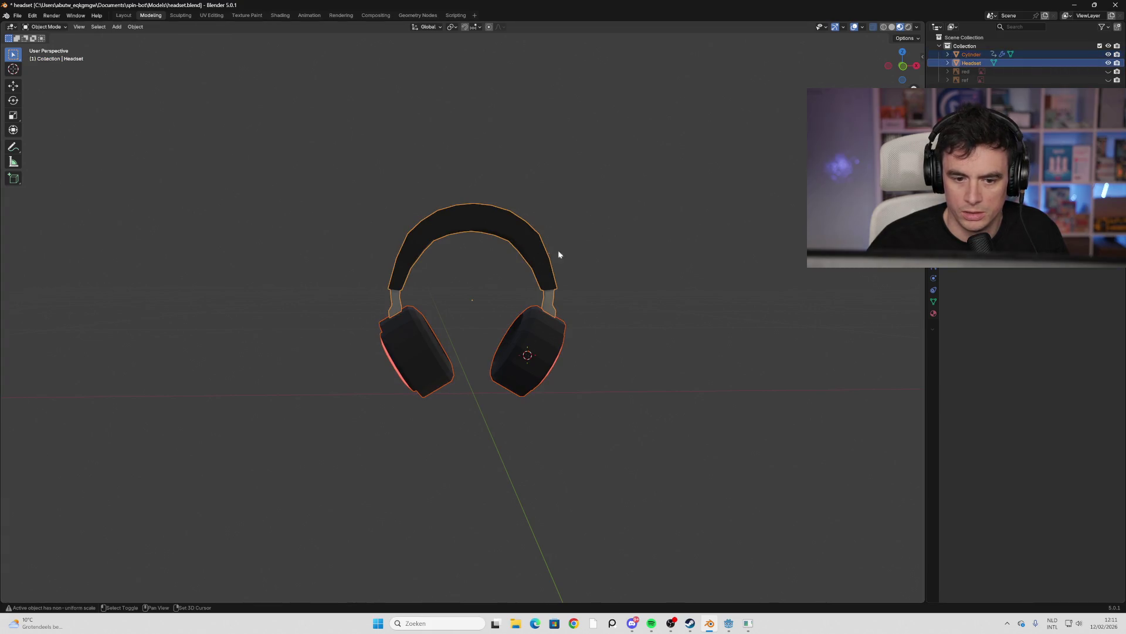
Hide Cylinder, red and ref in the outliner and switch to wireframe shading
key("F2")
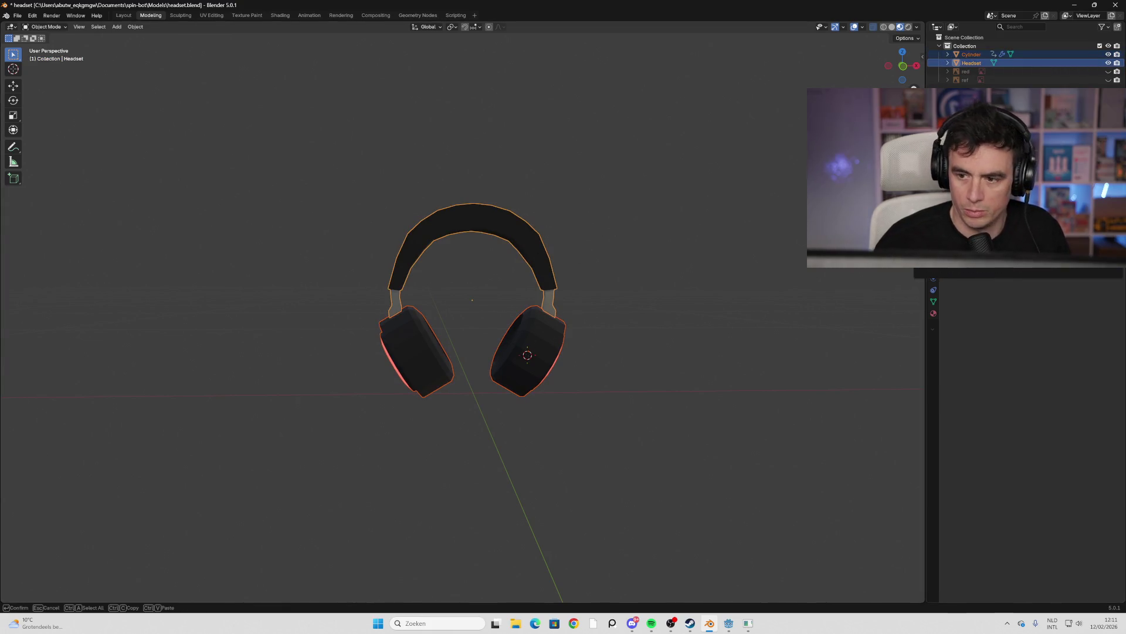
key("Escape")
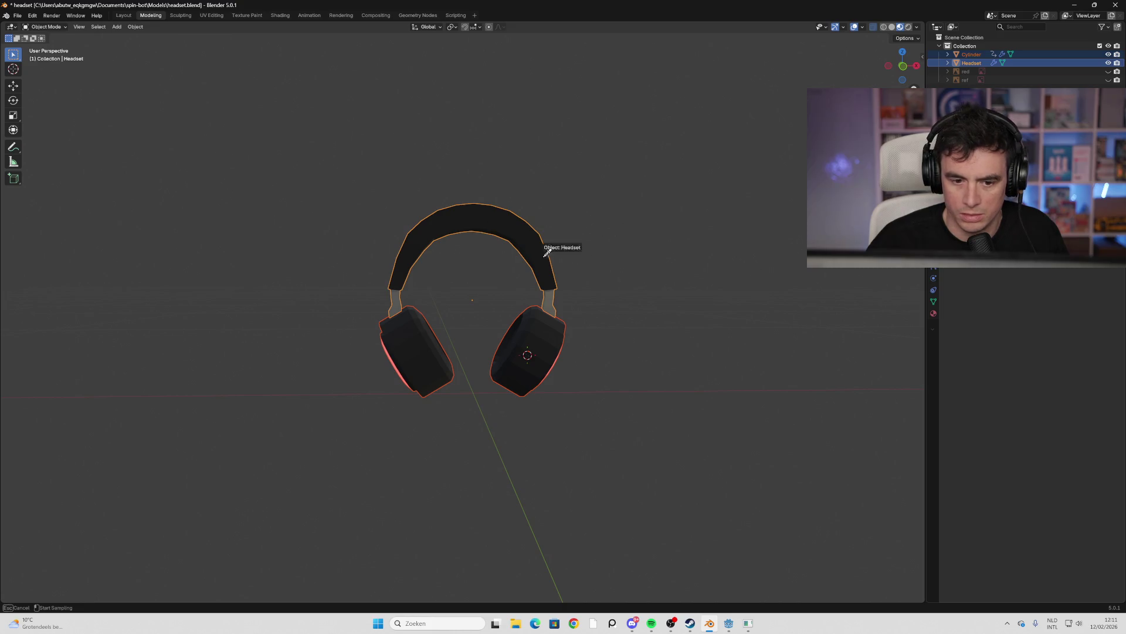
key("ctrl+v")
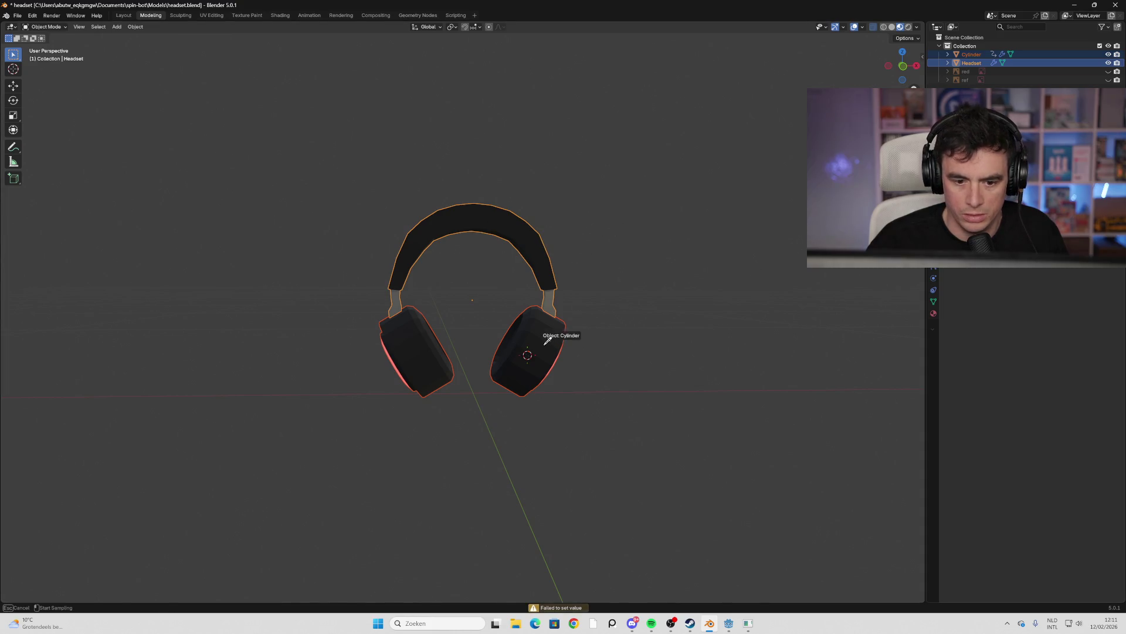
mouse_move(566, 329)
middle_mouse_down()
mouse_move(655, 325)
mouse_move(669, 350)
middle_mouse_up()
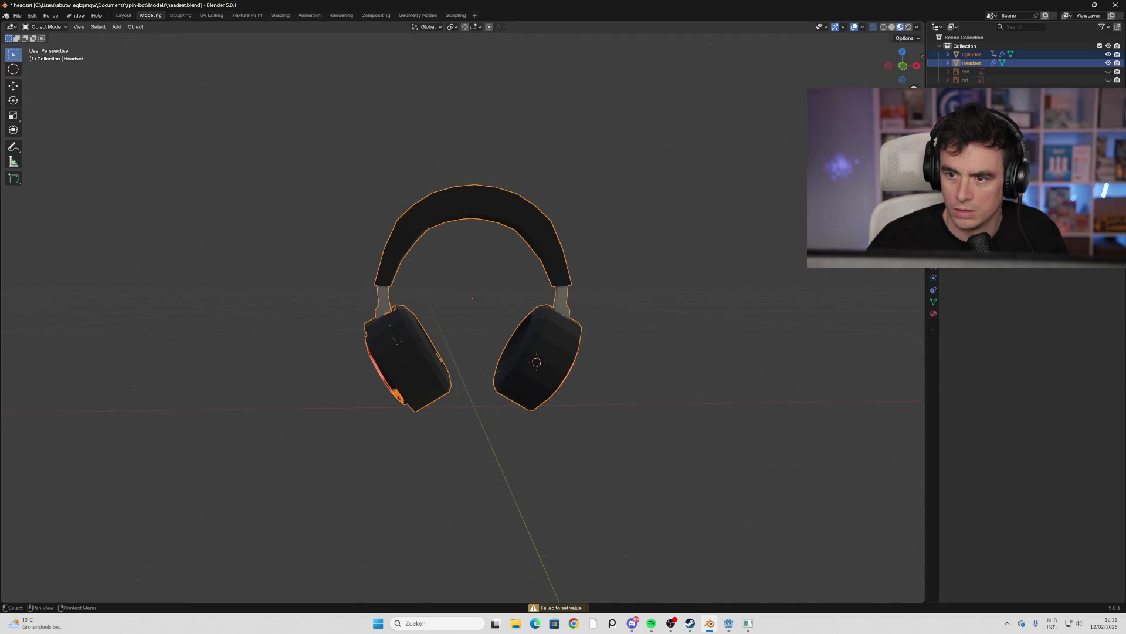
key("alt+a")
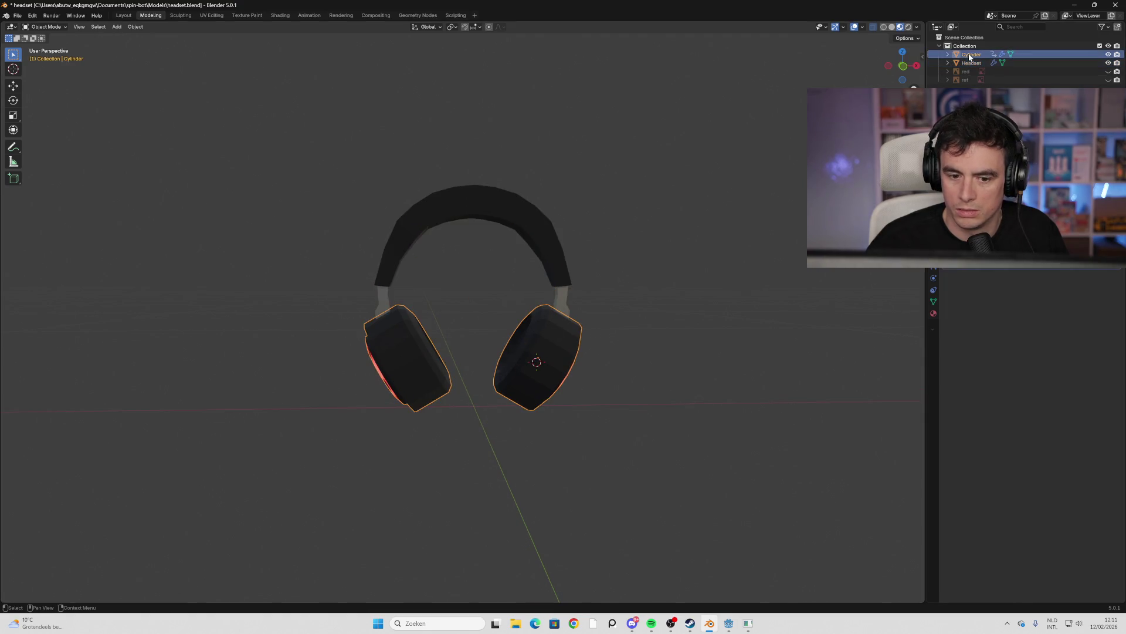
left_click(976, 63)
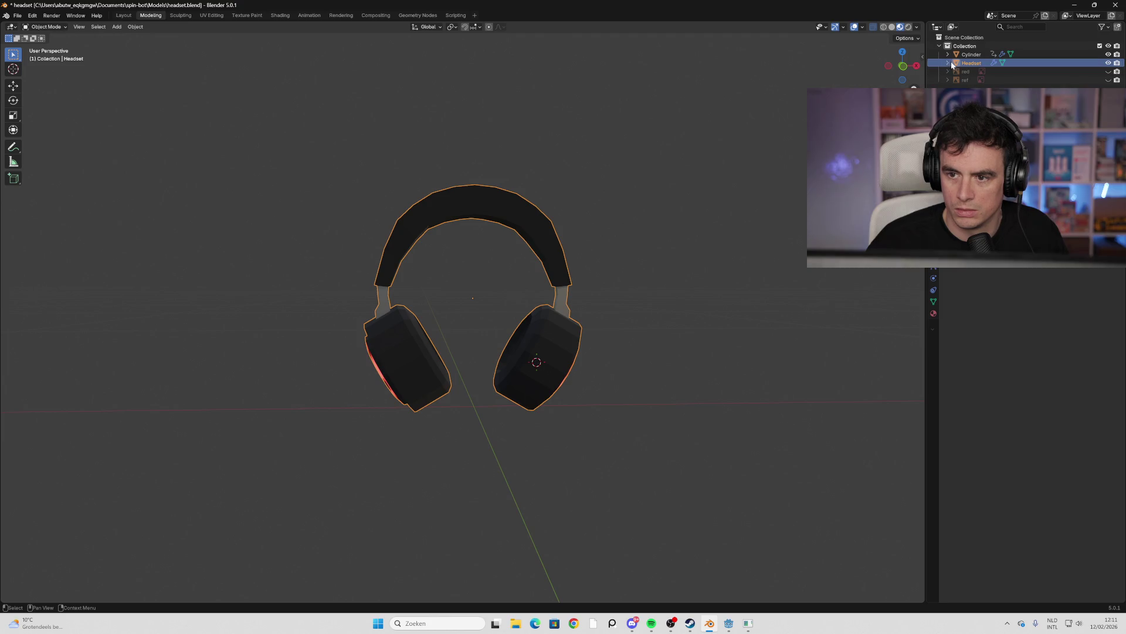
left_click(949, 63)
left_click(949, 63)
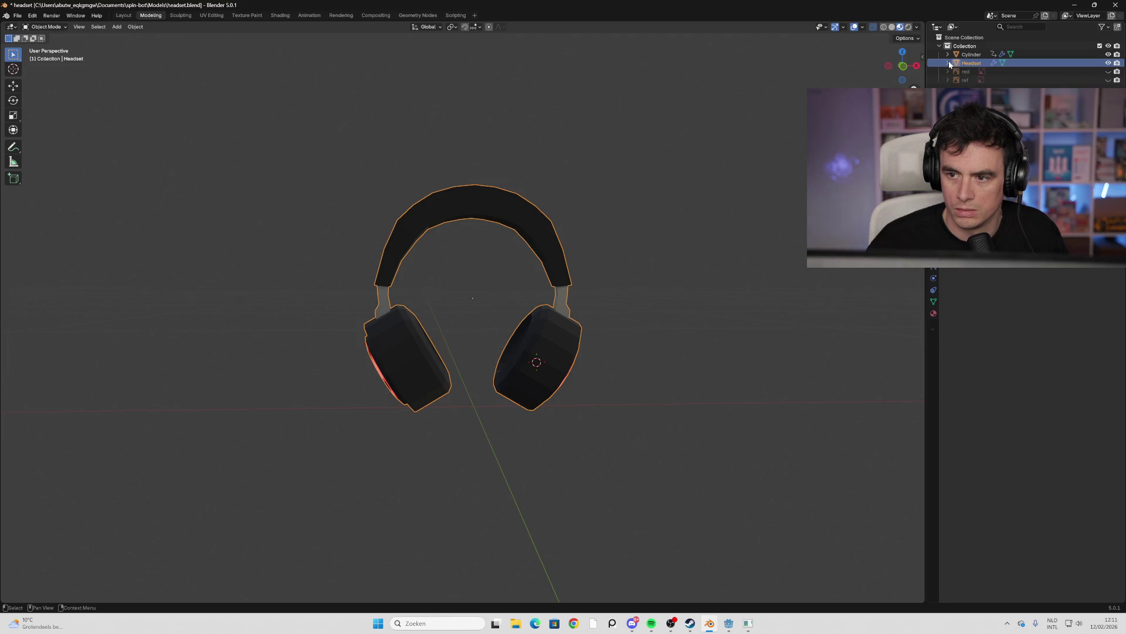
left_click(1109, 63, "ctrl")
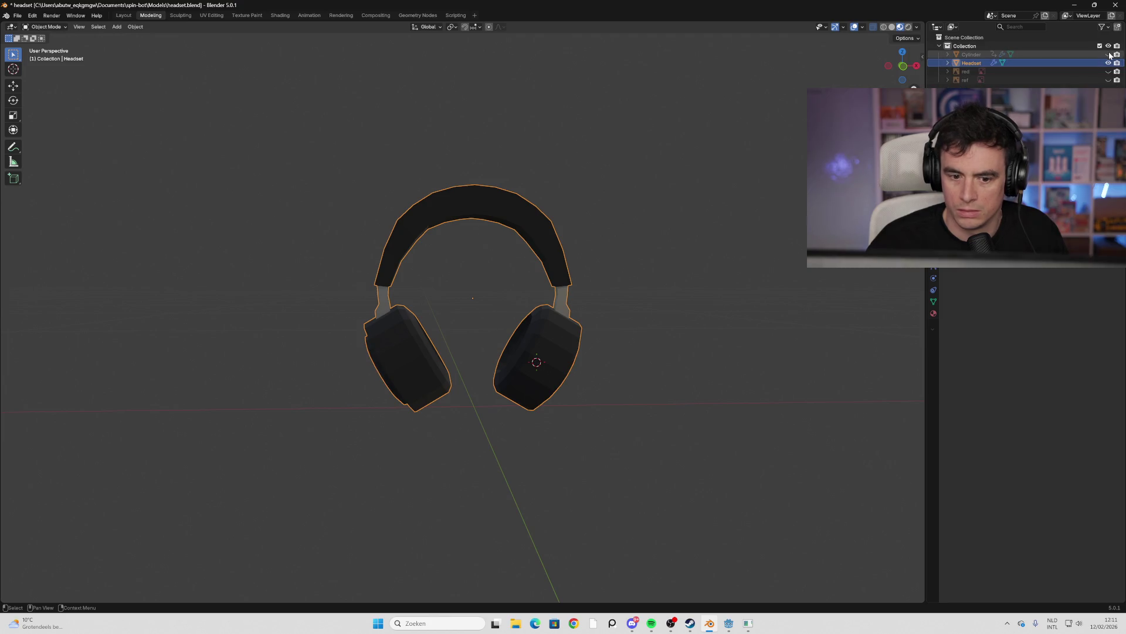
left_click(883, 27)
Toggle Headset visibility and attempt to delete the Cylinder, then undo the change
mouse_move(857, 73)
middle_mouse_down()
mouse_move(722, 231)
mouse_move(697, 229)
mouse_move(751, 232)
middle_mouse_up()
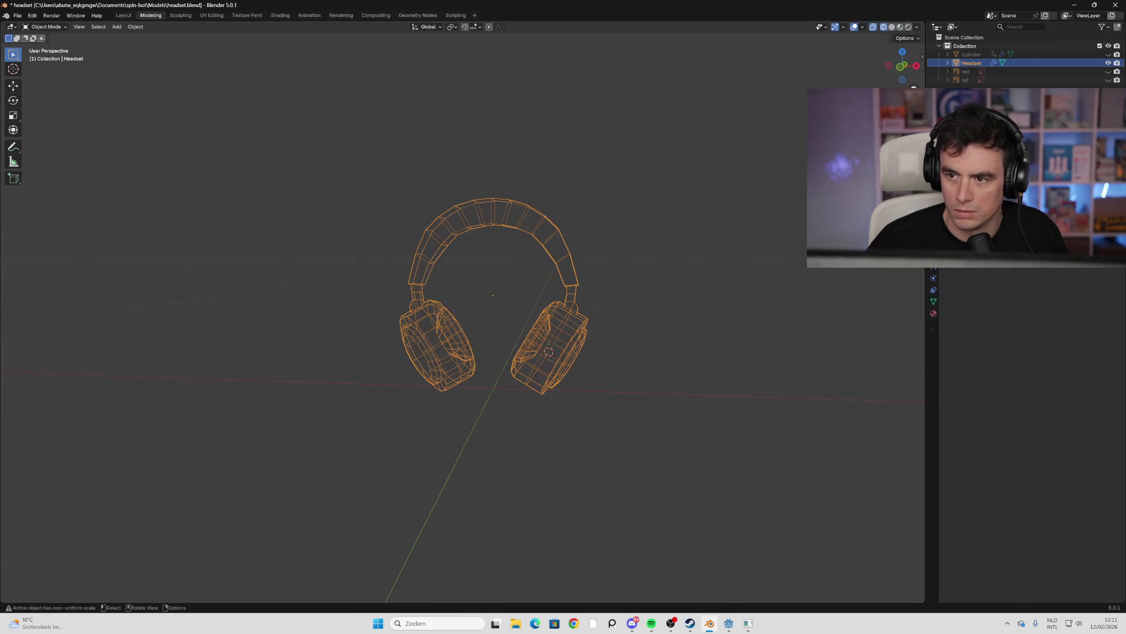
left_click(1108, 63)
left_click(1075, 55)
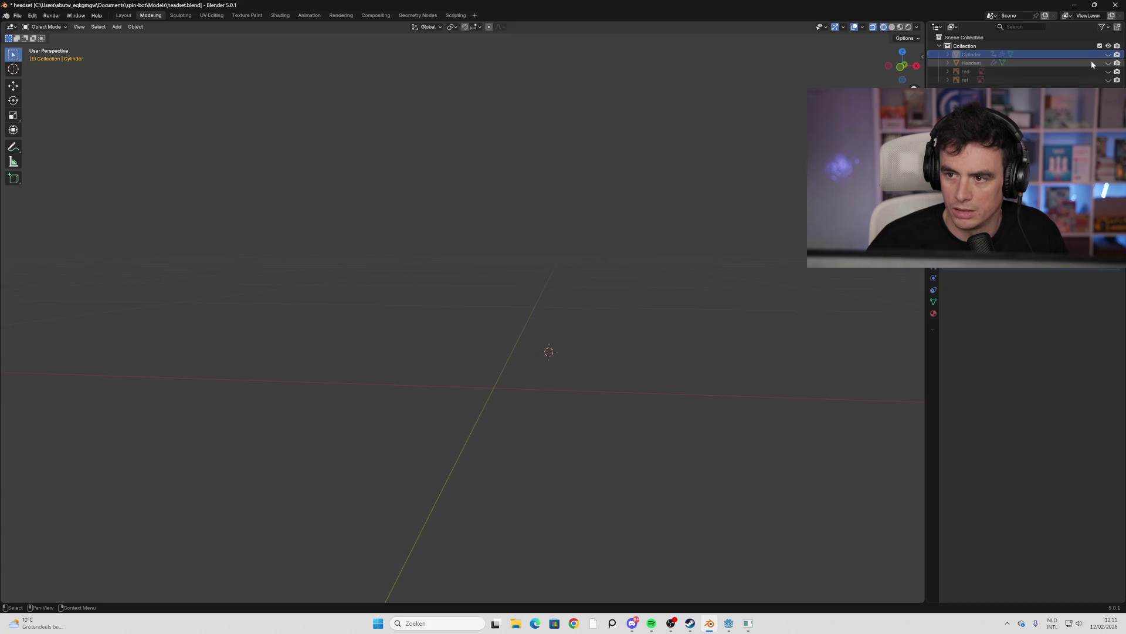
right_click(1084, 58)
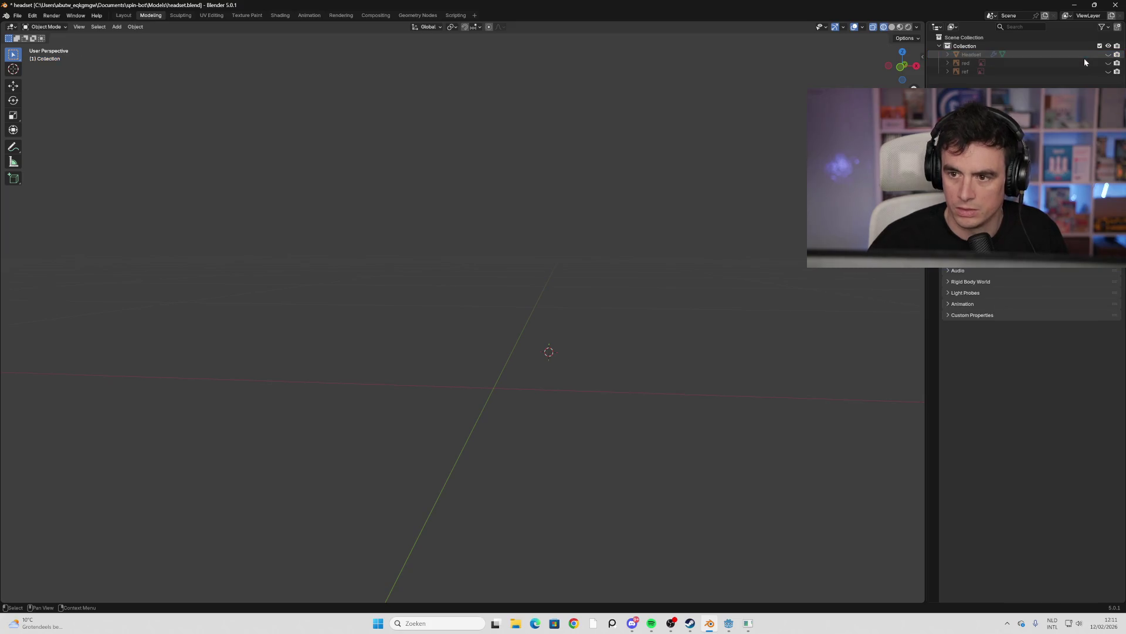
left_click(1065, 59)
left_click(1108, 54)
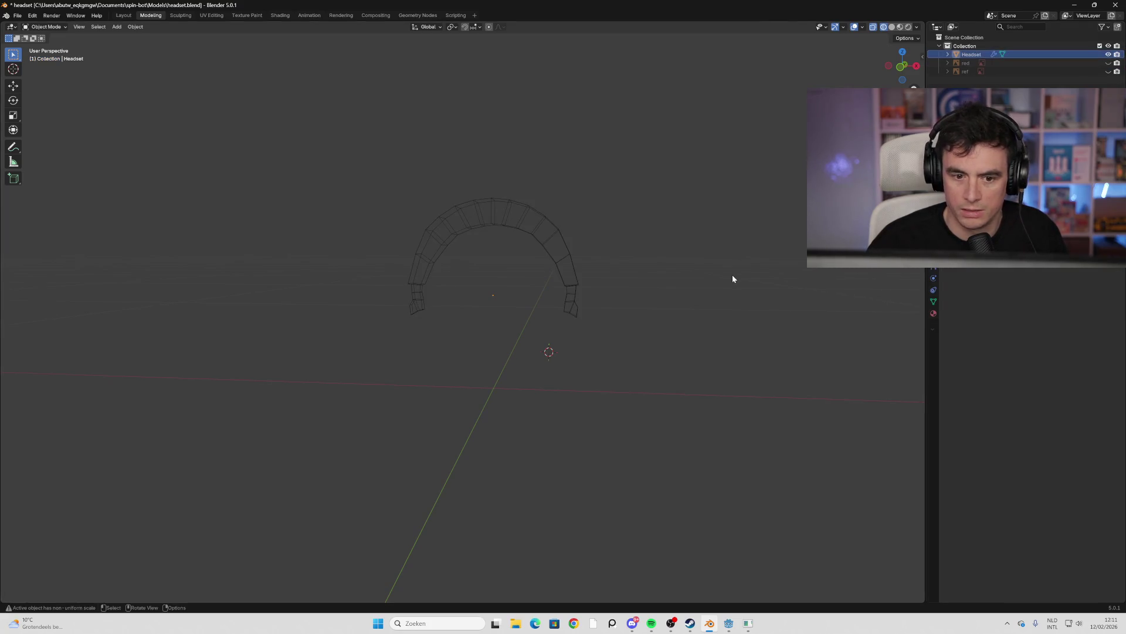
key("ctrl+z")
key("ctrl+z")
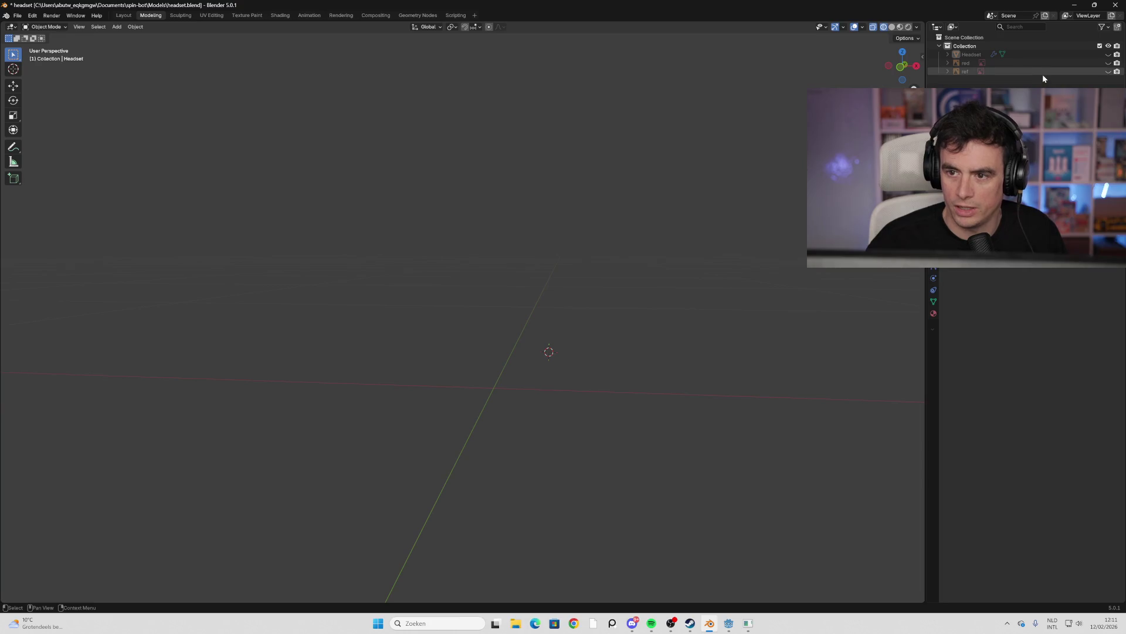
Unhide the Cylinder, red, Headset and ref objects in the outliner
left_click(1042, 54)
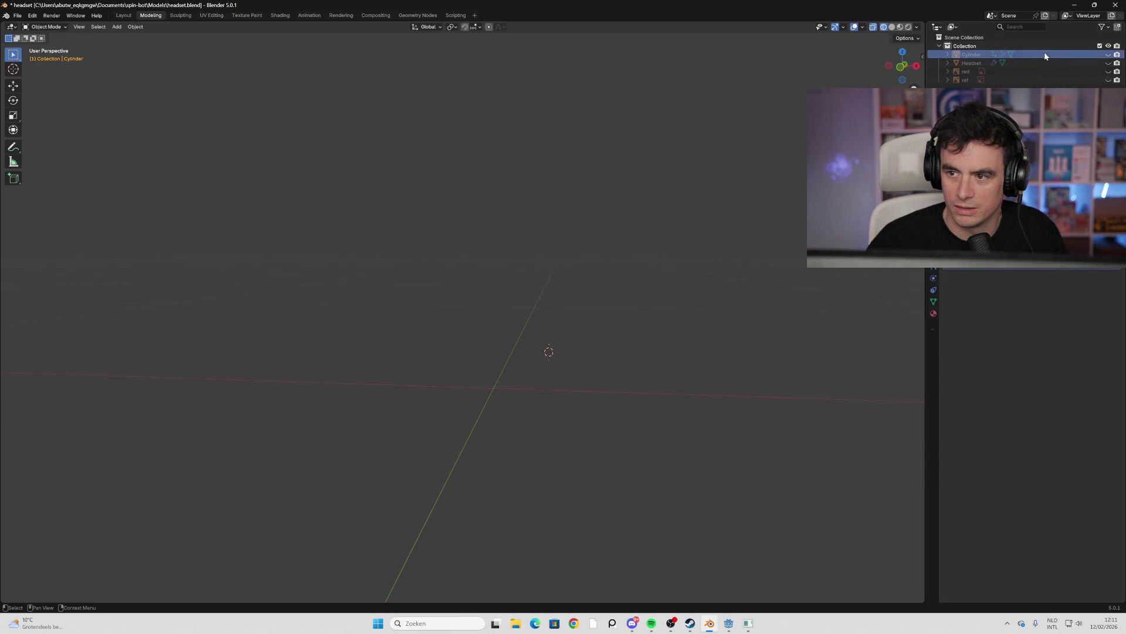
left_click(1108, 55)
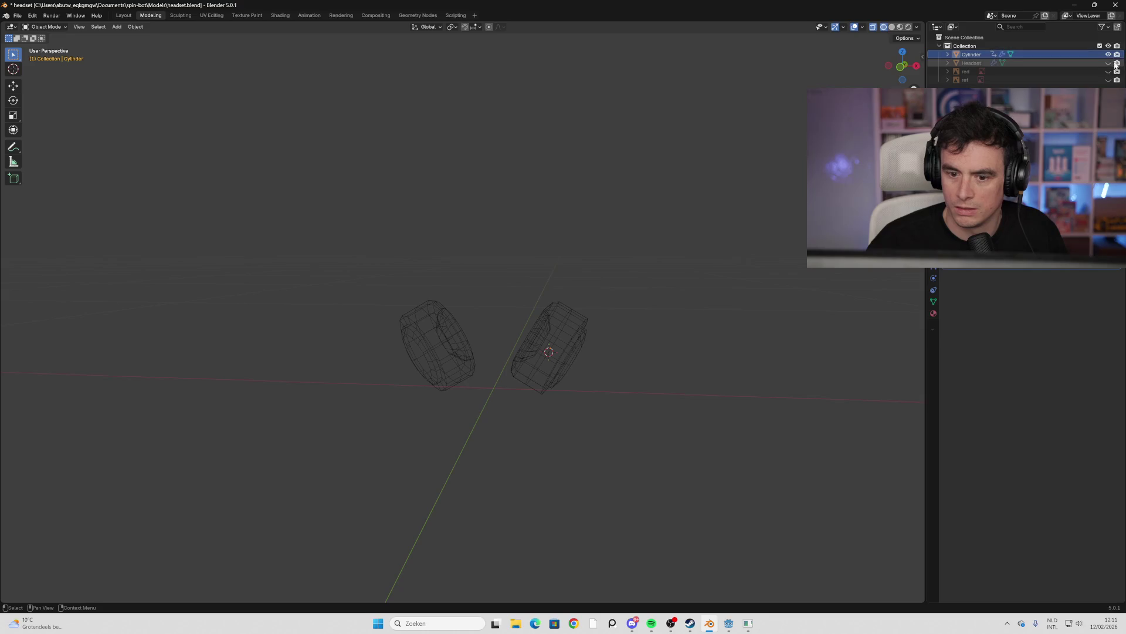
left_click(1109, 69)
left_click(1108, 62)
left_click(1108, 79)
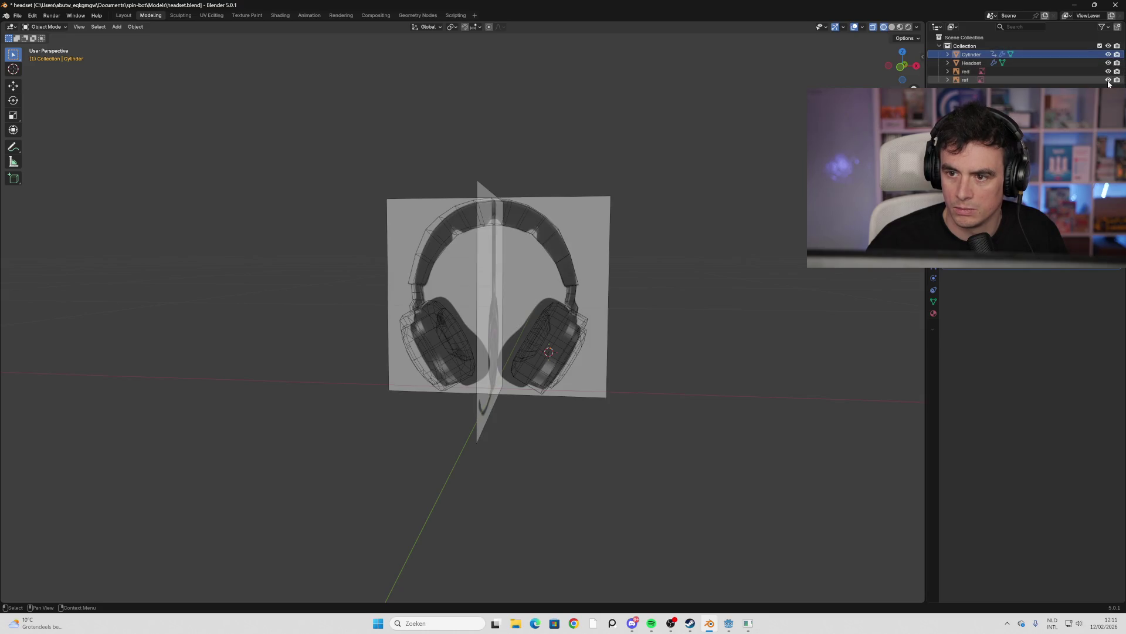
Select the red and ref reference planes and delete them
left_click(1056, 72)
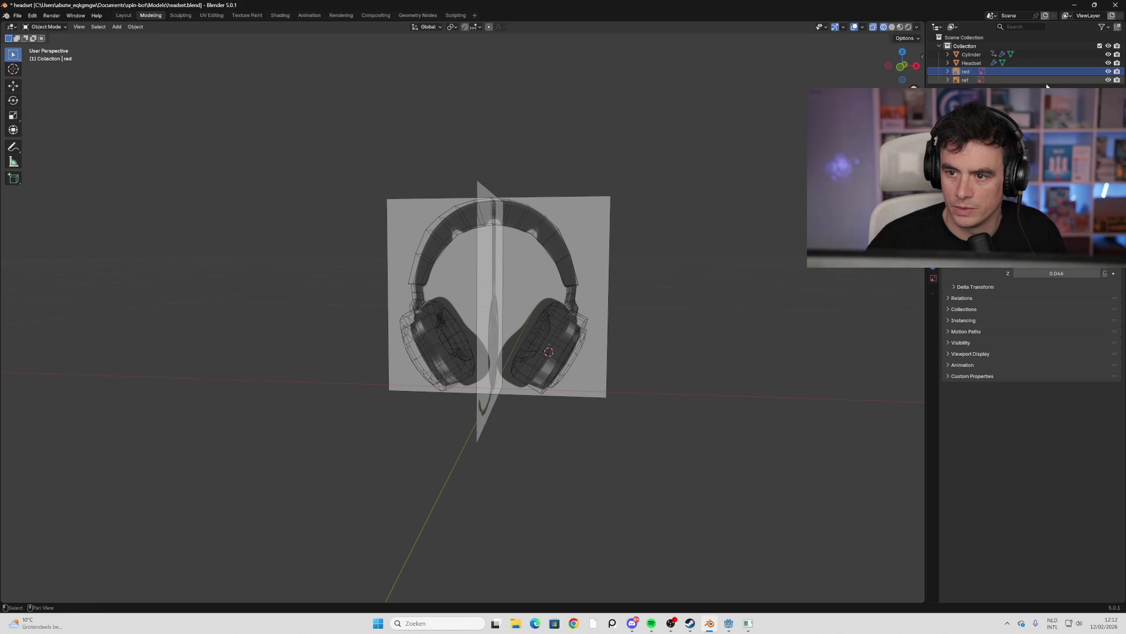
left_click(1043, 80, "ctrl")
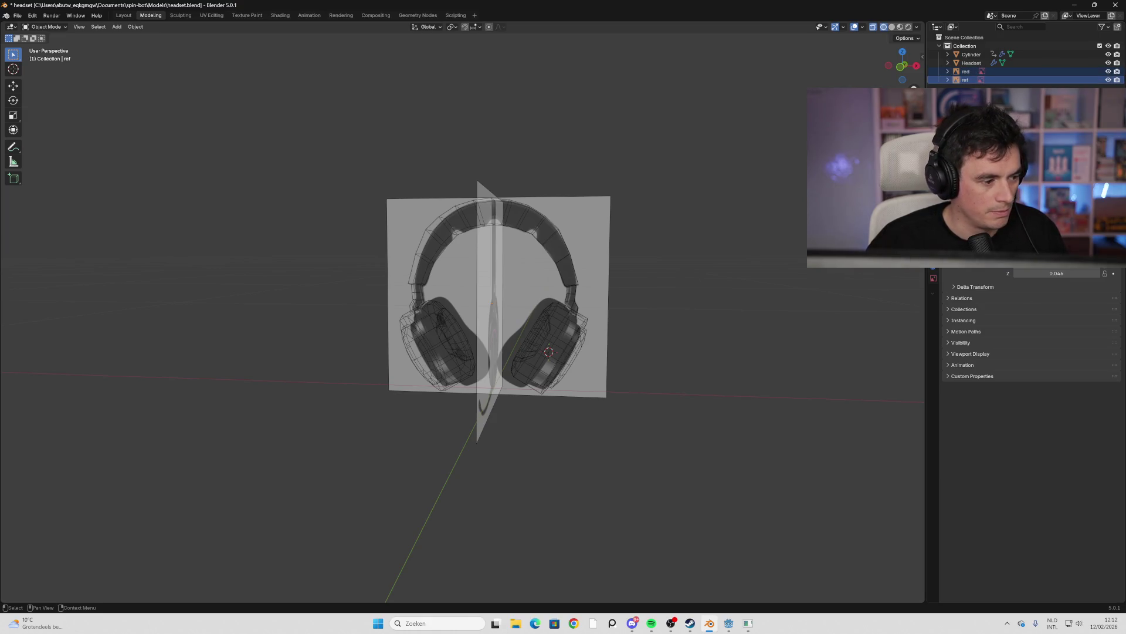
left_click(1031, 71)
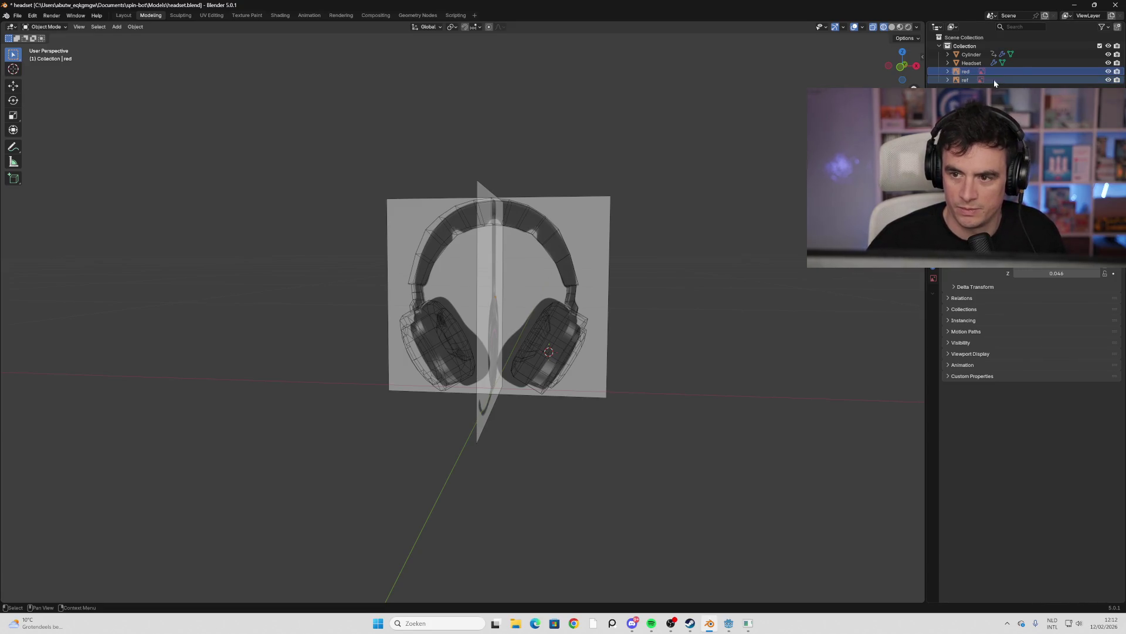
key("Delete")
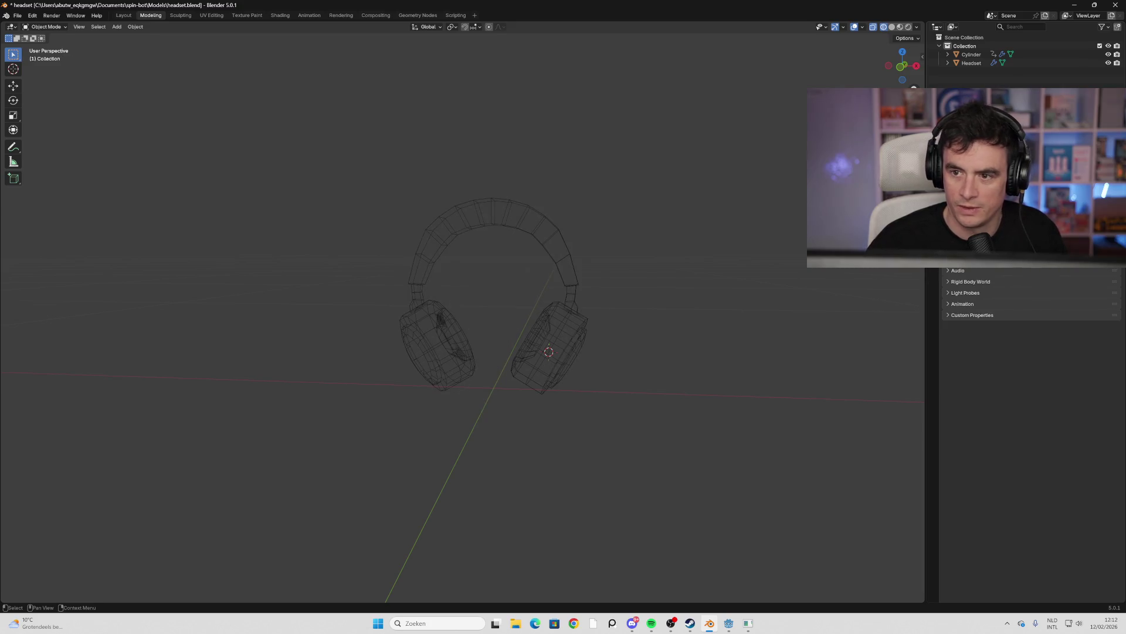
Select the Headset headband and Cylinder earcups in Blender
key("a")
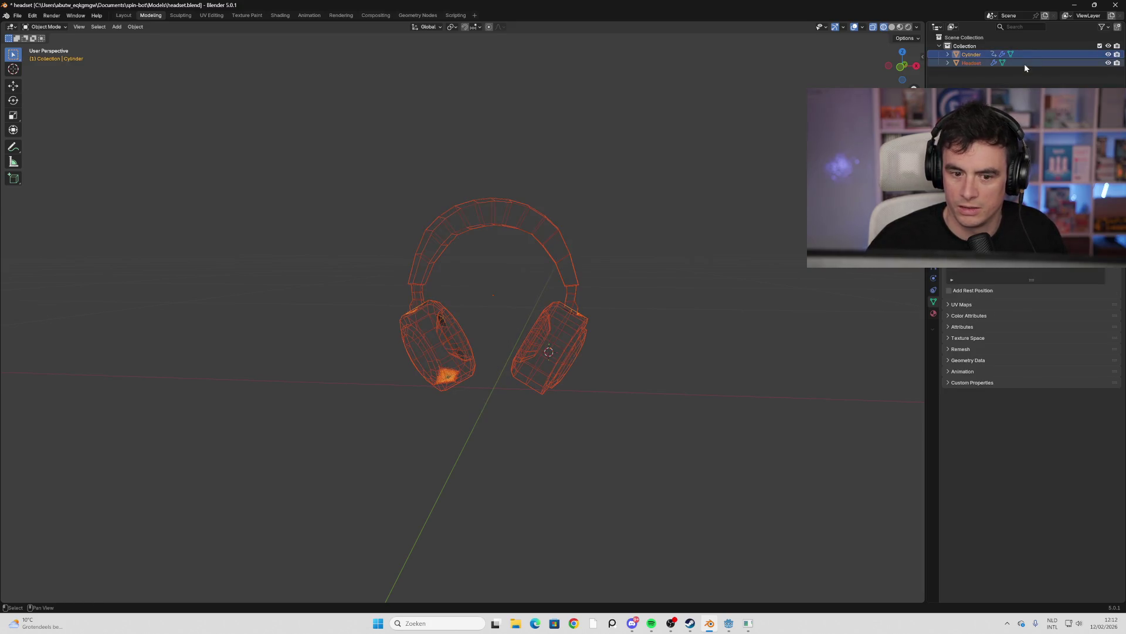
left_click(1023, 66)
left_click(1028, 63)
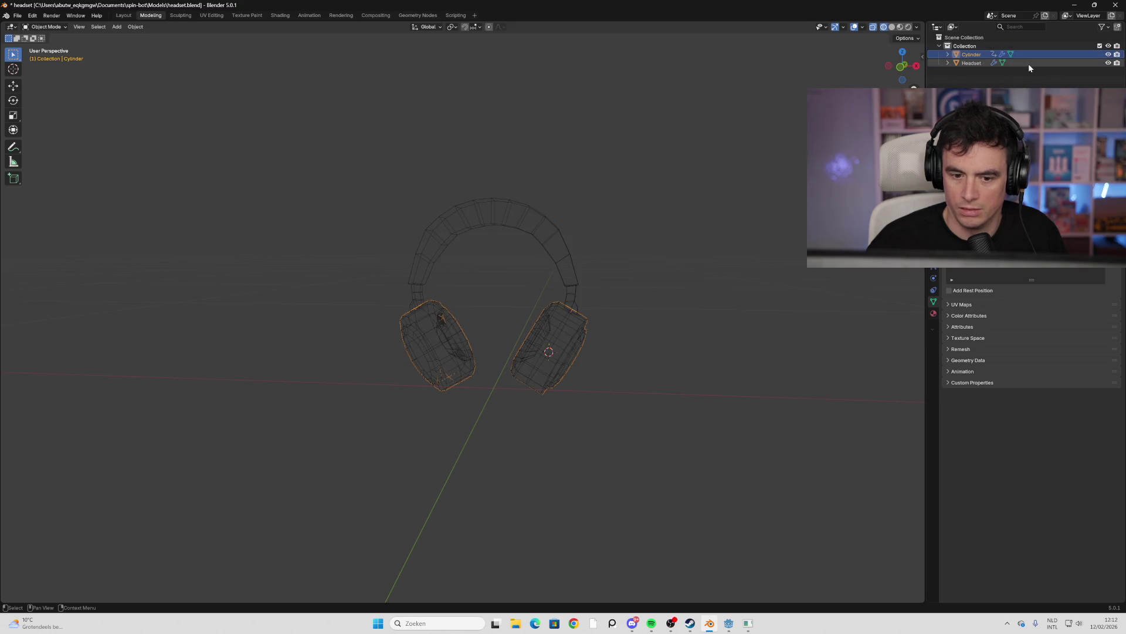
left_click(1028, 53, "shift")
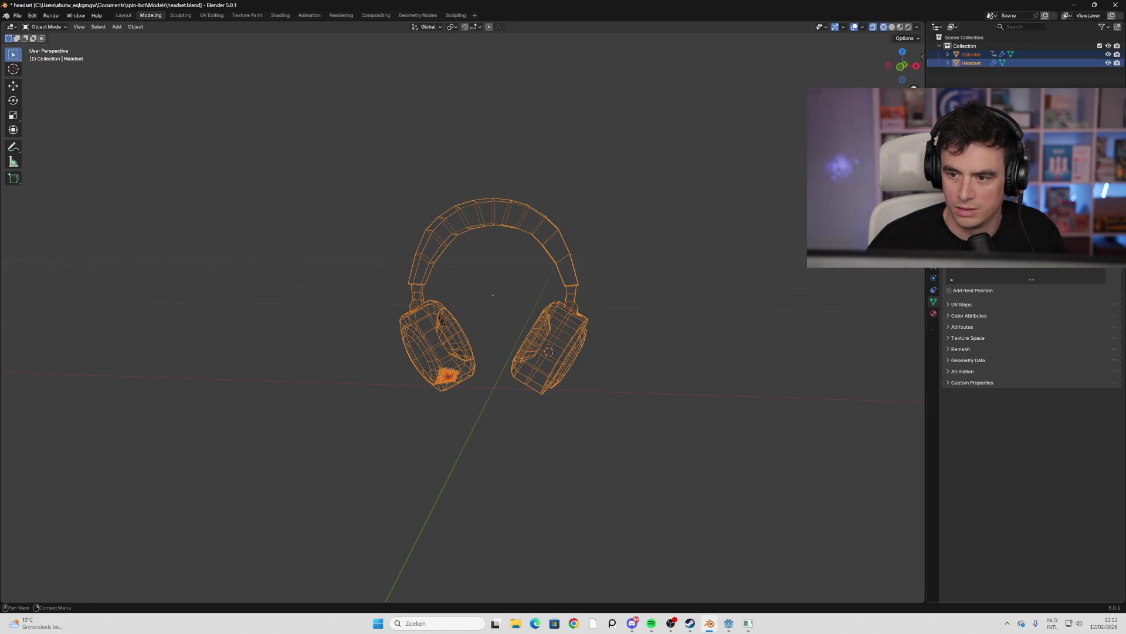
key("F2")
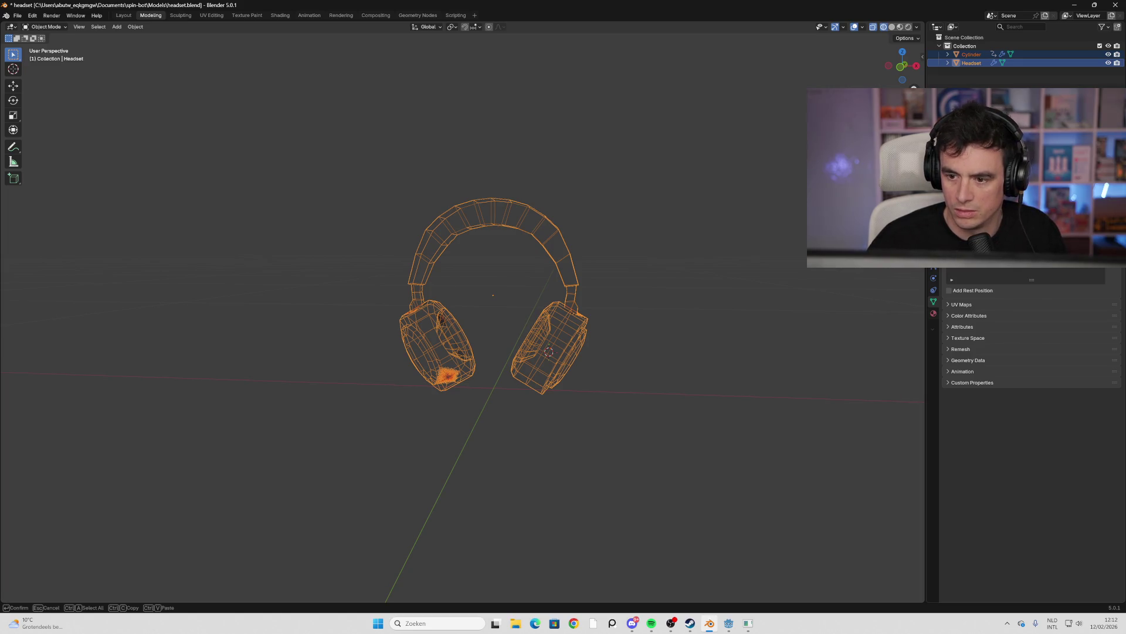
key("Escape")
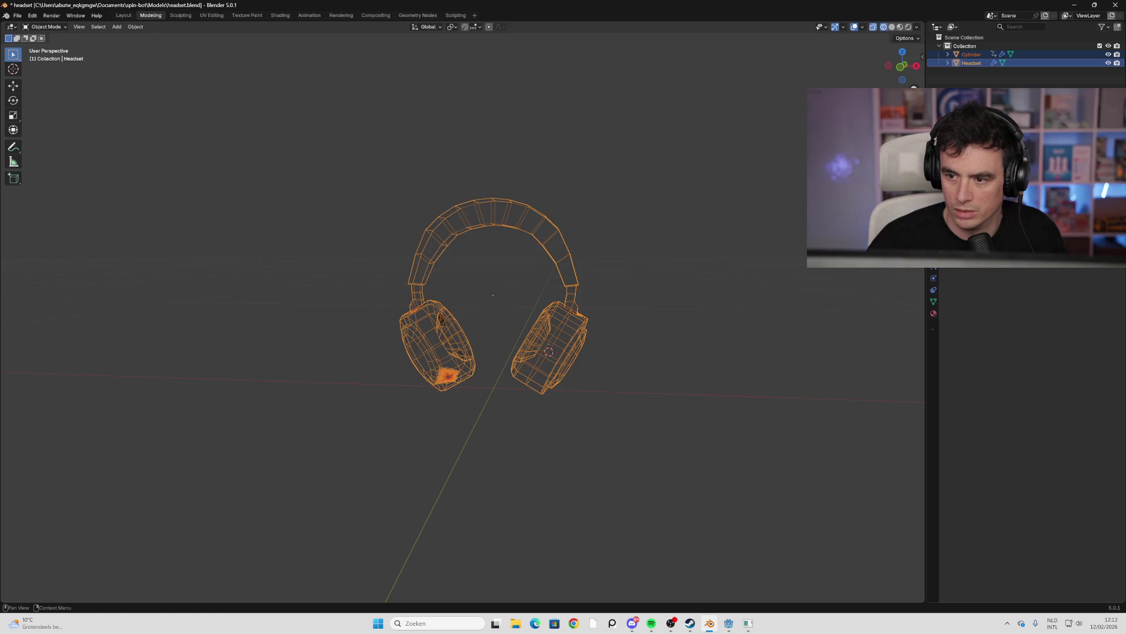
left_click(576, 250)
left_click(563, 252)
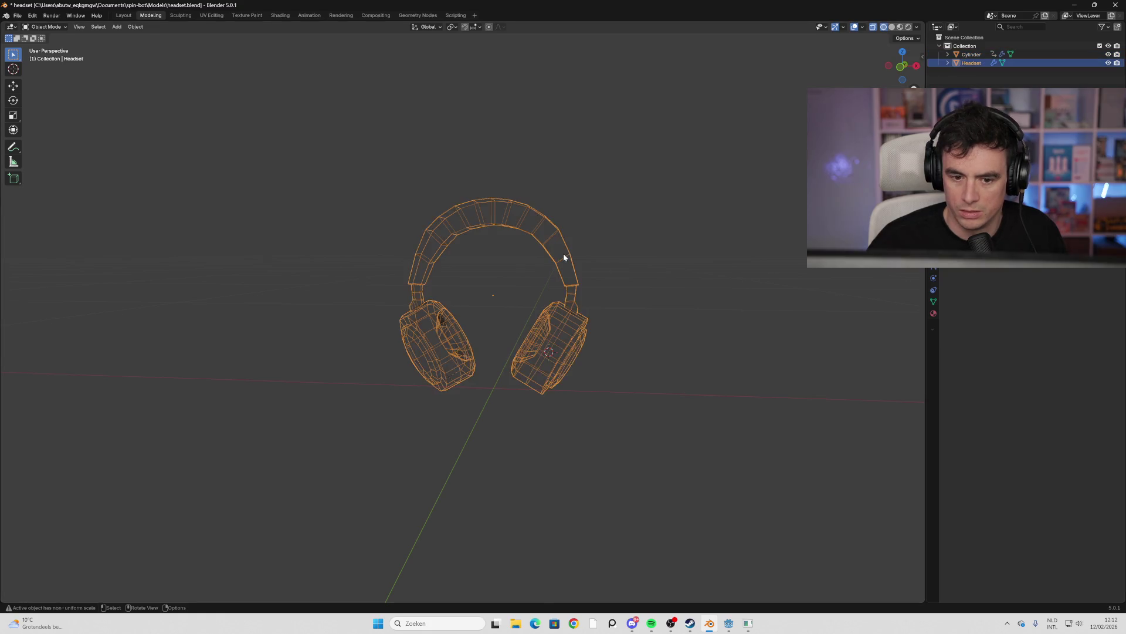
left_click(598, 300)
left_click(559, 344)
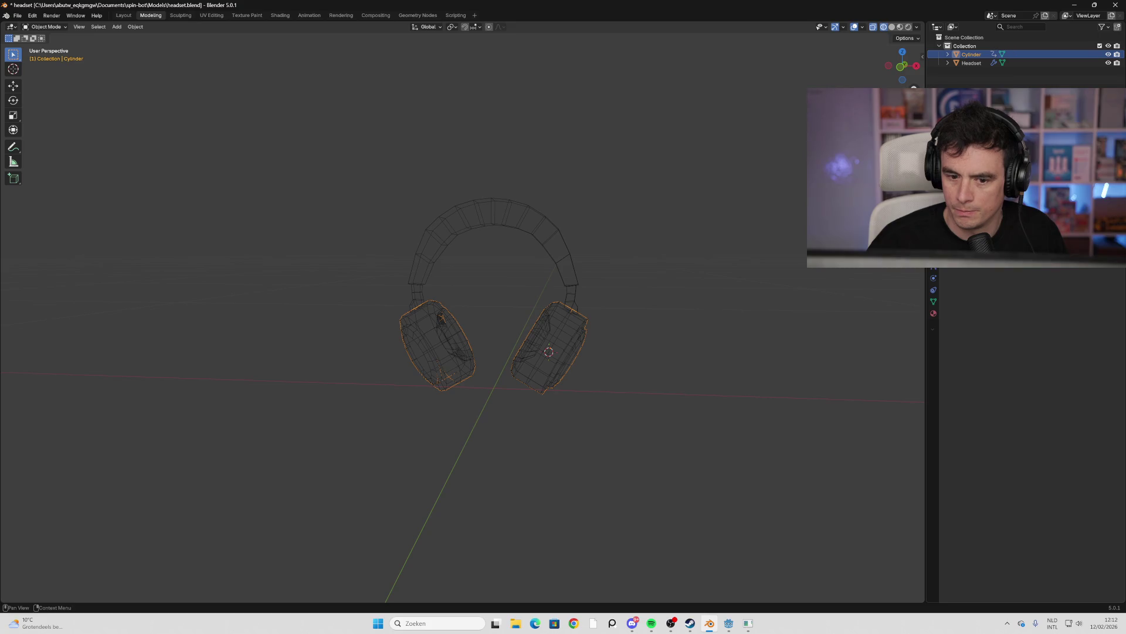
left_click(561, 350)
left_click(561, 350)
key("ctrl+f")
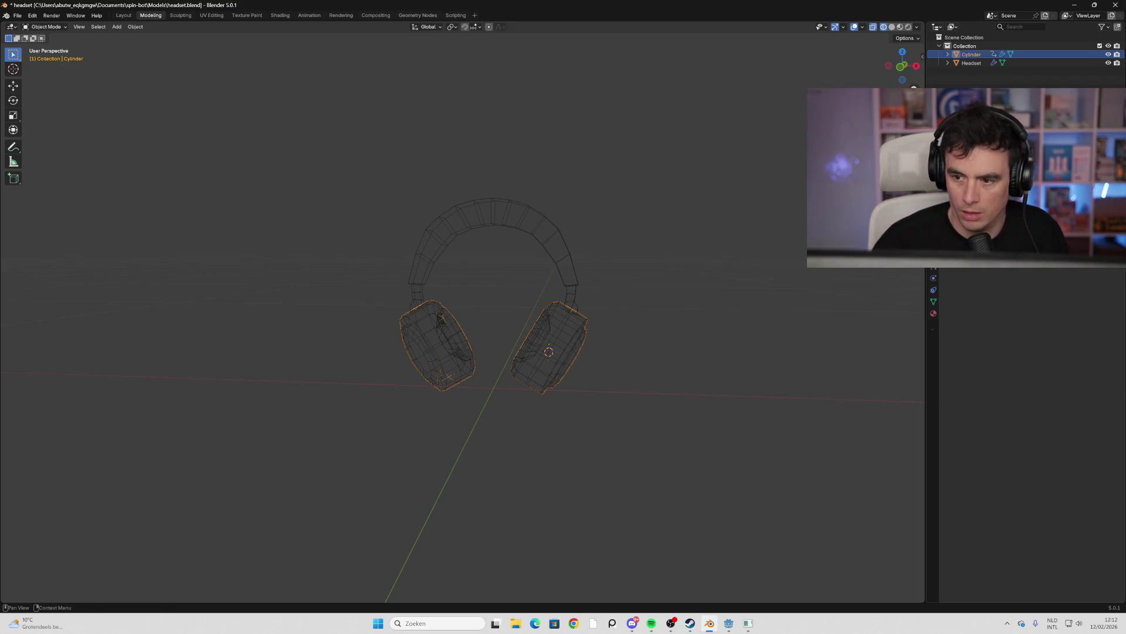
key("Return")
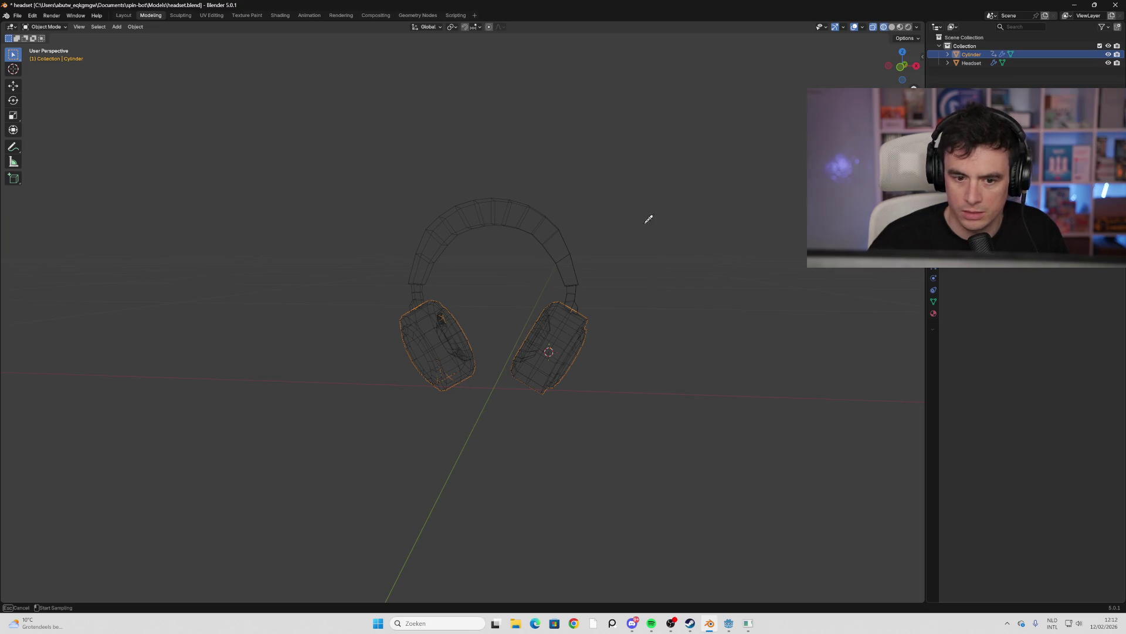
Join the Headset headband and Cylinder earcups into a single Cylinder object
key("a")
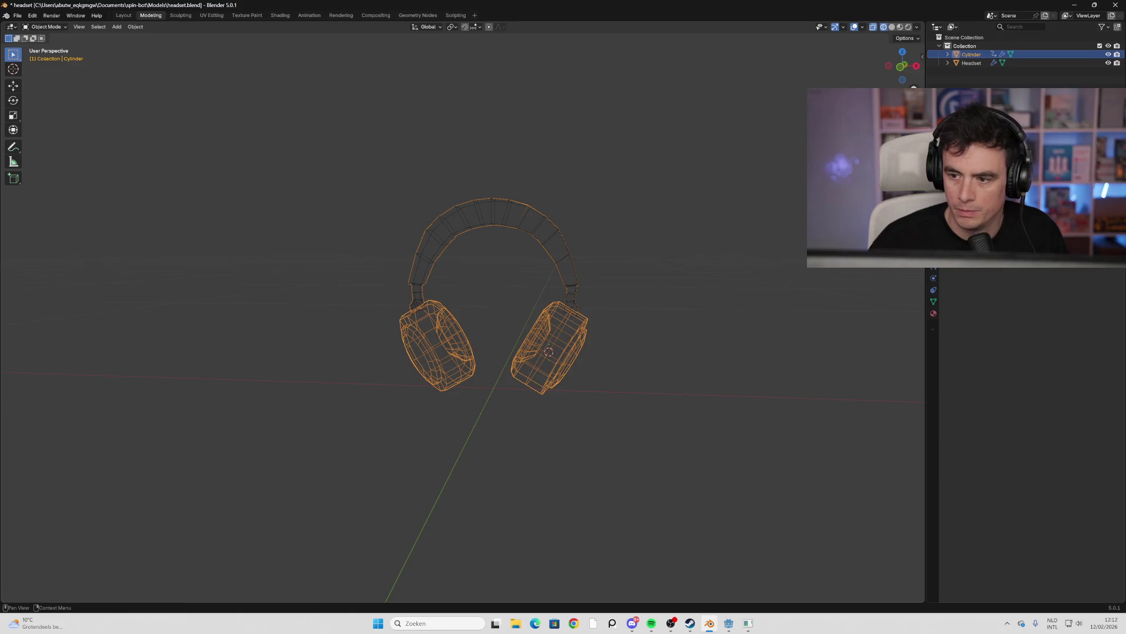
left_click(761, 287)
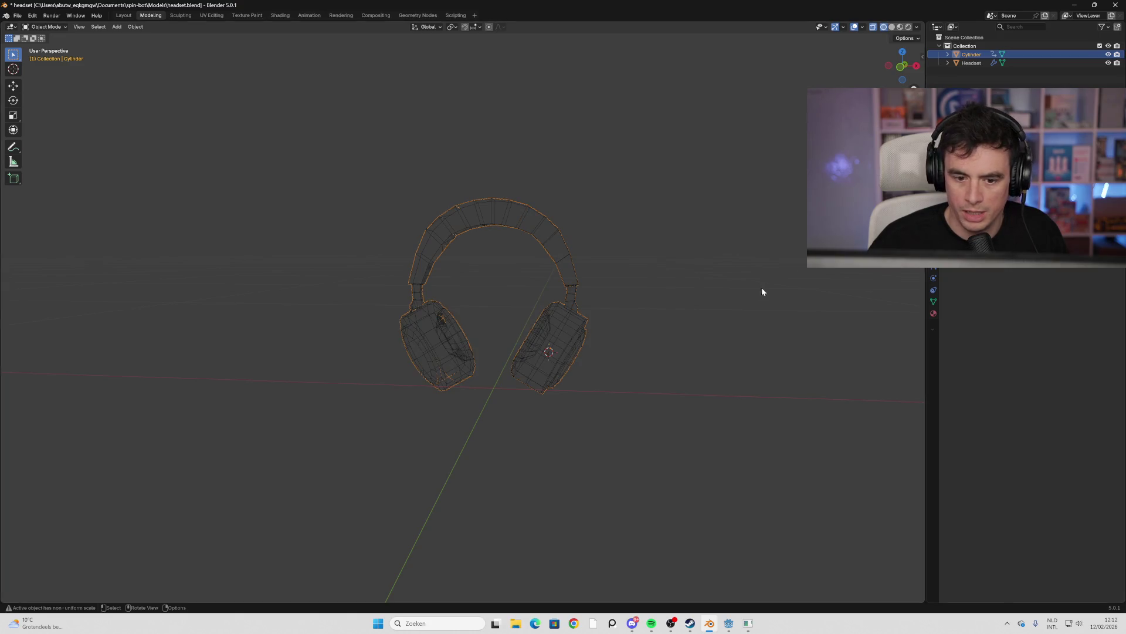
mouse_move(721, 322)
middle_mouse_down()
mouse_move(635, 325)
mouse_move(715, 318)
middle_mouse_up()
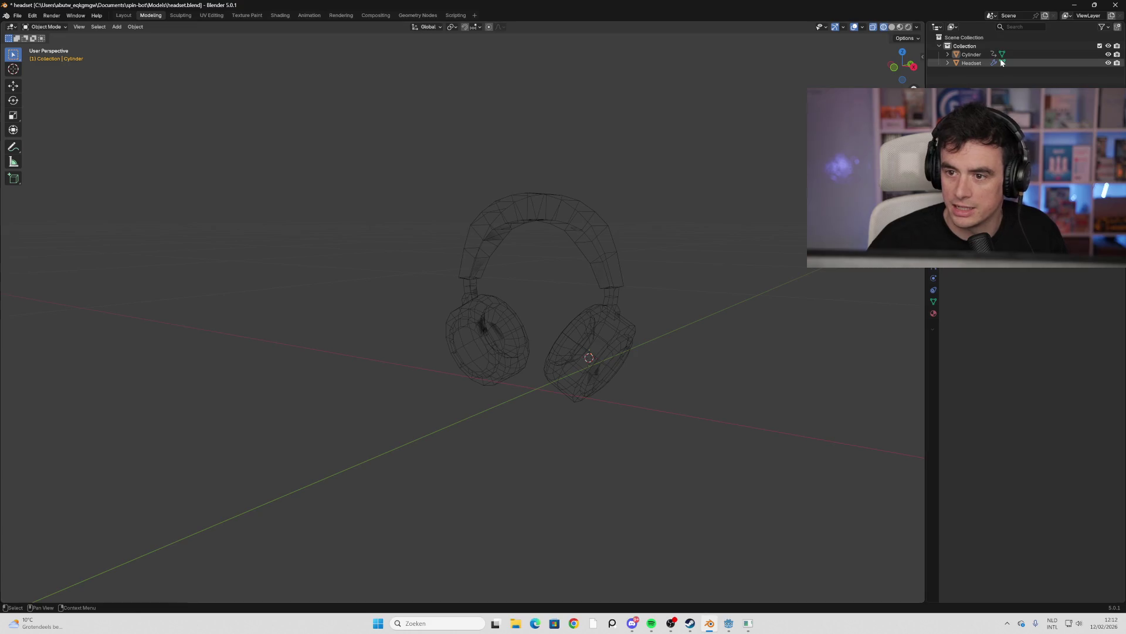
left_click(974, 64)
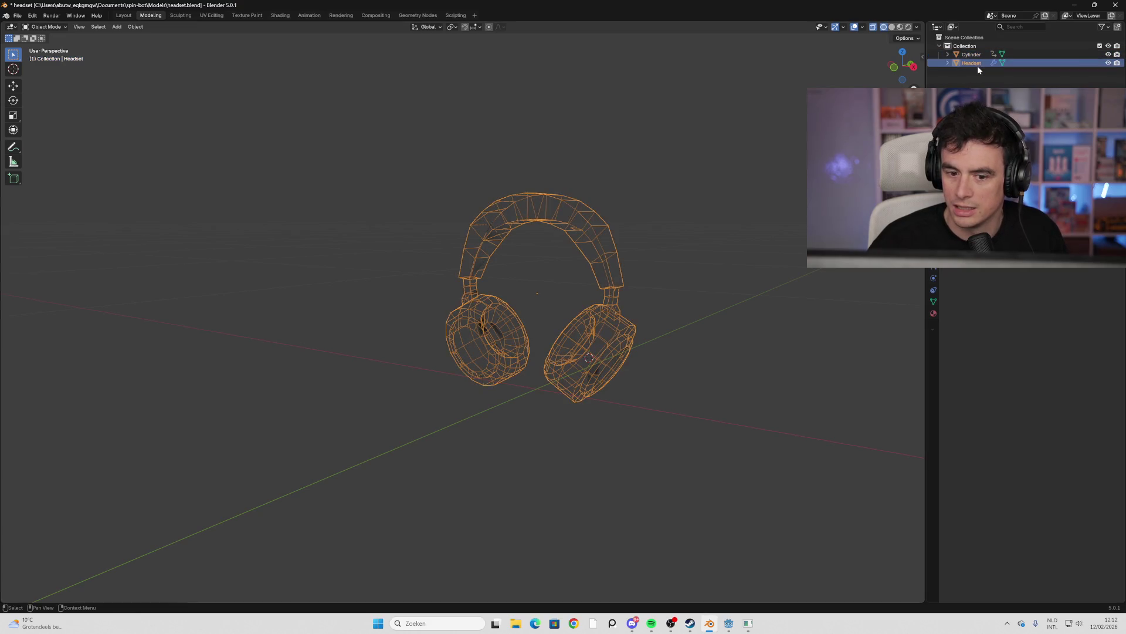
key("Up")
left_click(977, 65)
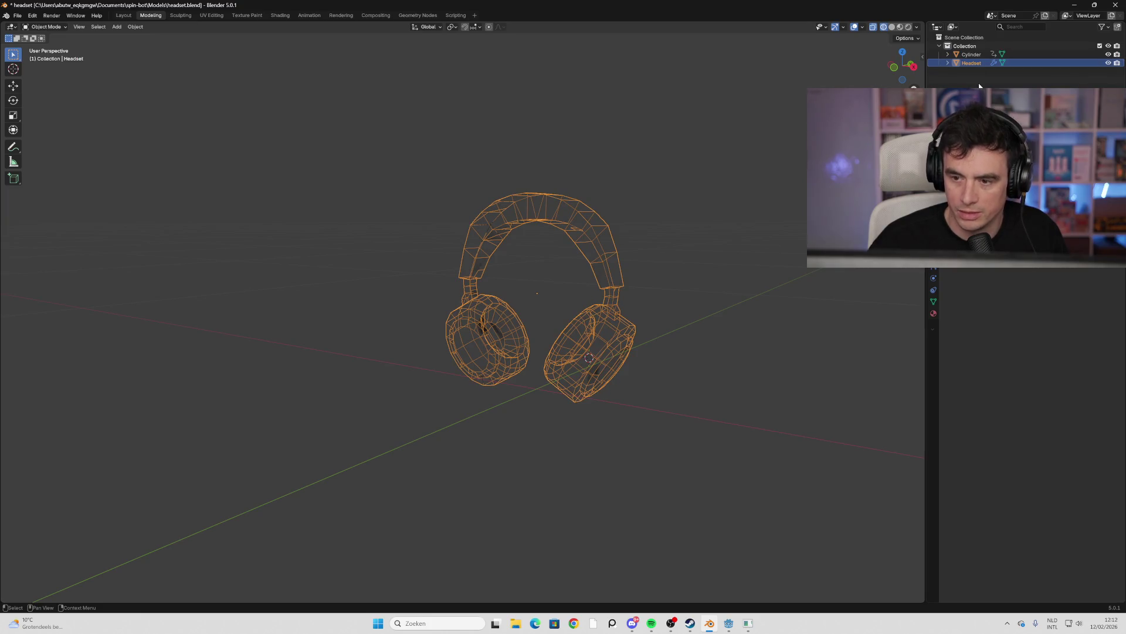
key("Delete")
left_click(974, 55)
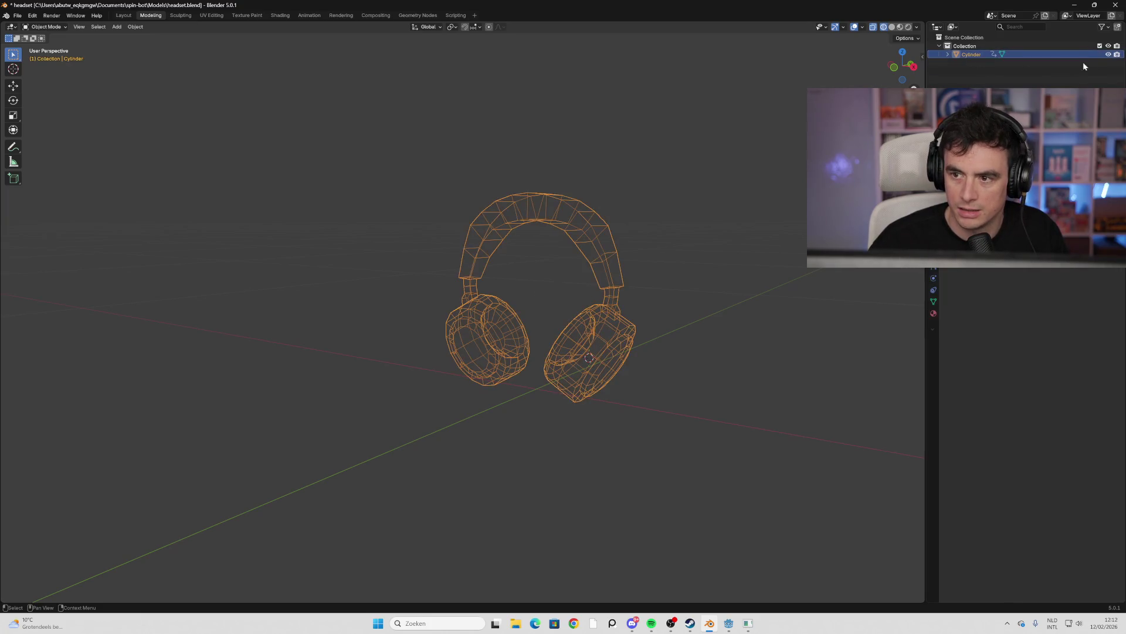
Switch to Material Preview, save headset.blend, and return to Godot
left_click(892, 27)
middle_click_drag(728, 252, 733, 246)
left_click(901, 27)
mouse_move(733, 194)
middle_mouse_down()
mouse_move(656, 193)
mouse_move(724, 206)
middle_mouse_up()
left_click(721, 203)
key("ctrl+s")
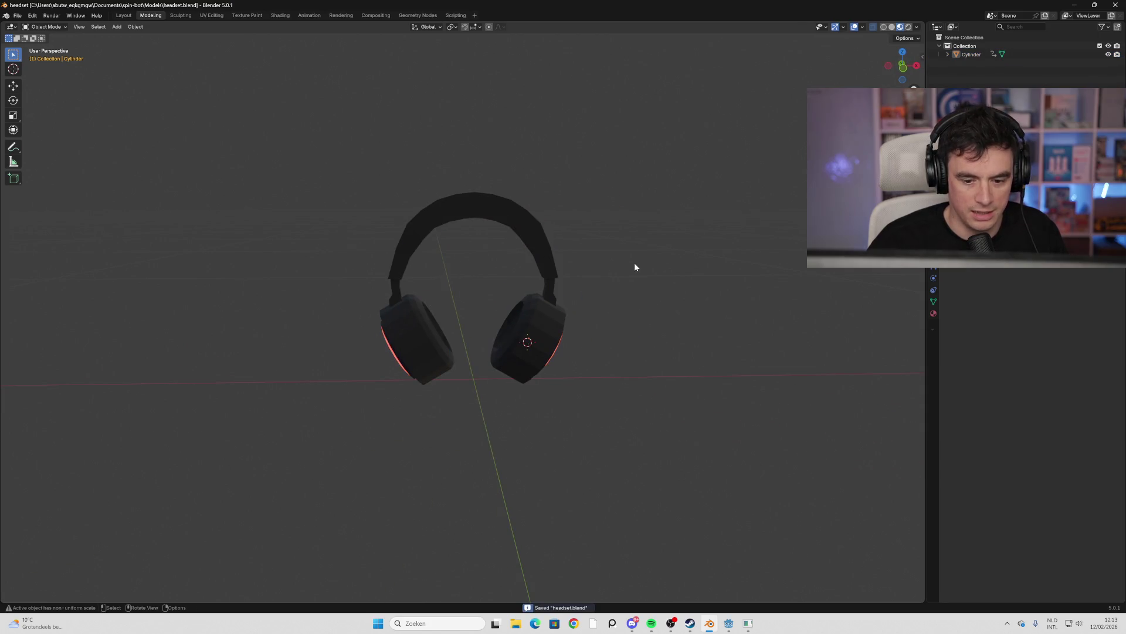
left_click(734, 625)
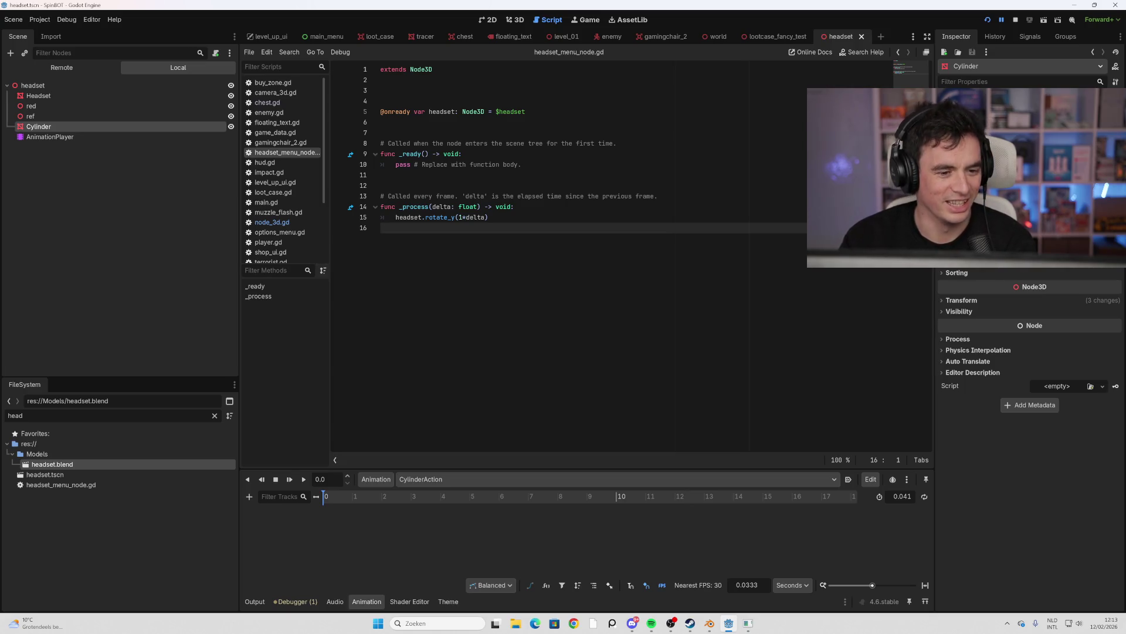
Reimport the updated headset.blend from FileSystem, then delete headset.tscn
left_click(488, 217)
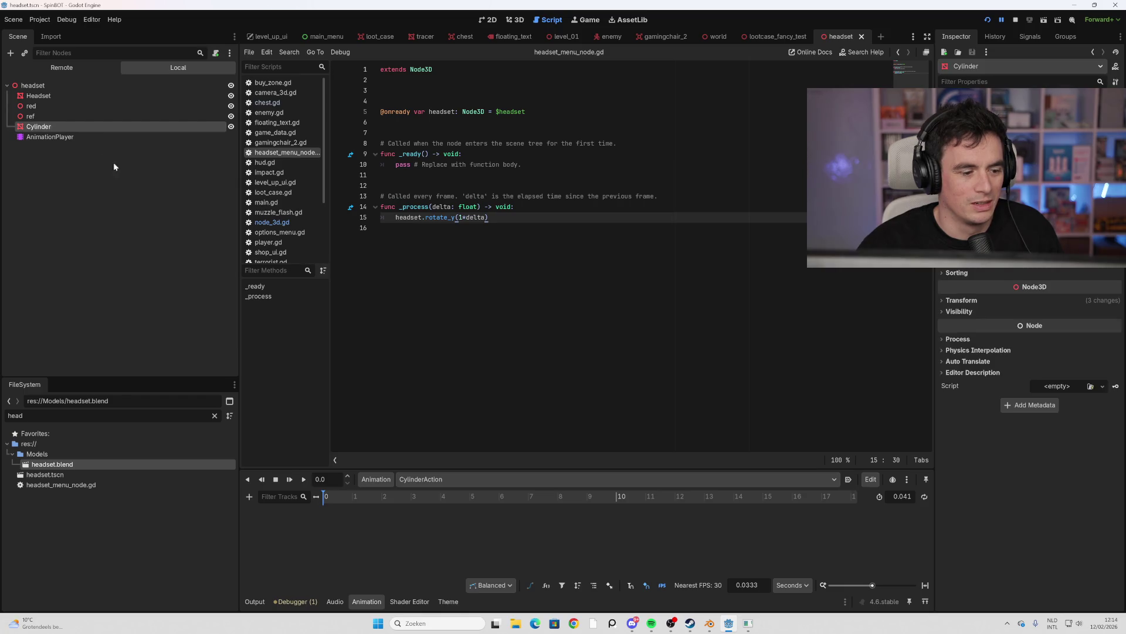
right_click(76, 464)
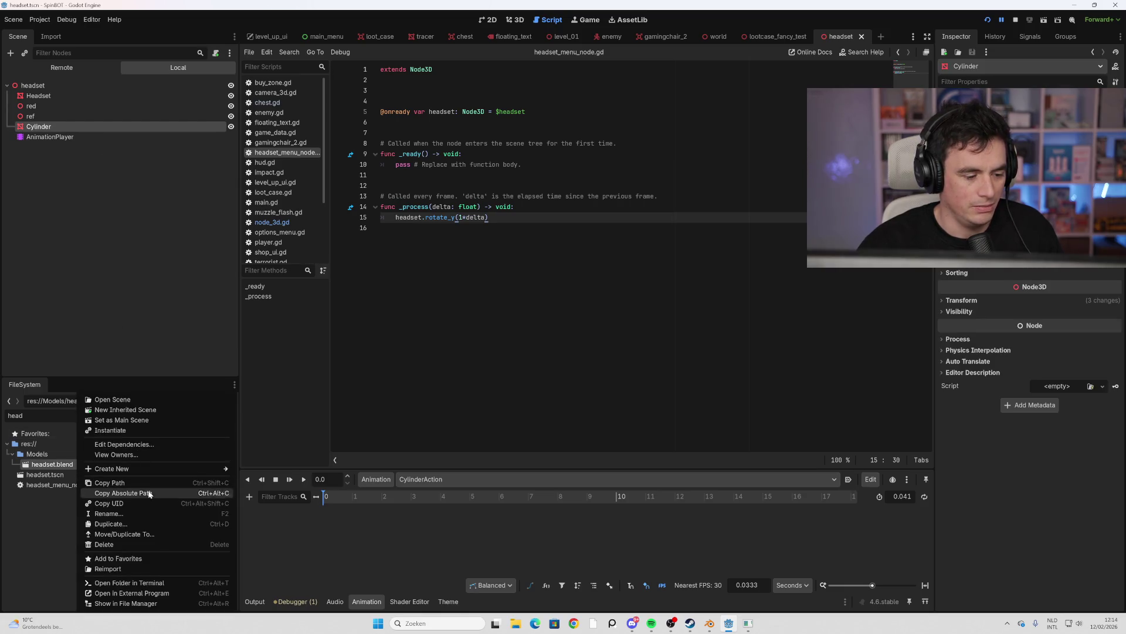
left_click(146, 567)
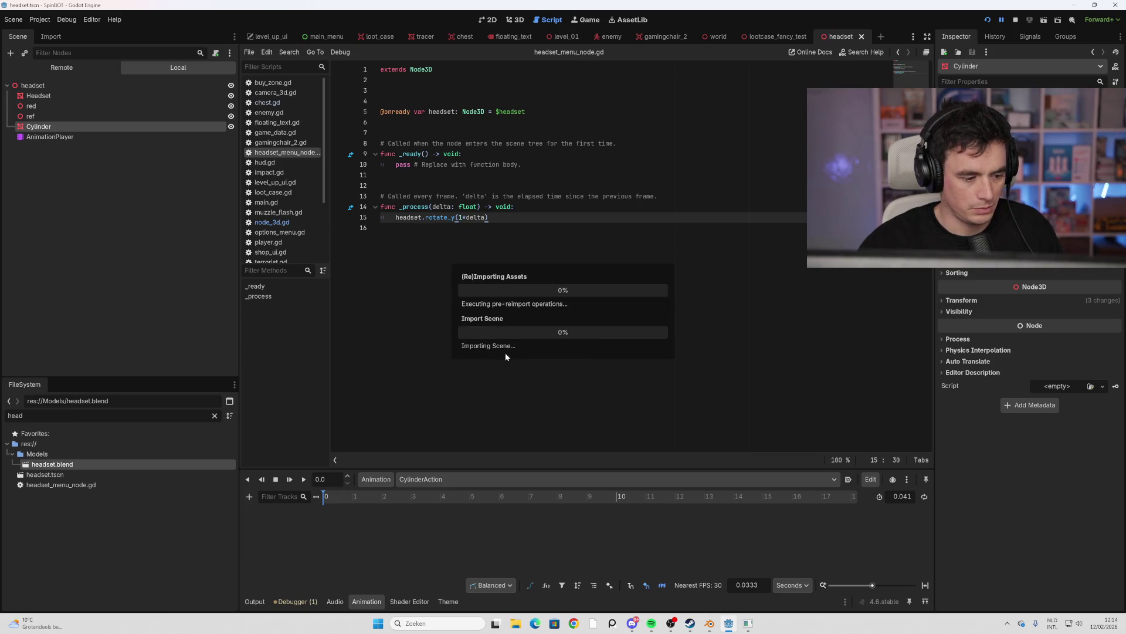
left_click(52, 476)
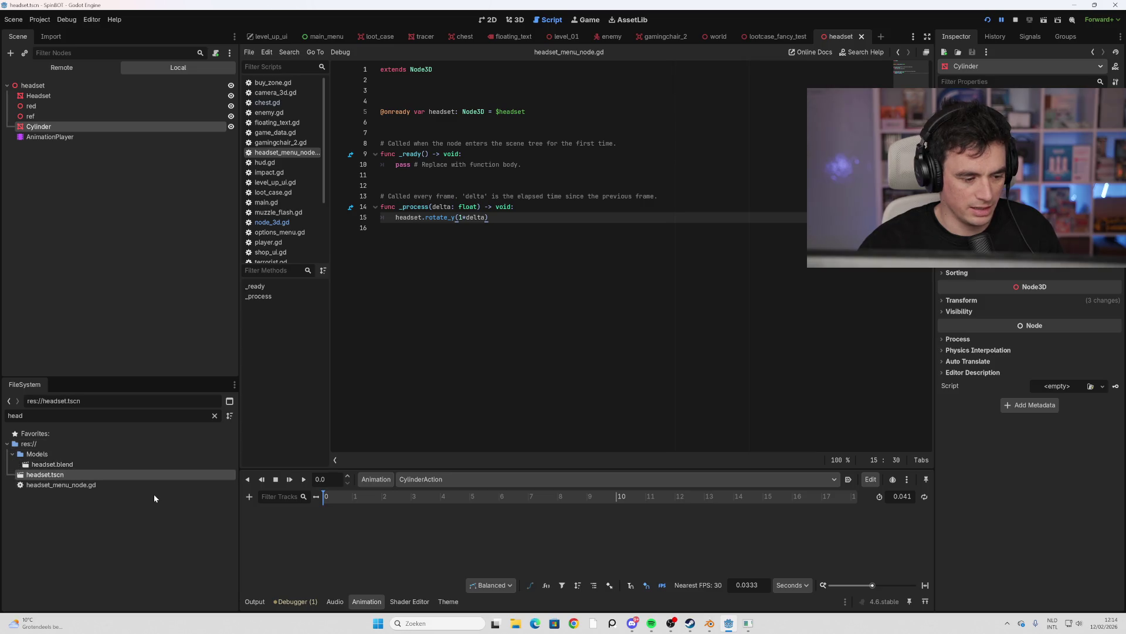
key("Delete")
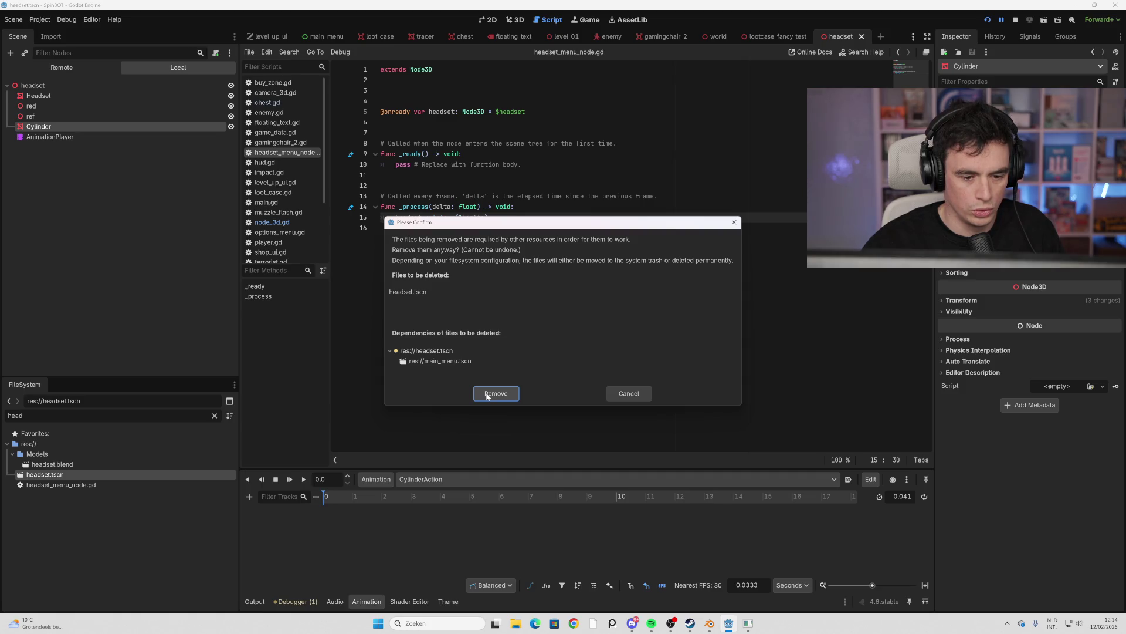
Confirm removing headset.tscn and delete the old headset node from main_menu
left_click(496, 394)
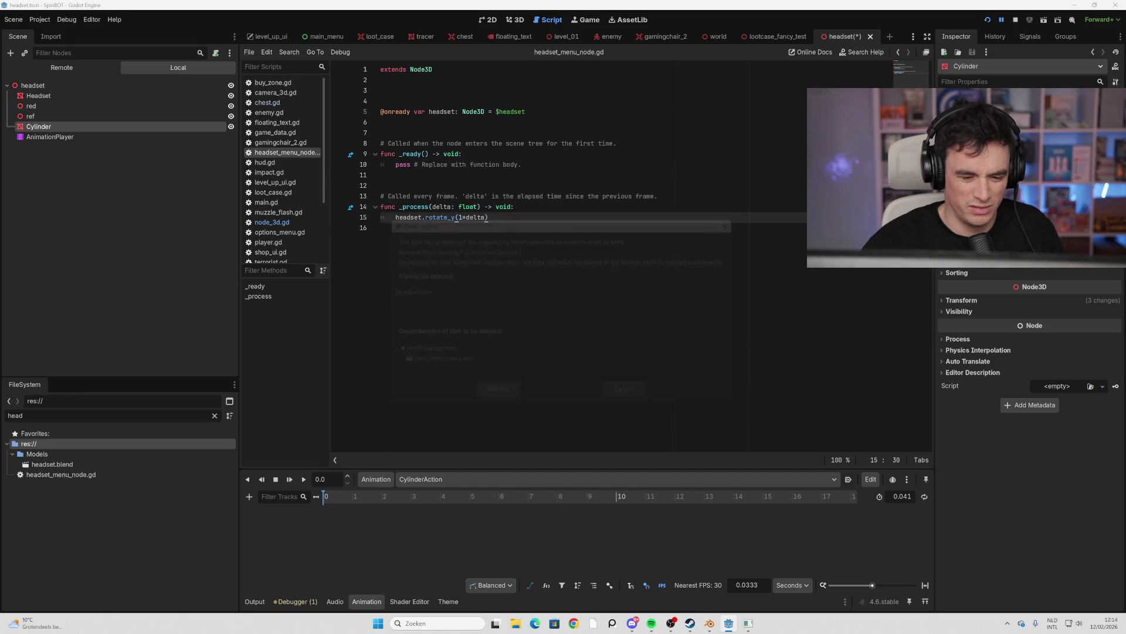
left_click(335, 39)
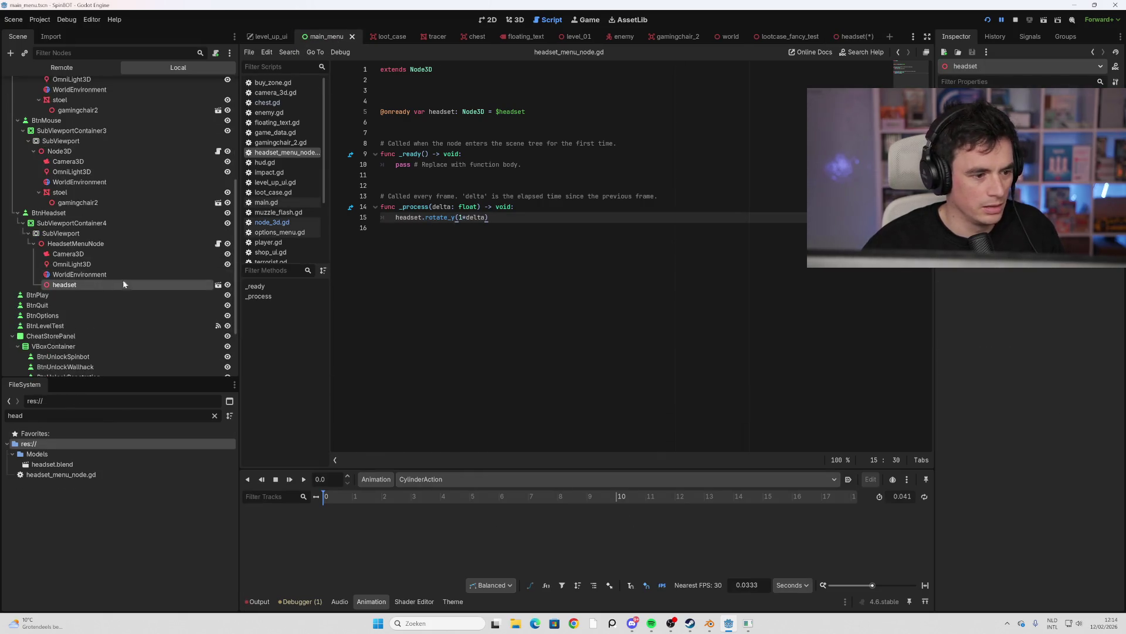
key("Delete")
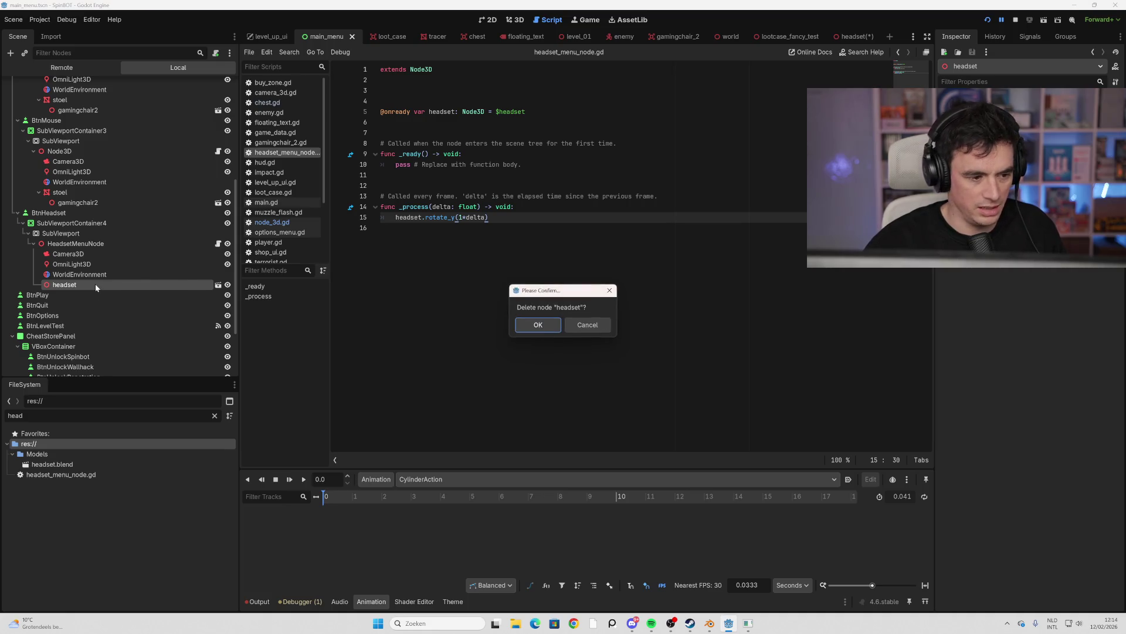
left_click(533, 323)
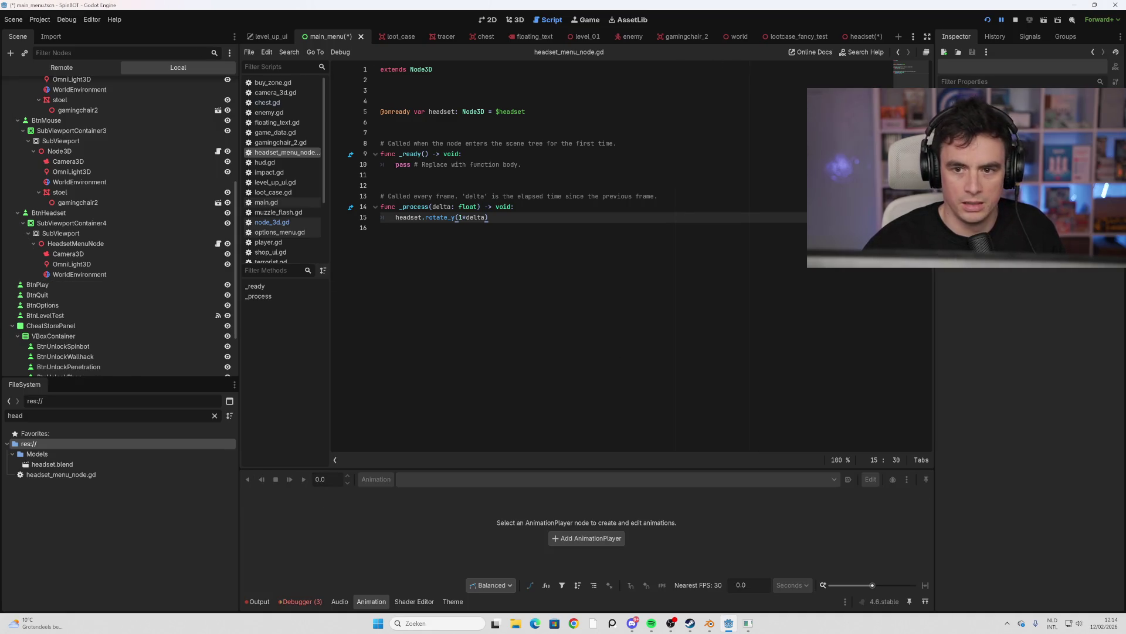
Check headset.blend's import preview, then create a New Inherited Scene from it
double_click(65, 465)
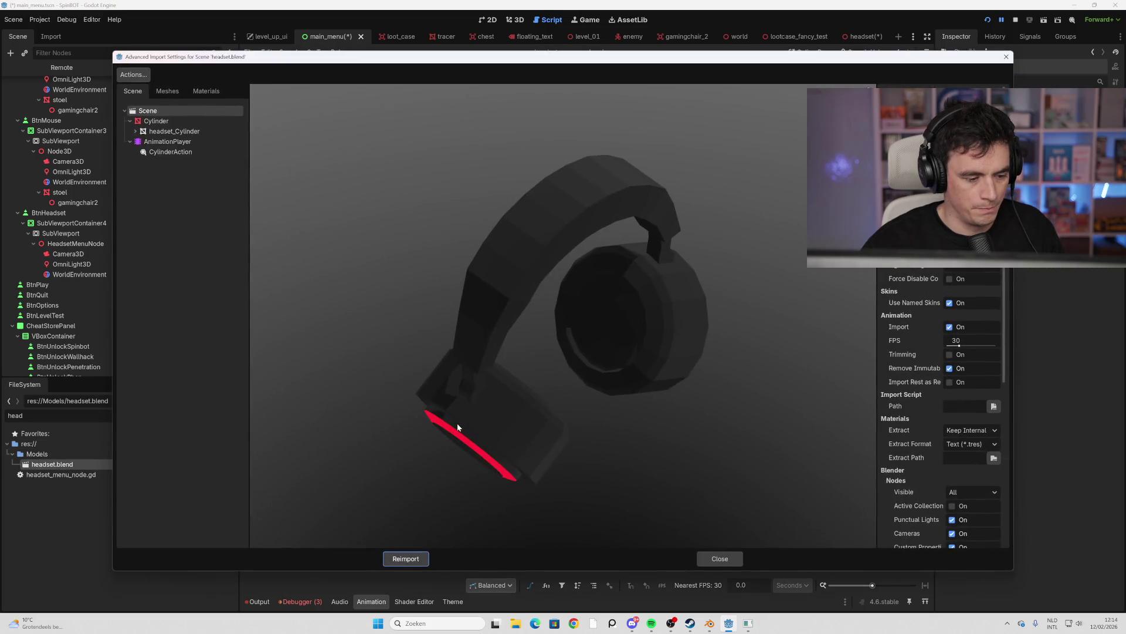
left_click_drag(457, 426, 514, 338)
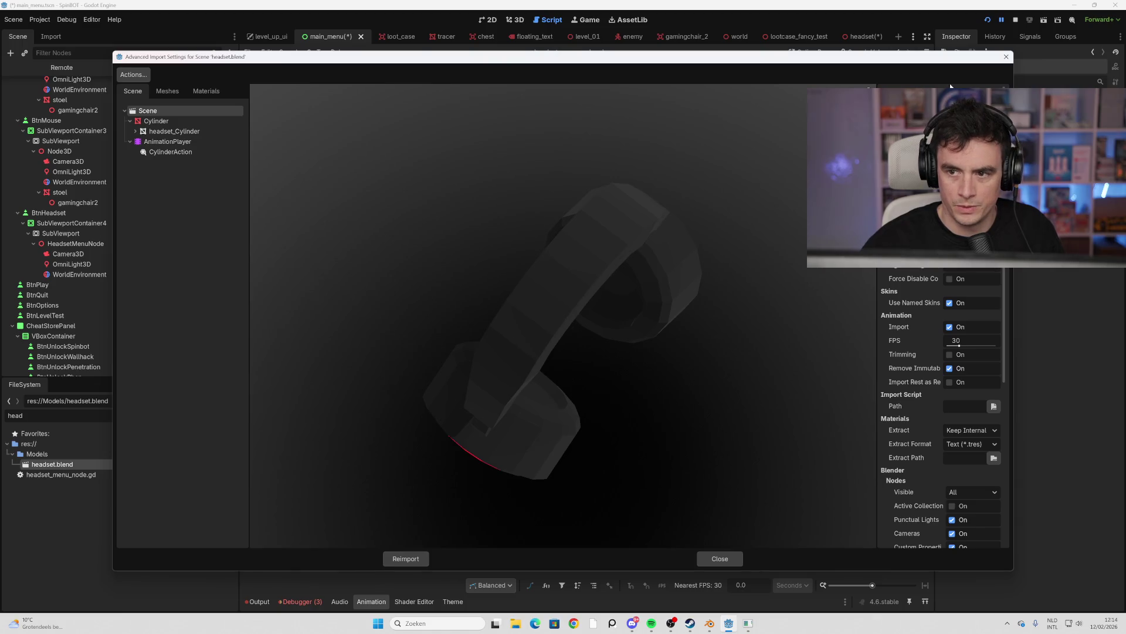
left_click(1006, 57)
right_click(71, 466)
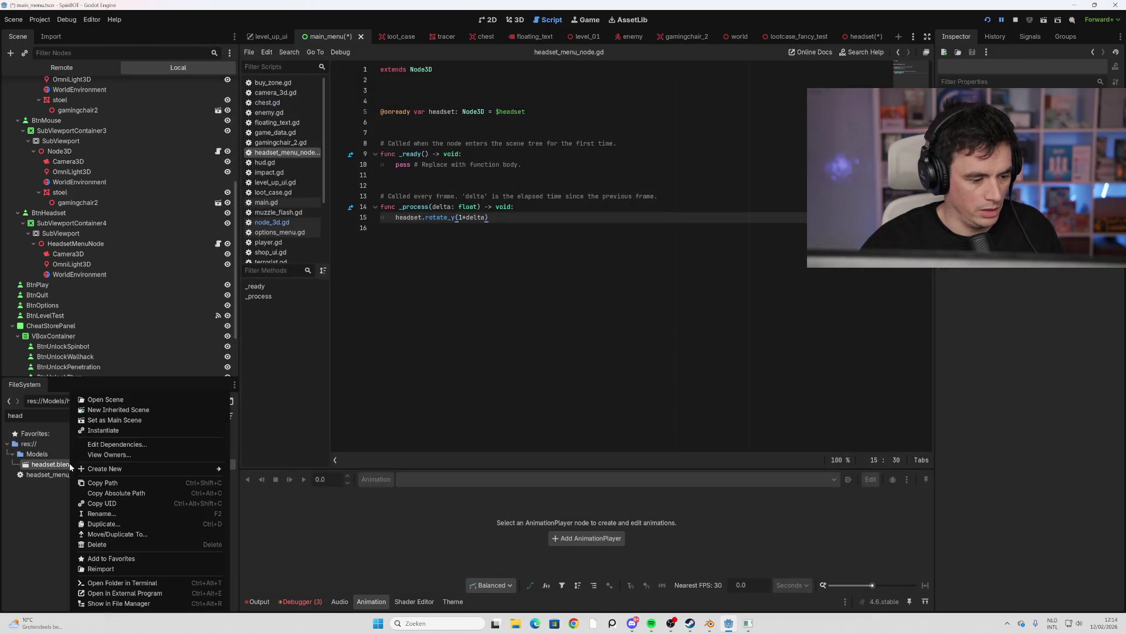
left_click(144, 410)
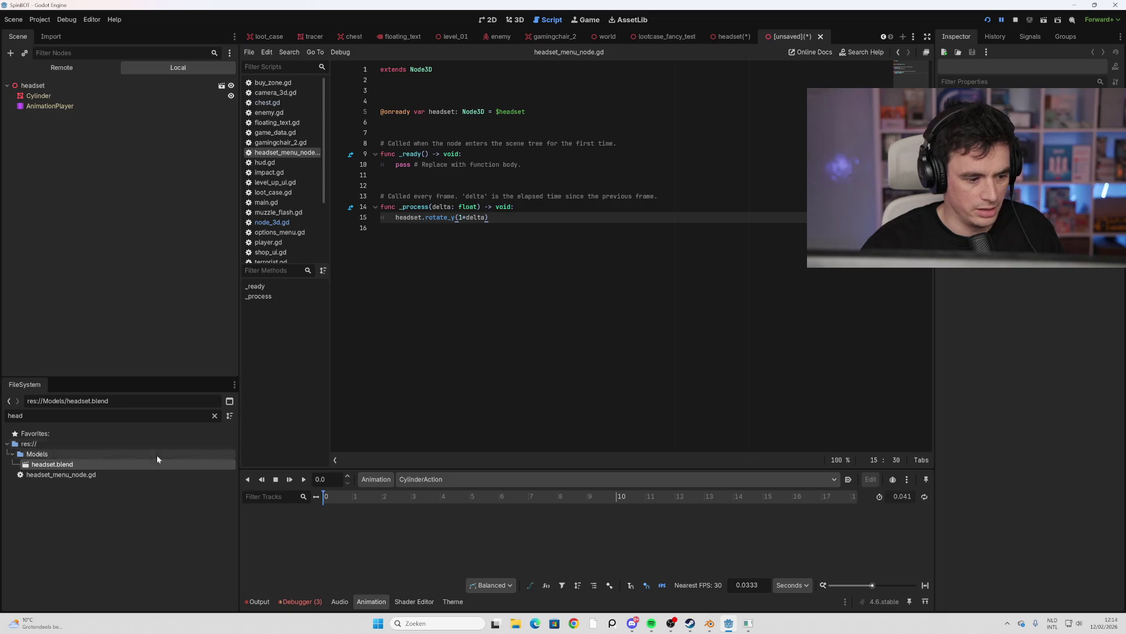
Copy the Cylinder mesh node from the inherited headset scene
left_click(129, 88)
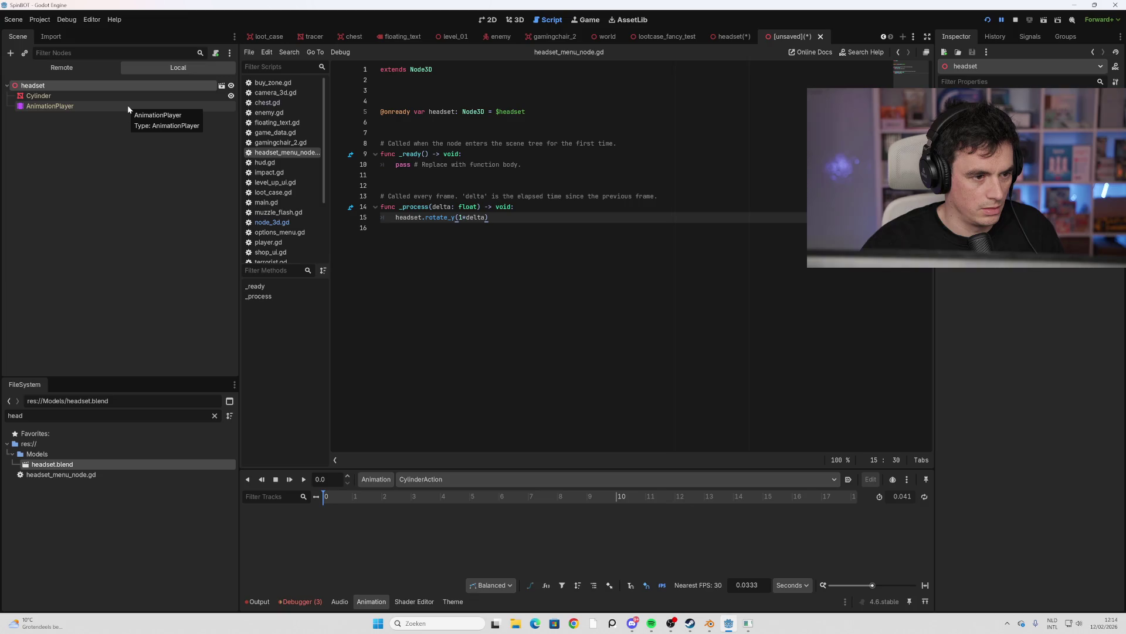
left_click(127, 104)
left_click(125, 97)
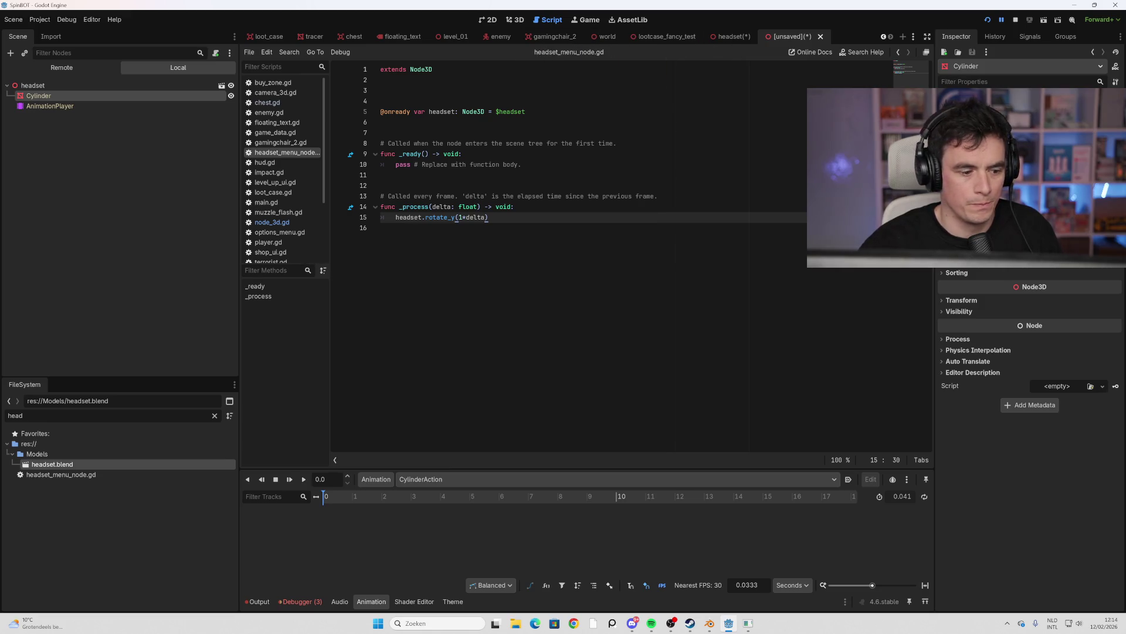
Filter FileSystem for 'main', open main_menu.tscn, and paste Cylinder under HeadsetMenuNode
double_click(15, 416)
type("main")
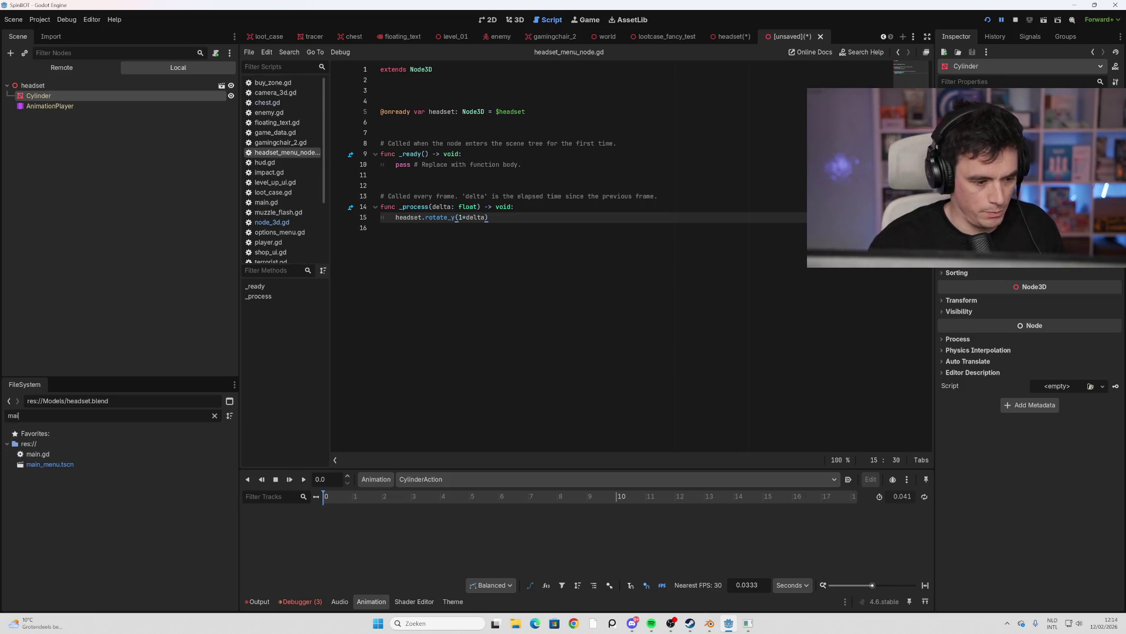
double_click(58, 469)
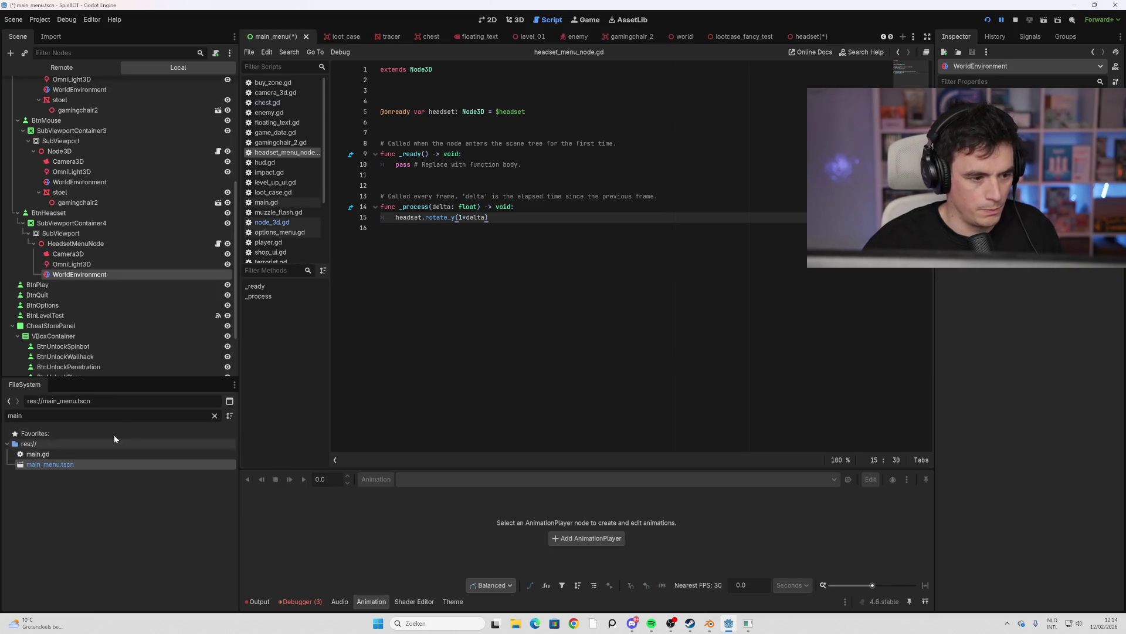
left_click(83, 247)
key("ctrl+v")
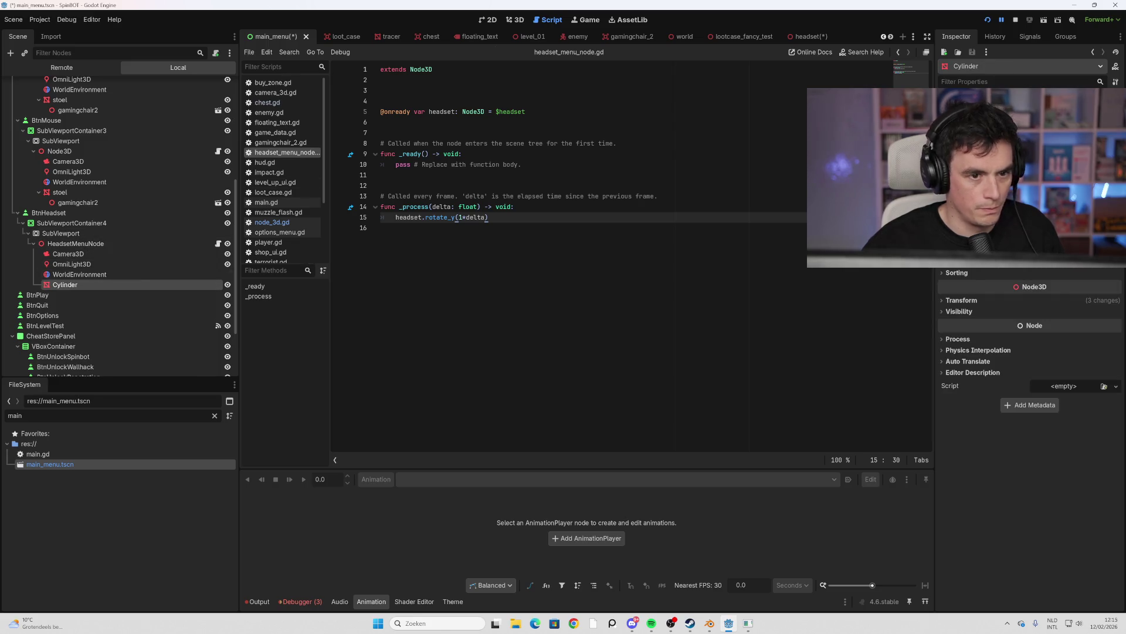
Inspect HeadsetMenuNode's SubViewport, camera, light, environment and pasted Cylinder in the 3D view
left_click(516, 20)
scroll(594, 330, "down", 6)
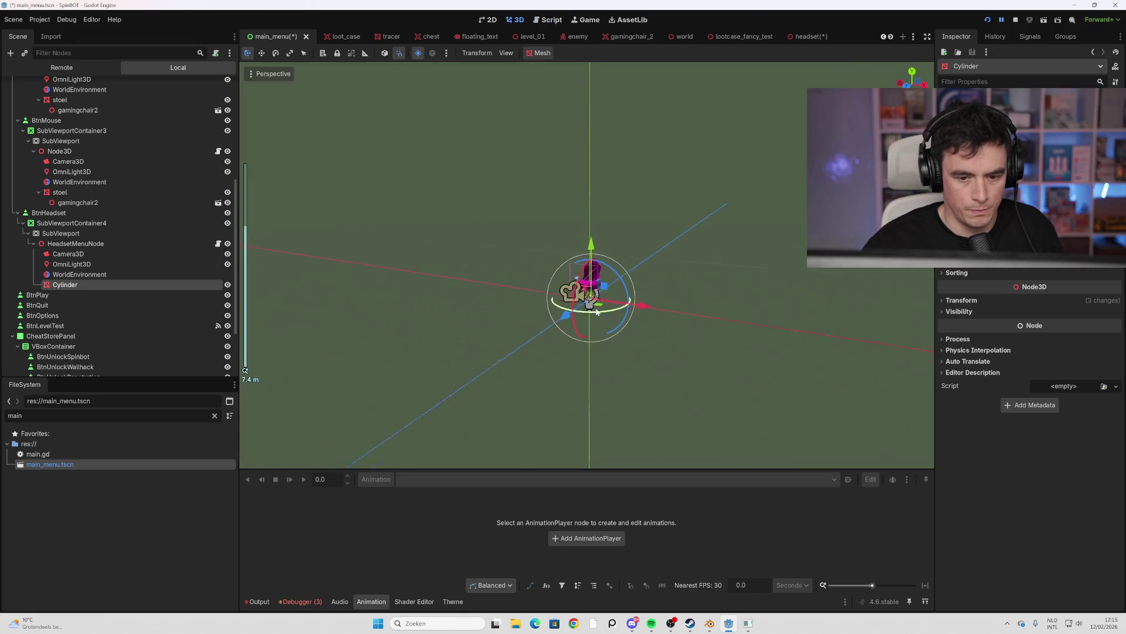
scroll(690, 394, "down", 2)
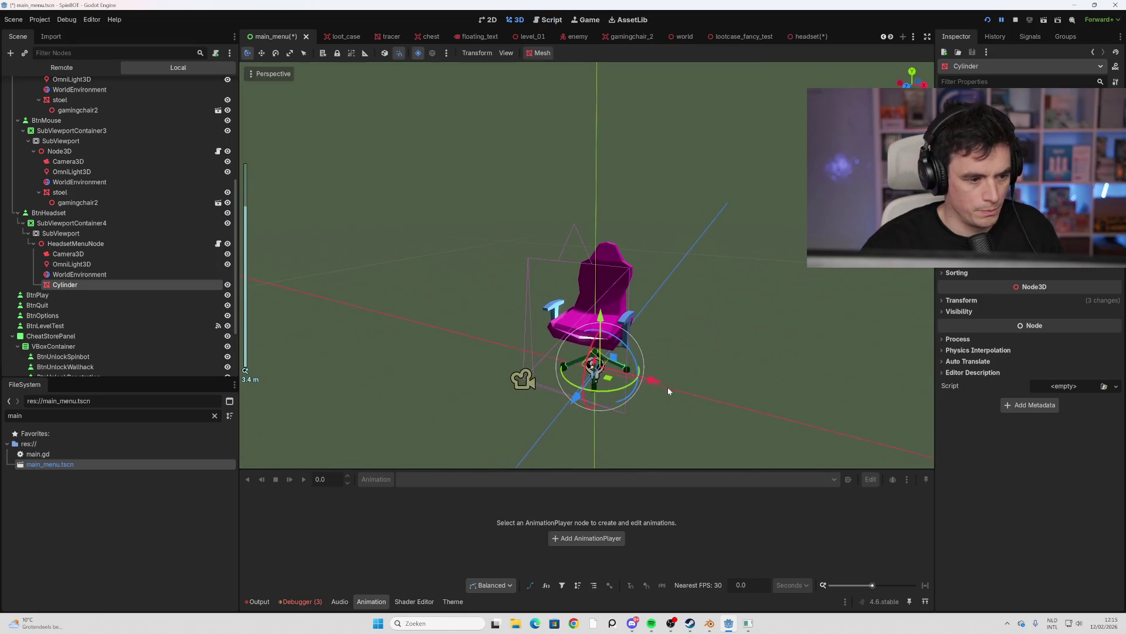
left_click(77, 245)
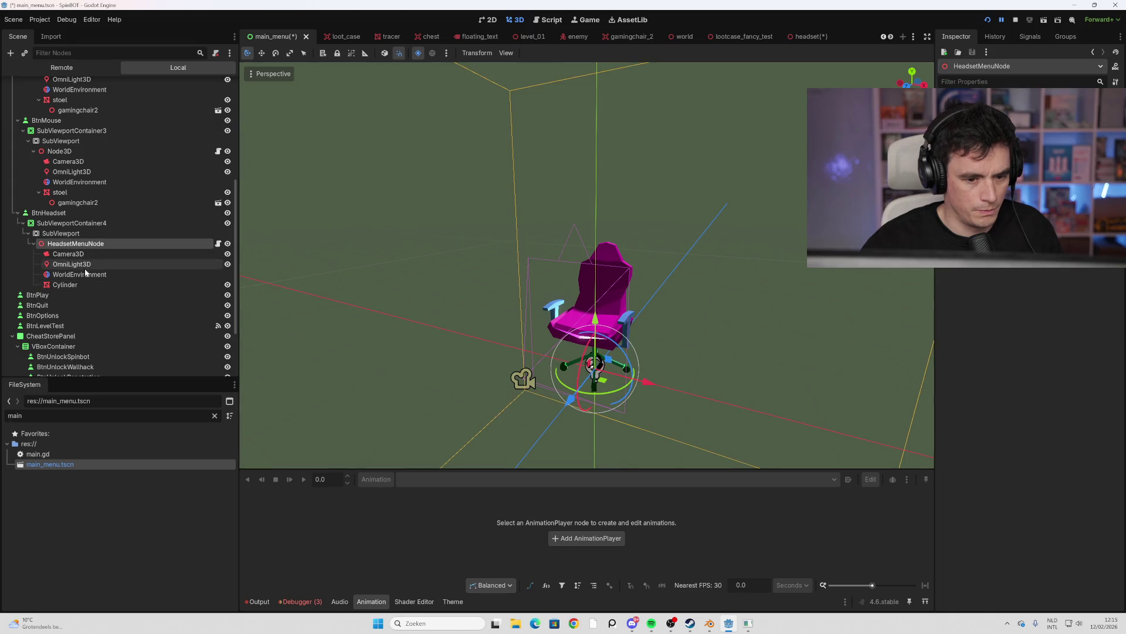
left_click(65, 285)
double_click(85, 236)
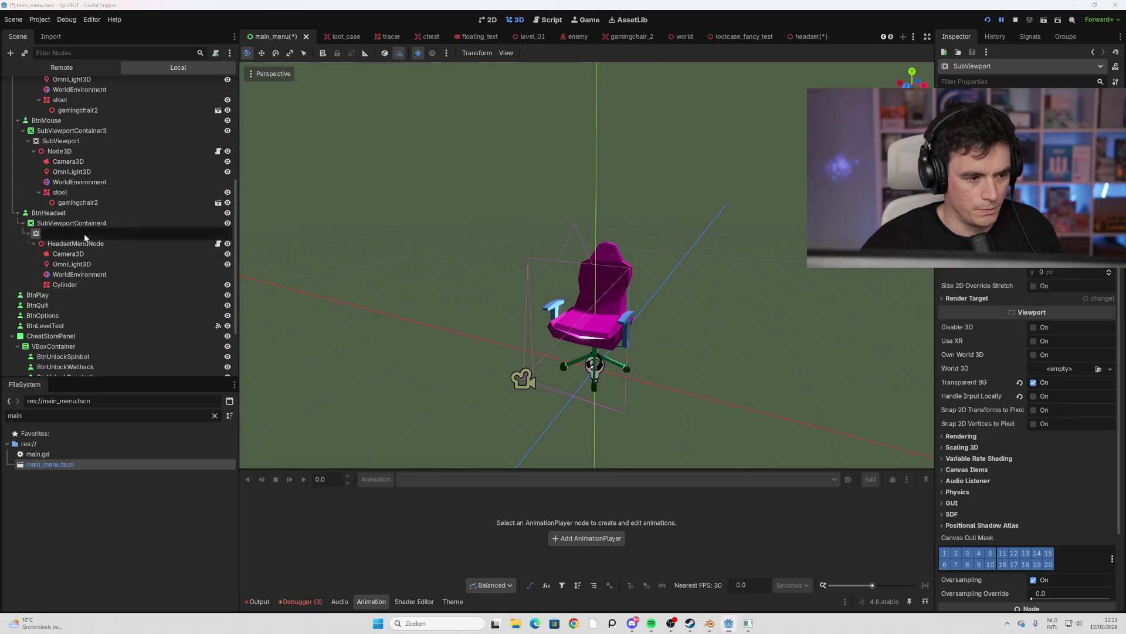
scroll(559, 346, "down", 10)
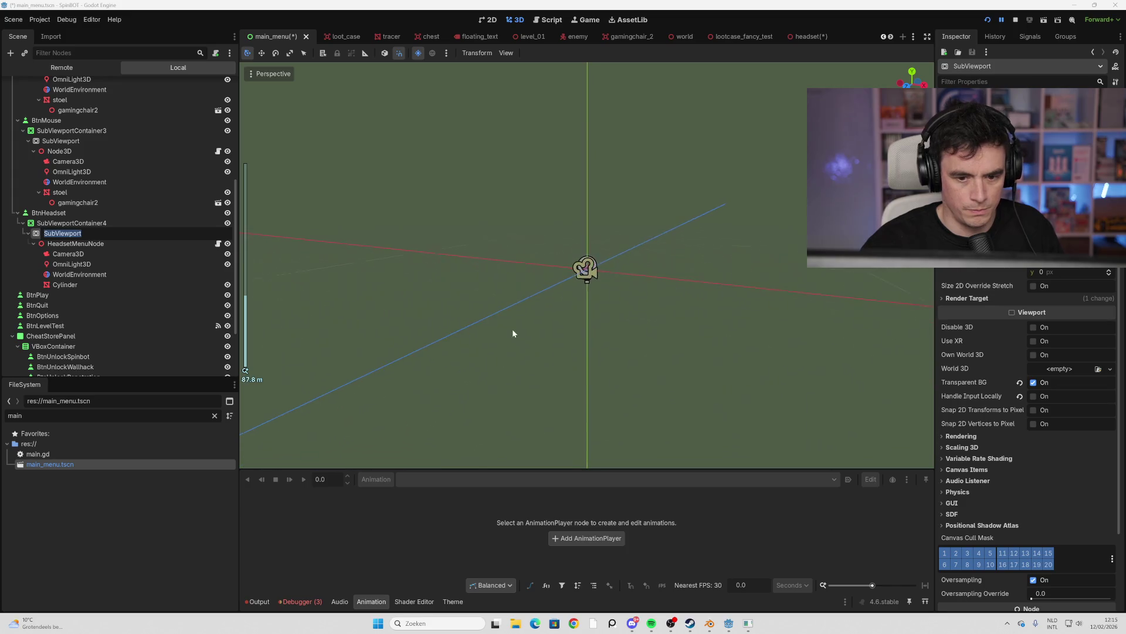
scroll(519, 312, "up", 10)
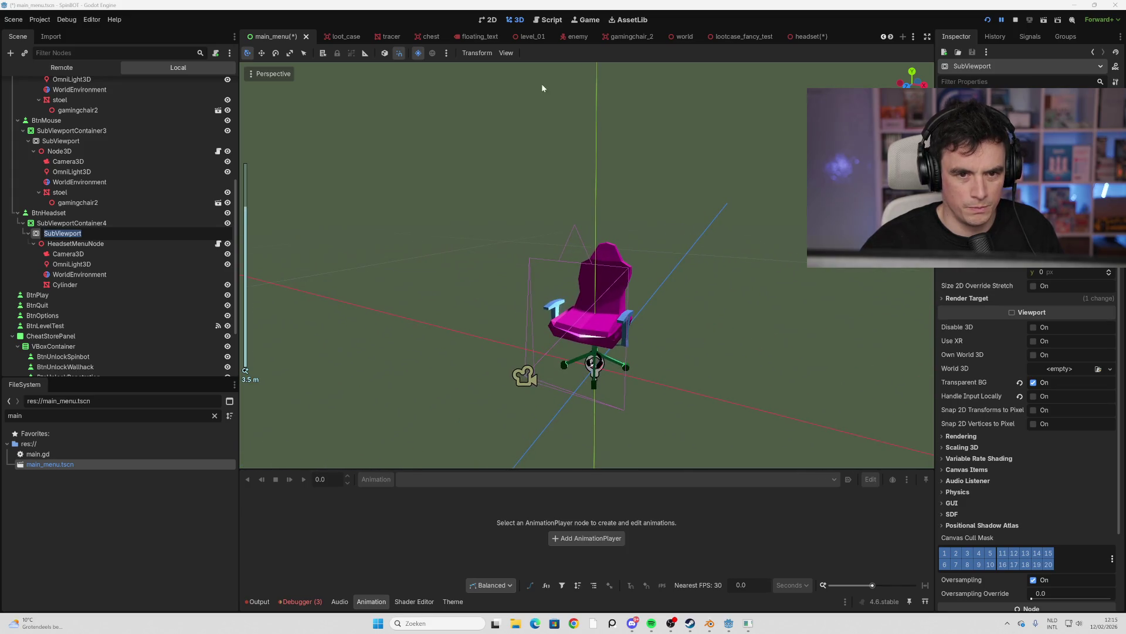
scroll(557, 294, "down", 6)
scroll(560, 298, "up", 4)
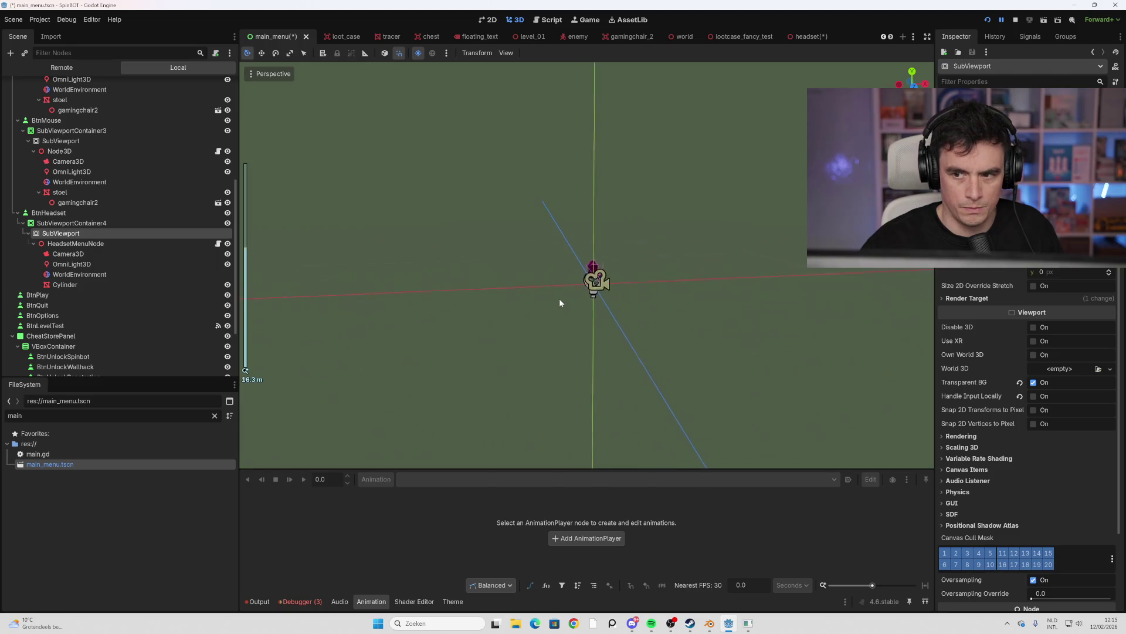
scroll(555, 301, "up", 3)
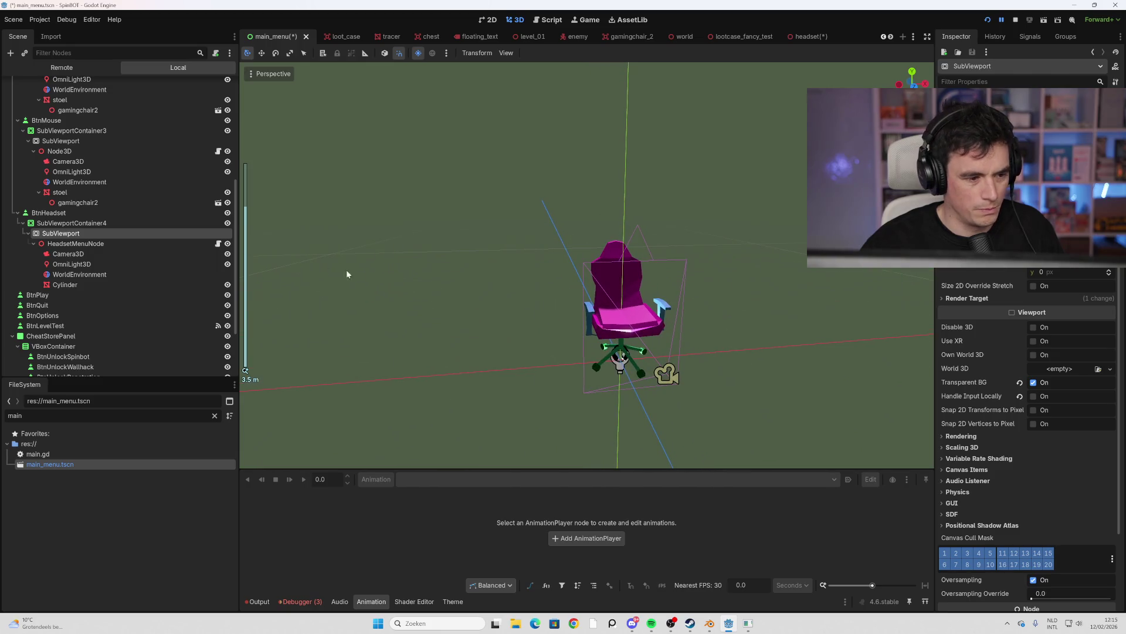
left_click(100, 247)
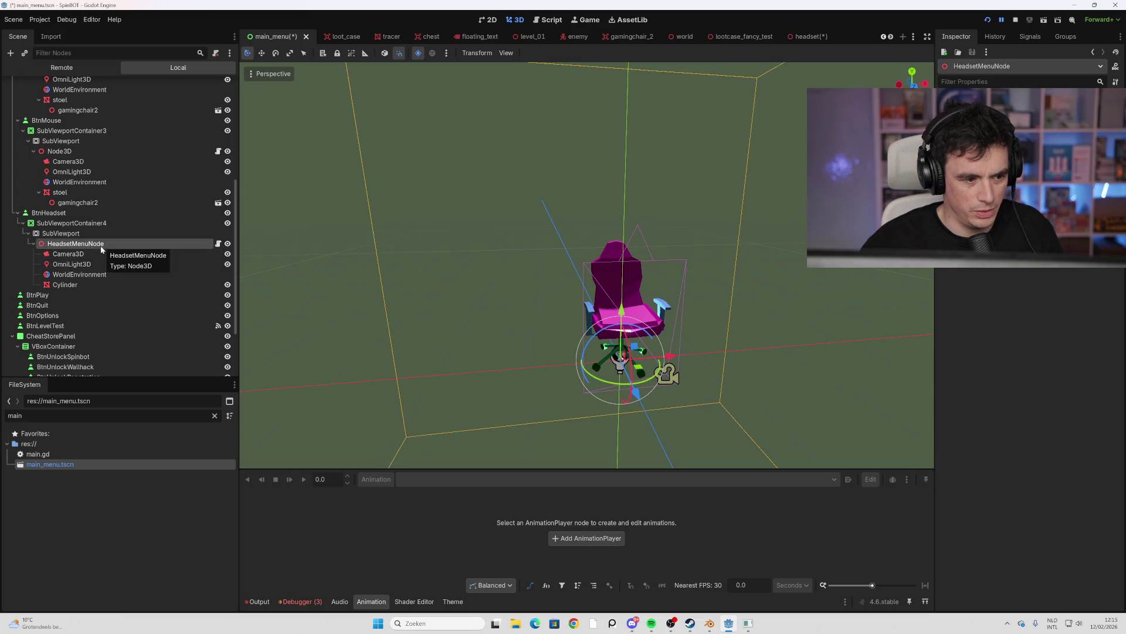
left_click(98, 283)
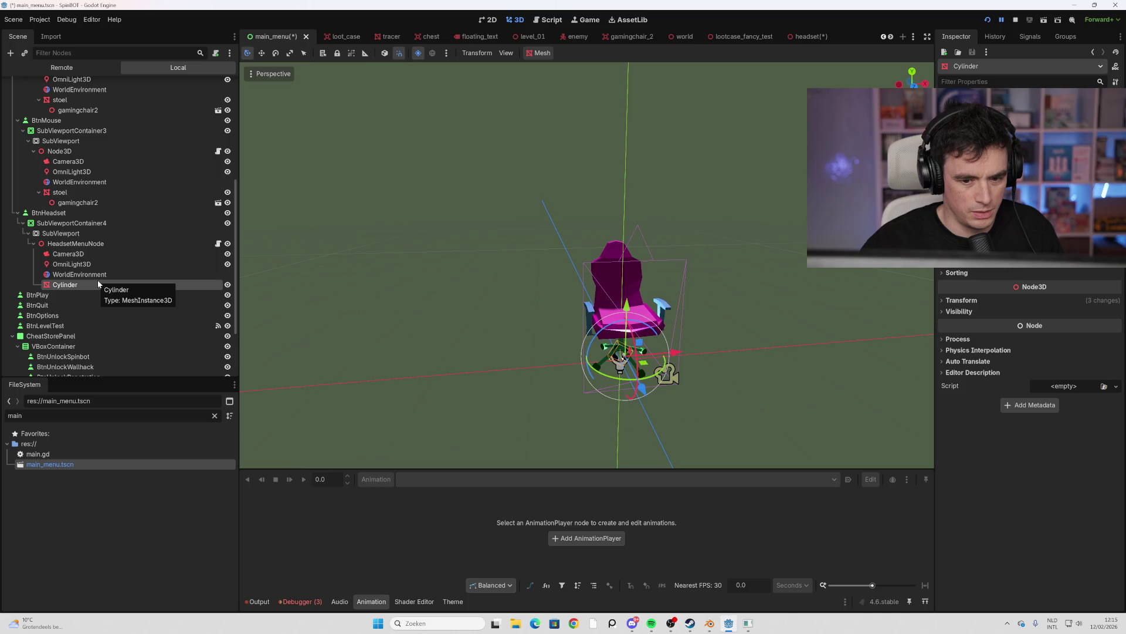
left_click(95, 274)
left_click(92, 262)
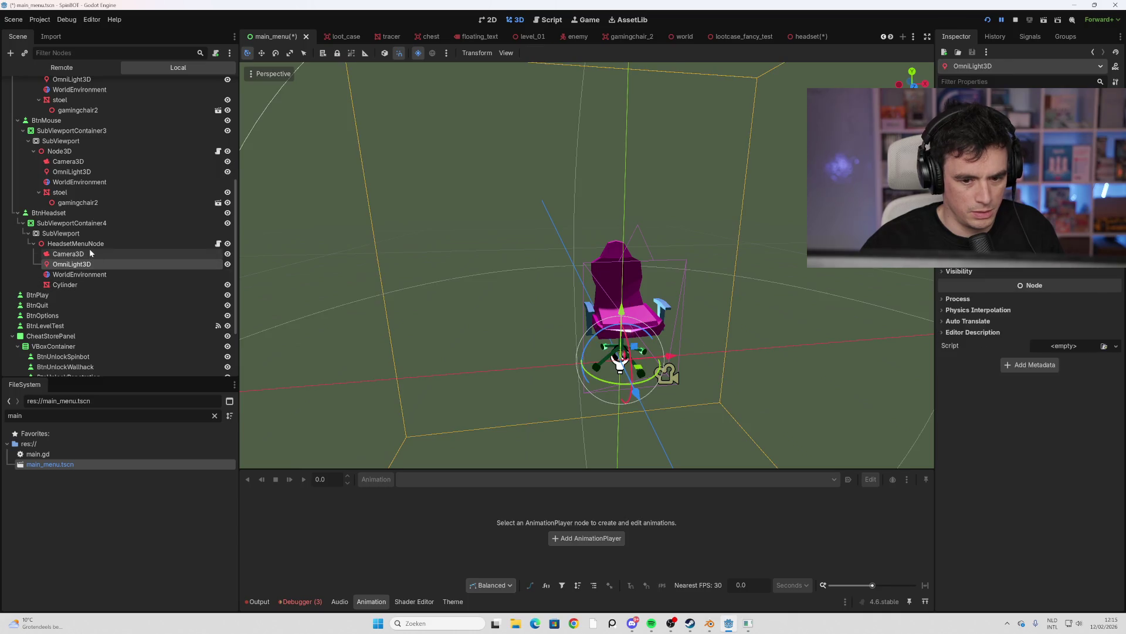
left_click(89, 252)
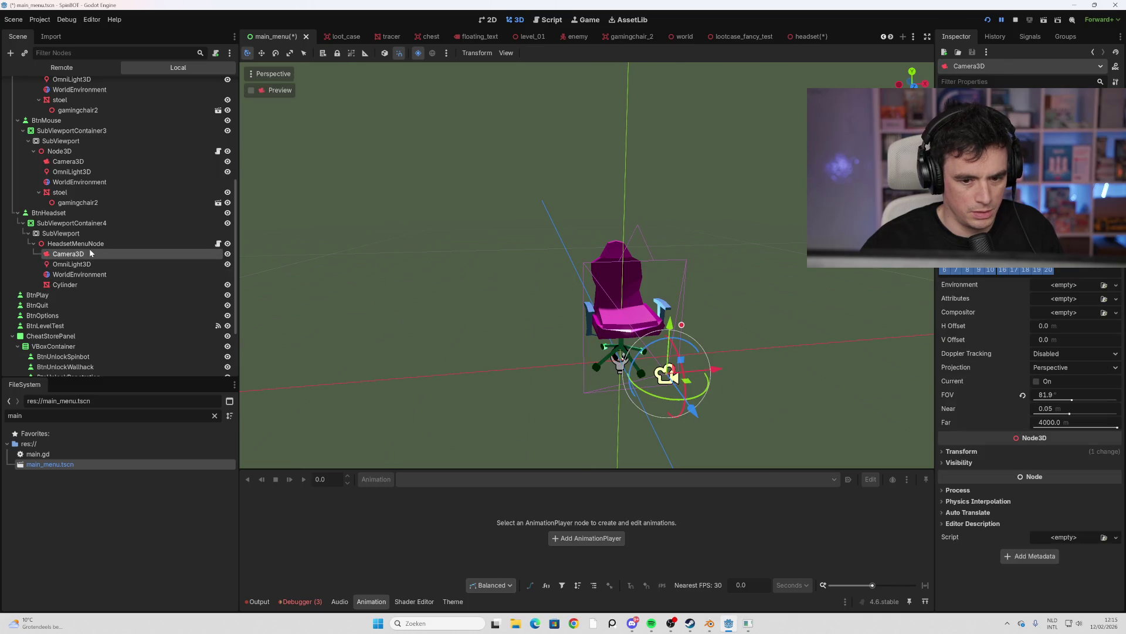
left_click(124, 244)
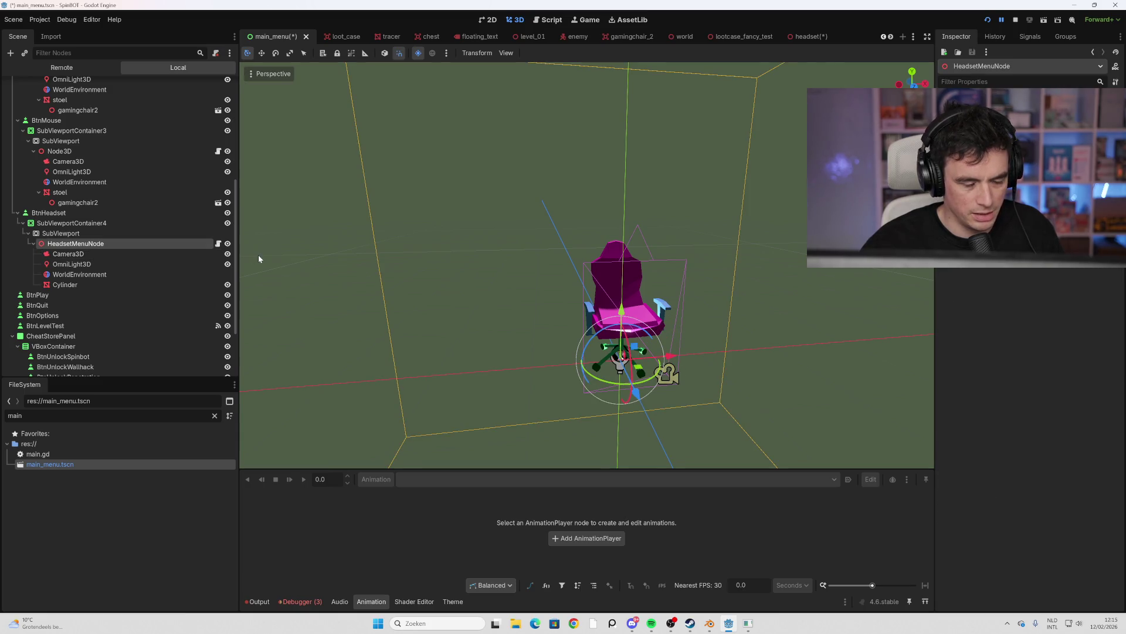
scroll(258, 254, "down", 5)
scroll(310, 295, "up", 3)
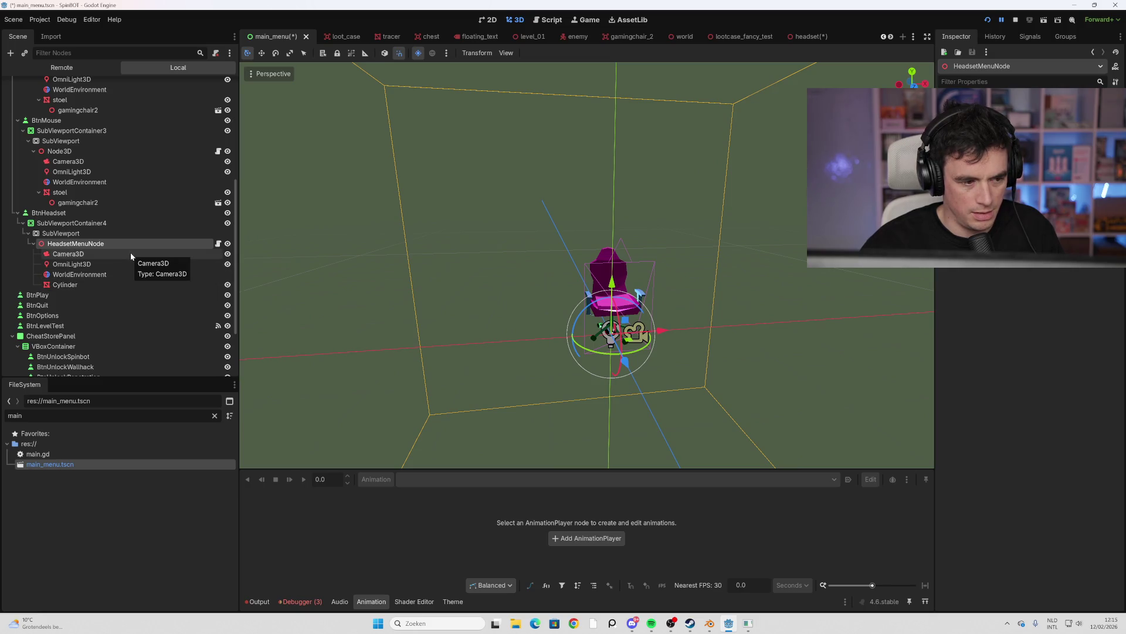
Compare against the mouse viewport's WorldEnvironment, Camera3D and gamingchair2 nodes
left_click(82, 182)
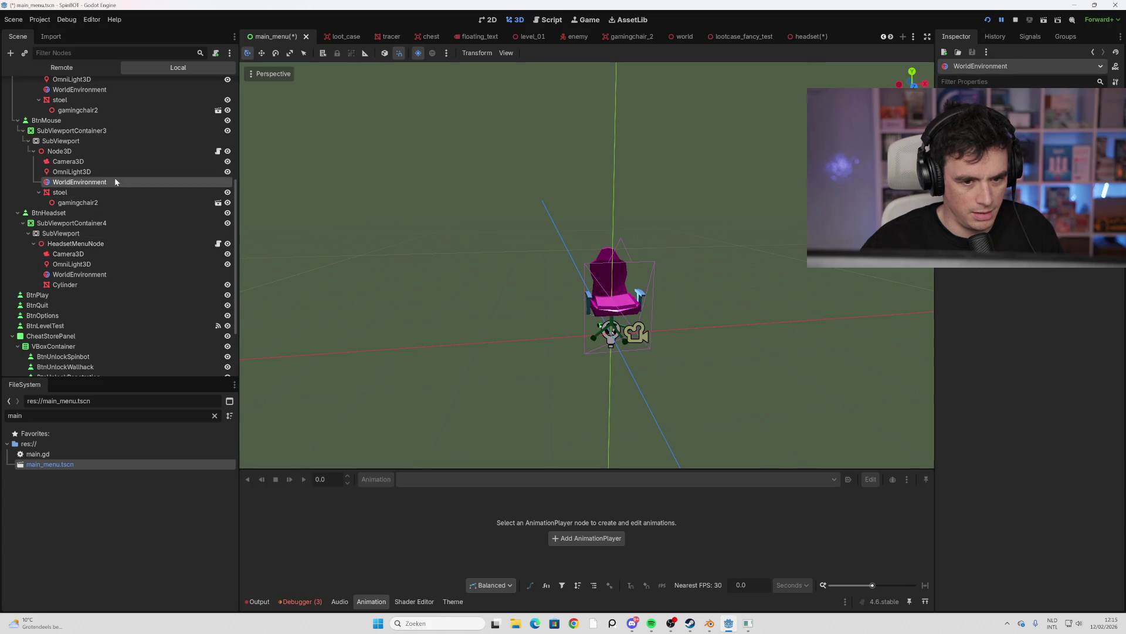
scroll(430, 327, "down", 5)
scroll(449, 321, "up", 5)
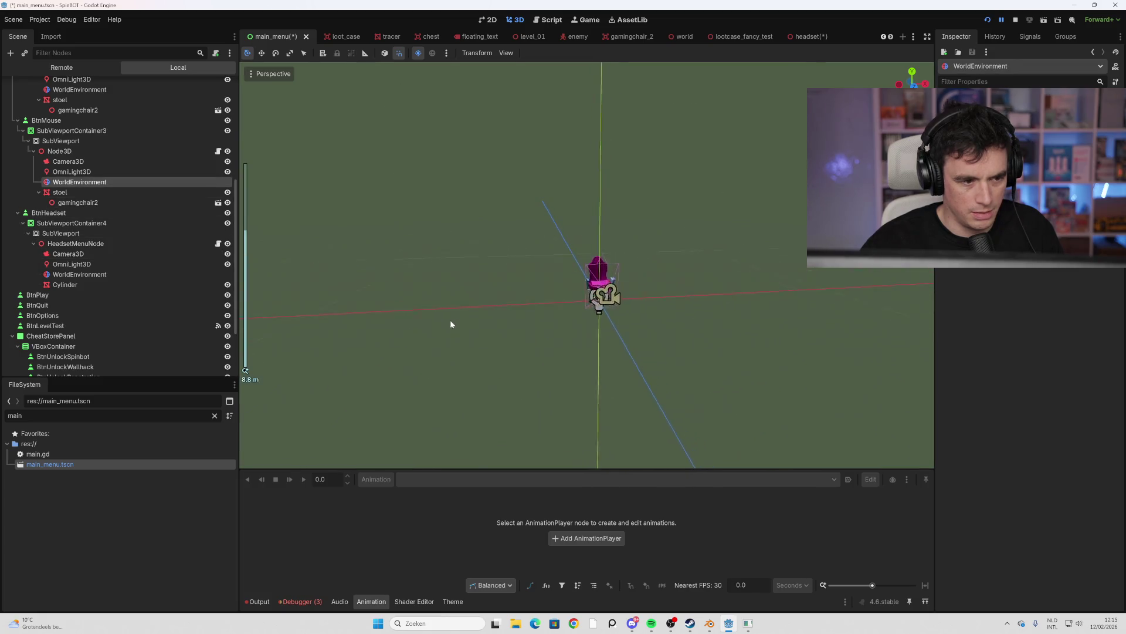
left_click(116, 162)
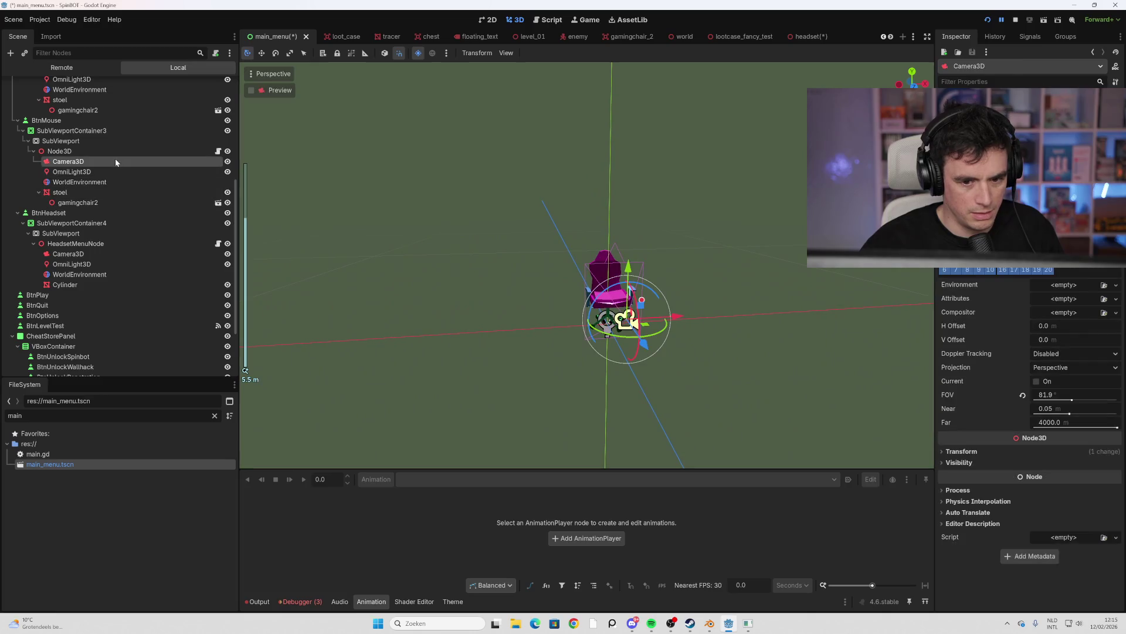
left_click(106, 205)
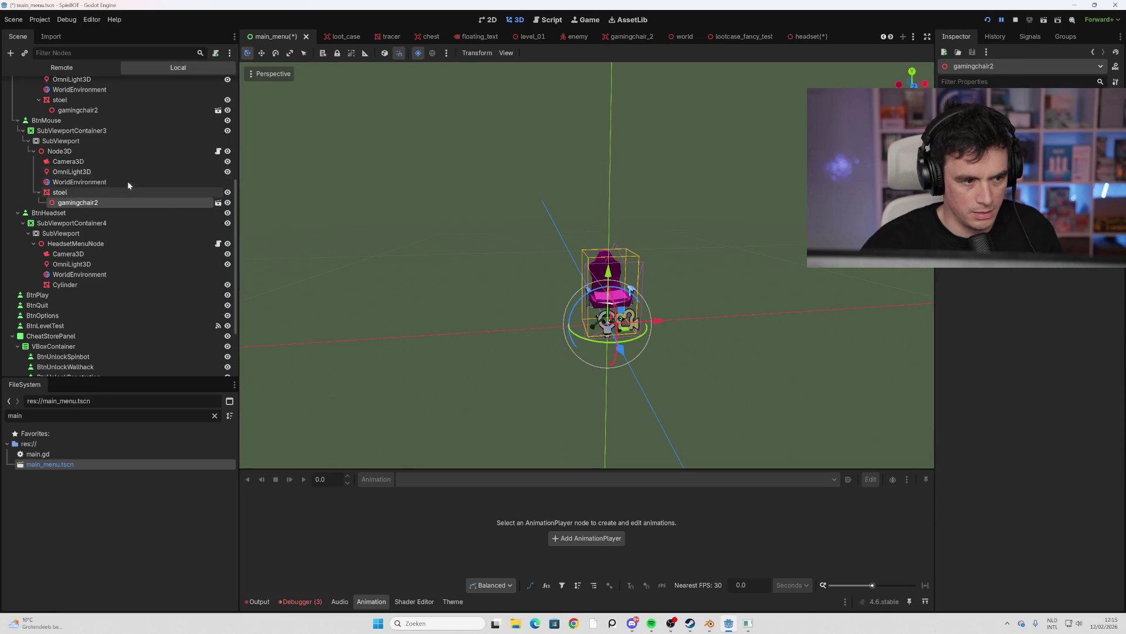
left_click(101, 283)
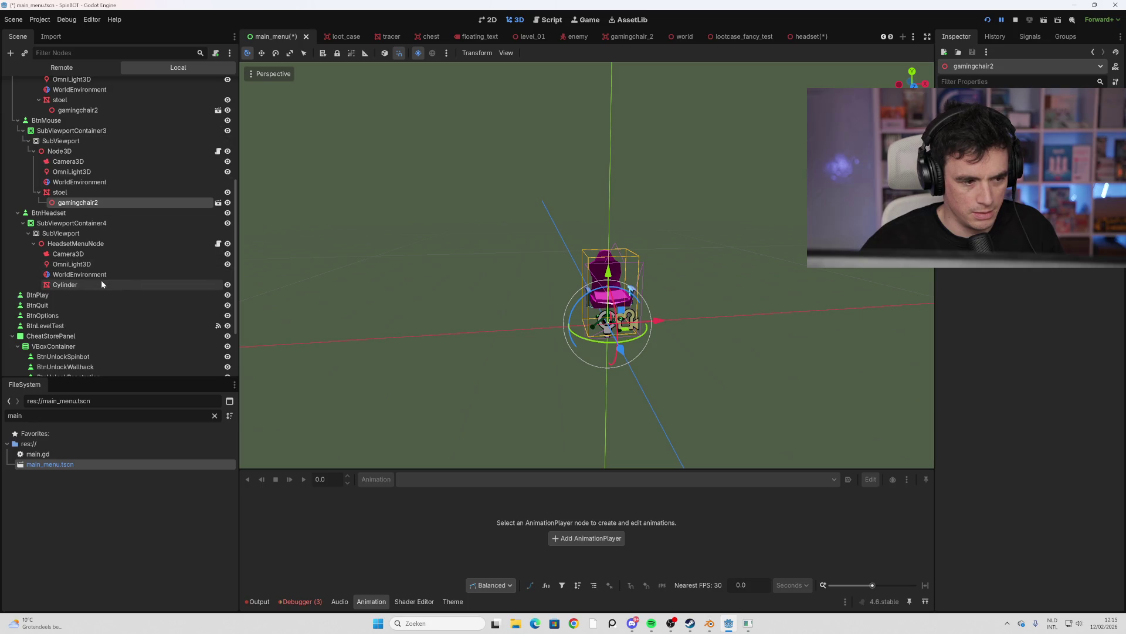
left_click(102, 274)
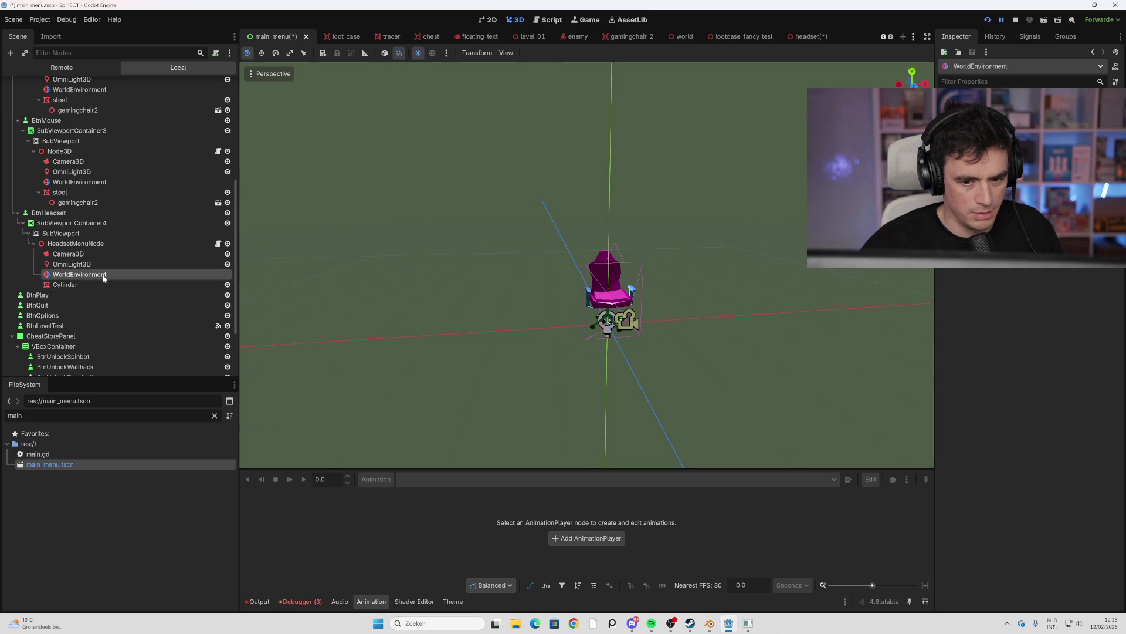
left_click(103, 284)
scroll(610, 377, "up", 1)
scroll(611, 376, "up", 2)
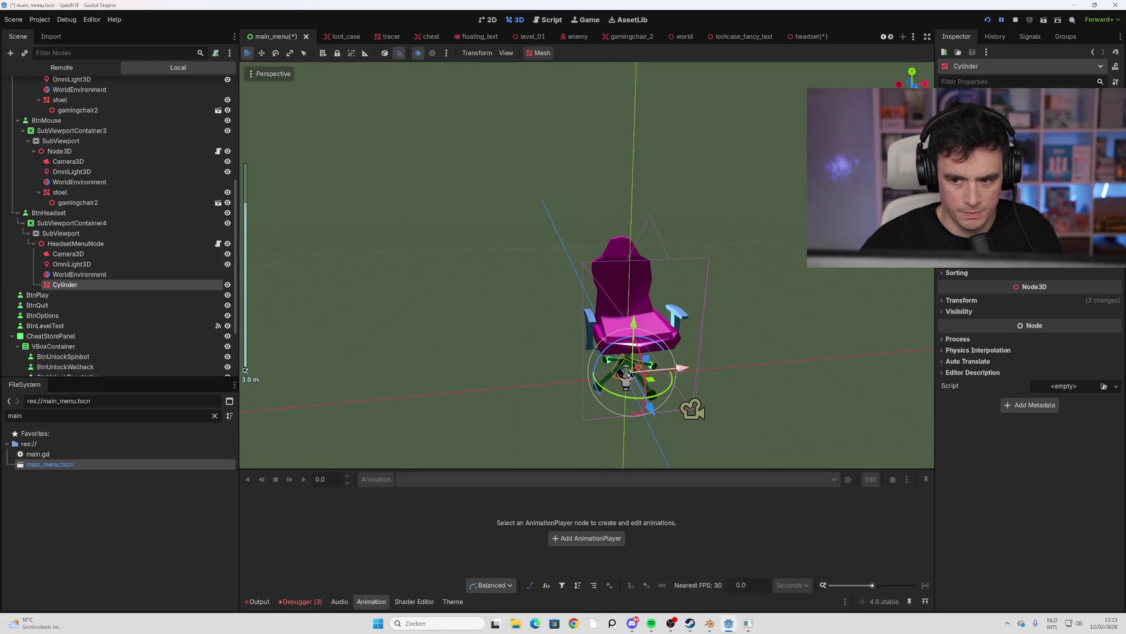
left_click(121, 244)
left_click(90, 285)
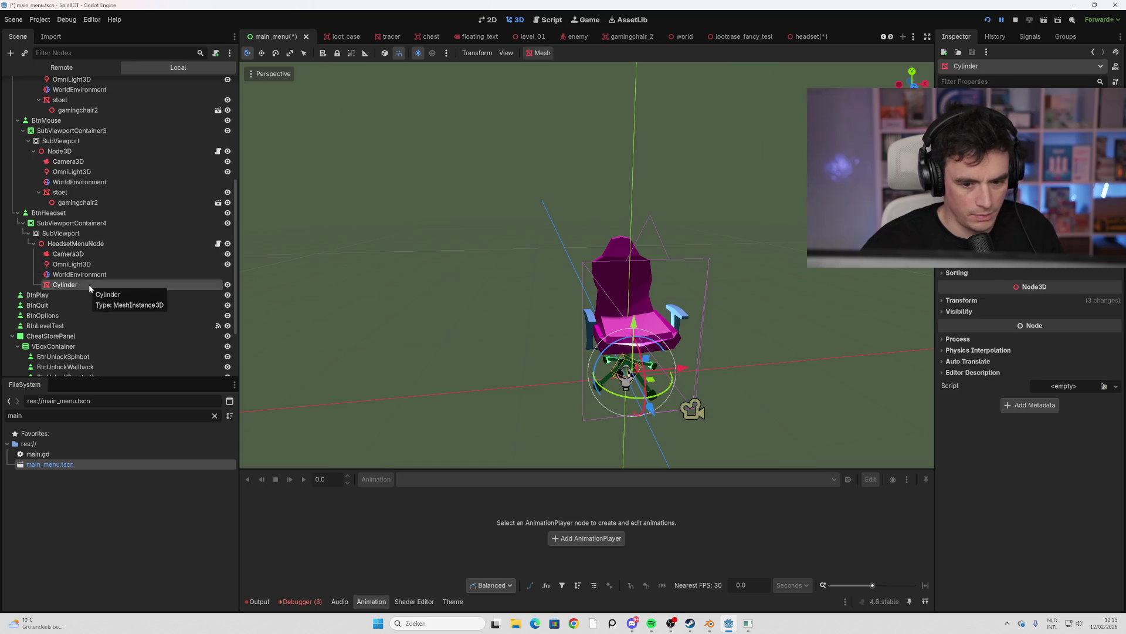
Rename the Cylinder node to 'headset' and open the HeadsetMenuNode script
left_click(90, 285)
type("headset")
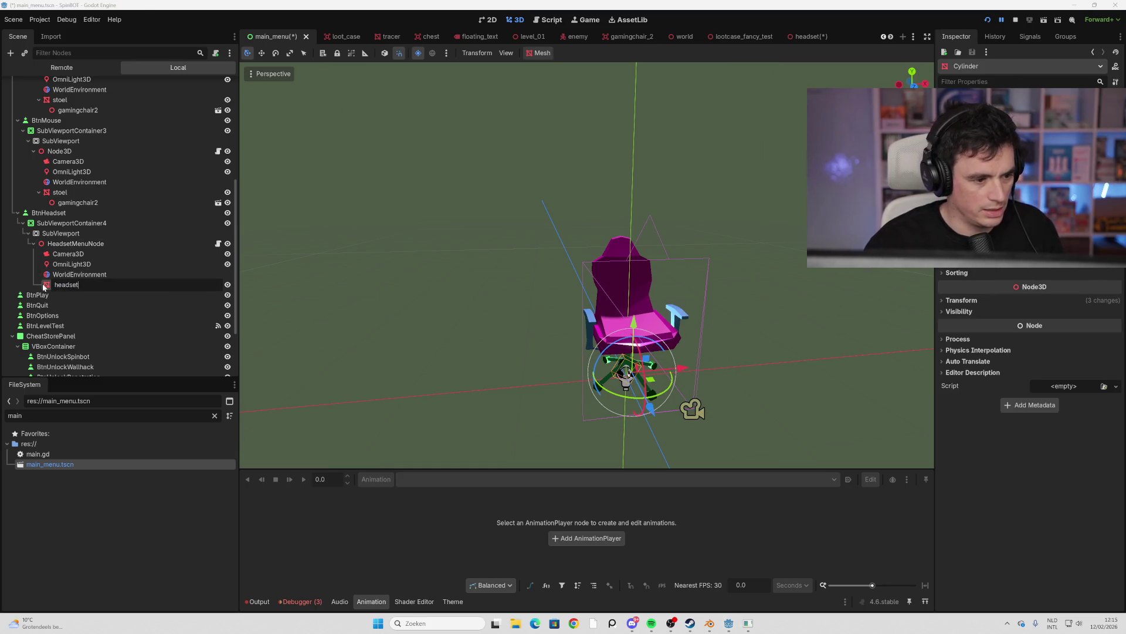
key("Return")
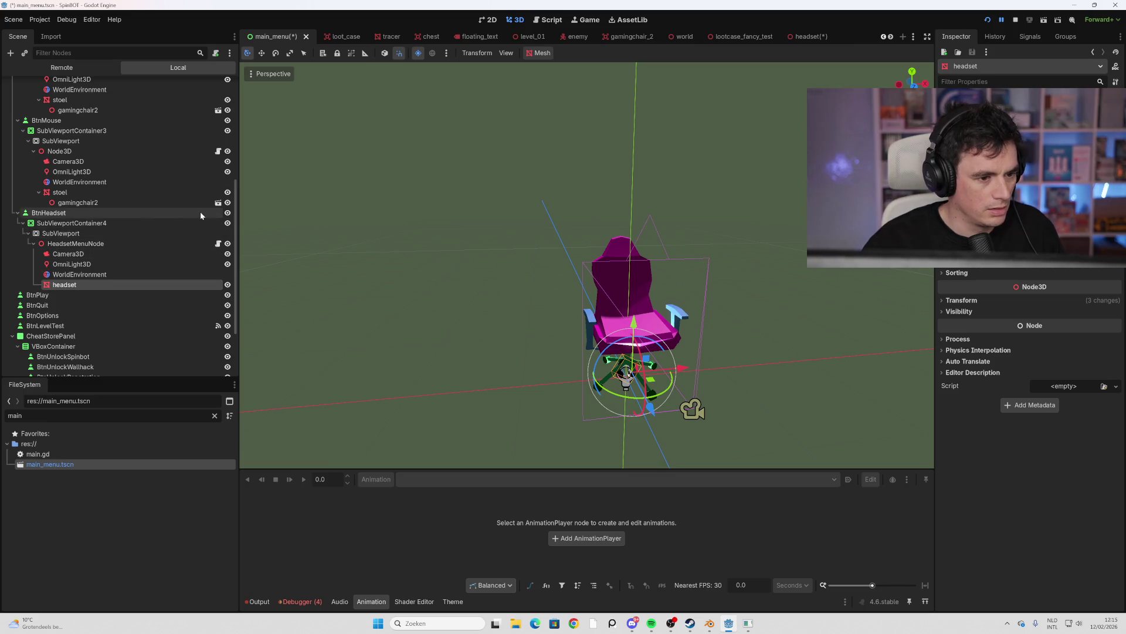
left_click(187, 214)
left_click(154, 242)
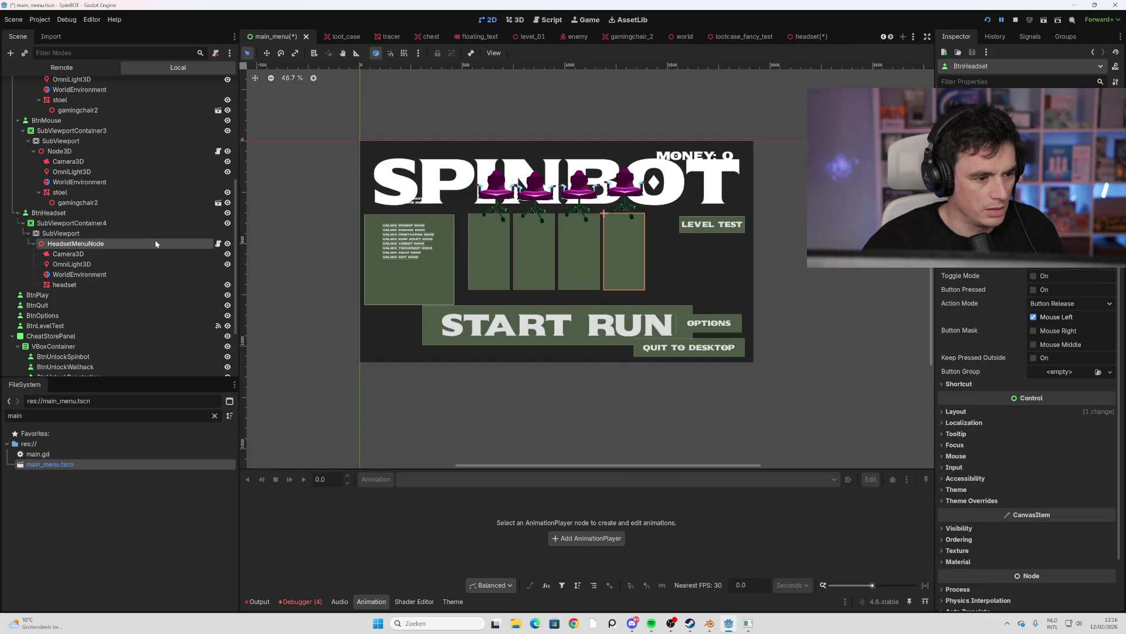
left_click(218, 244)
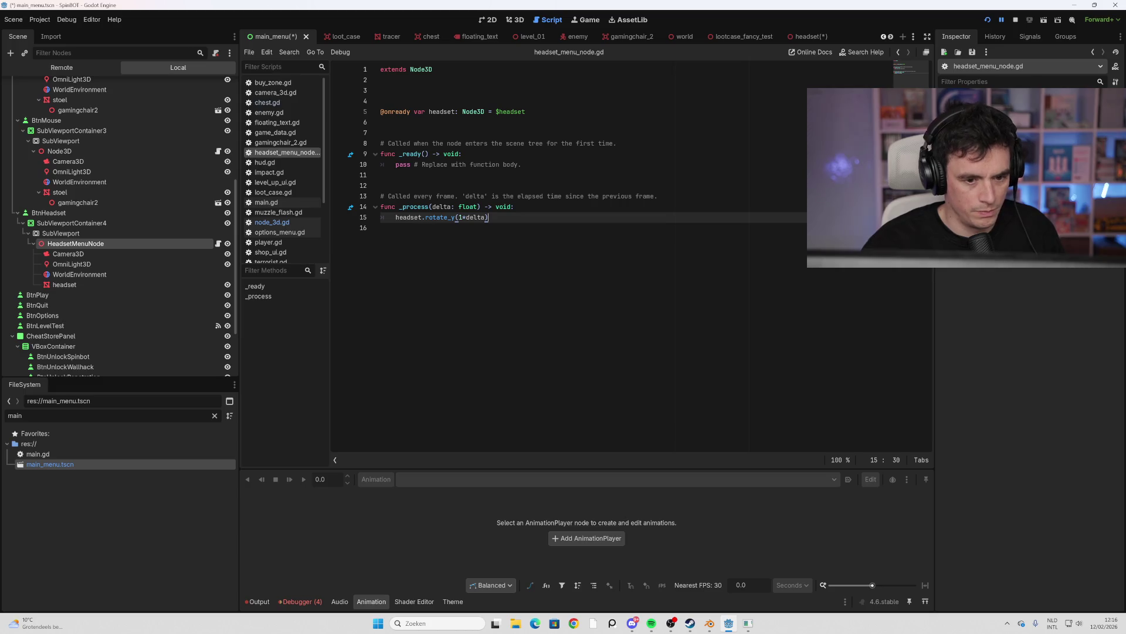
Run the game; the attempt to save the unsaved scene over headset.tscn fails
key("F5")
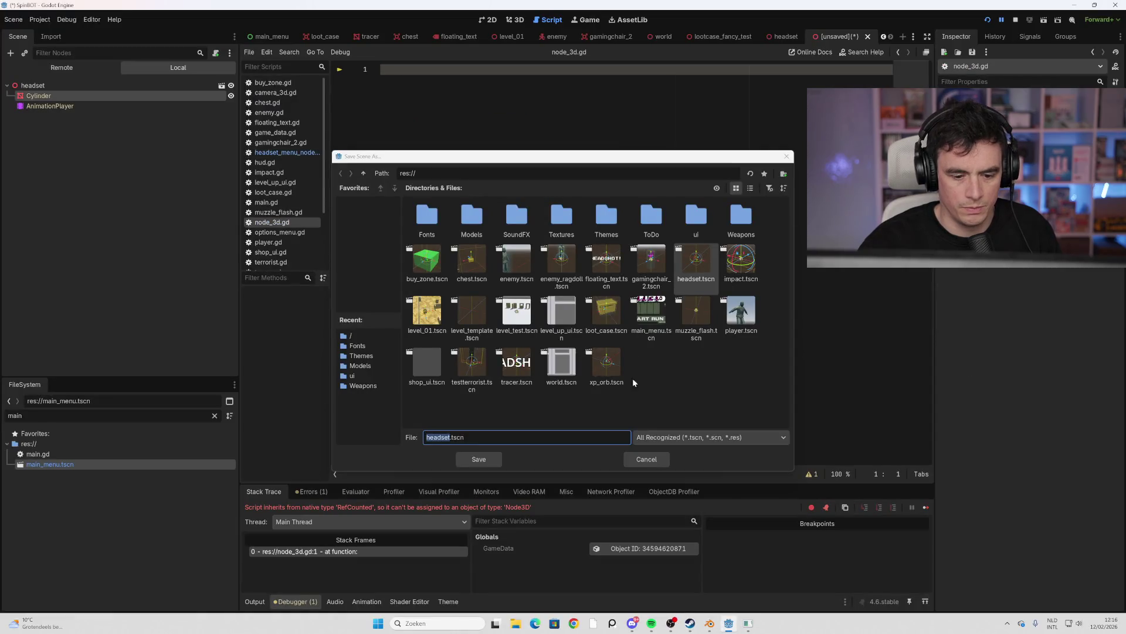
left_click(486, 459)
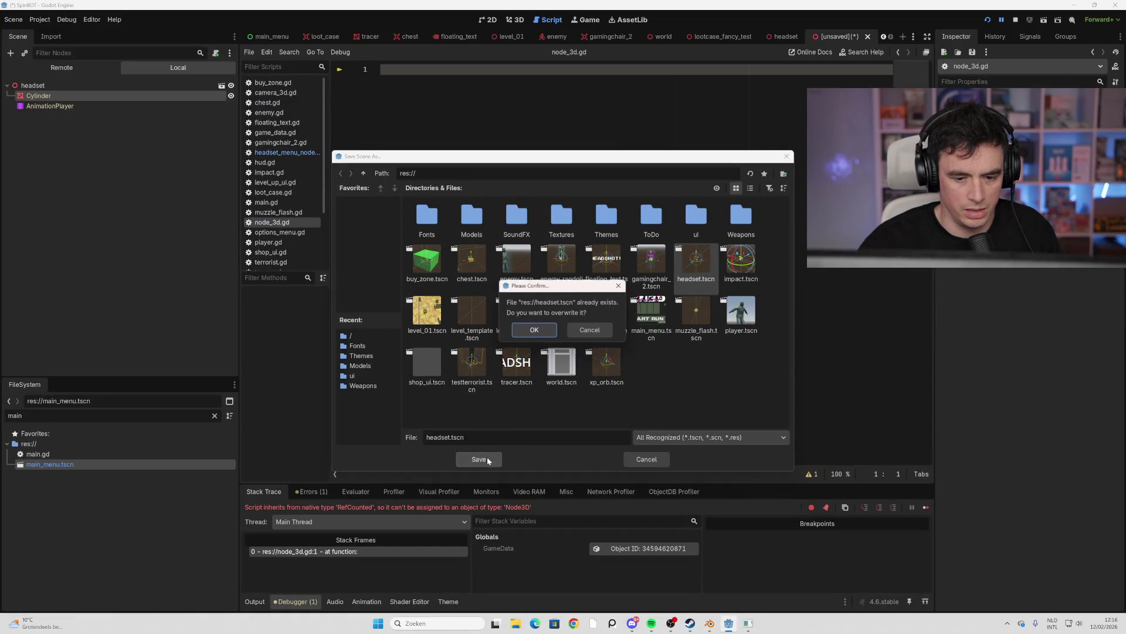
left_click(548, 335)
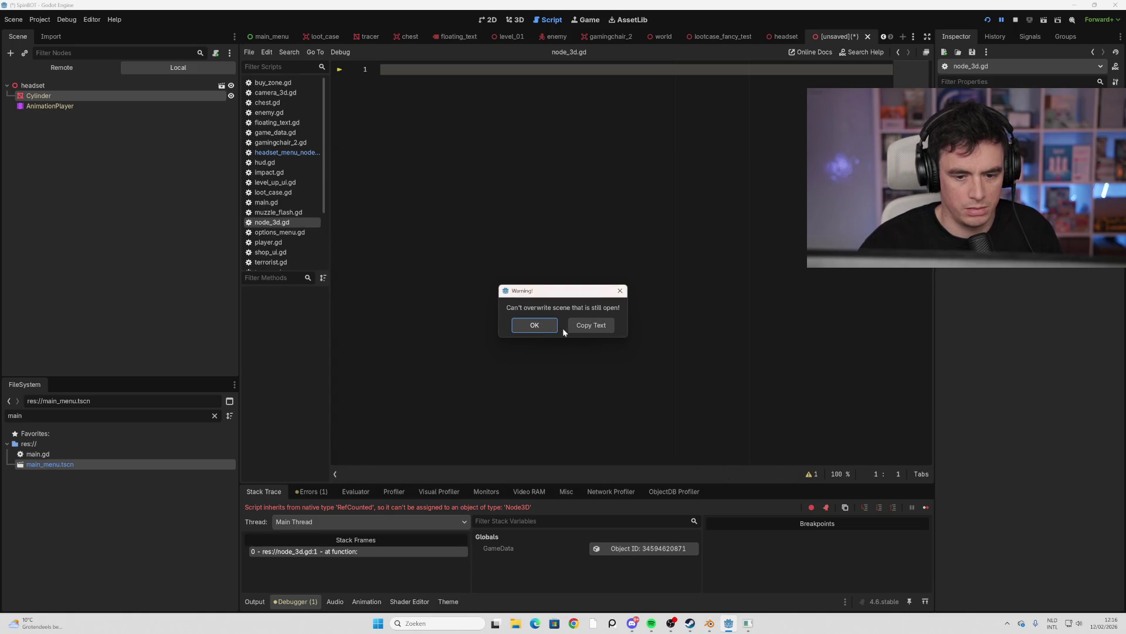
left_click(620, 291)
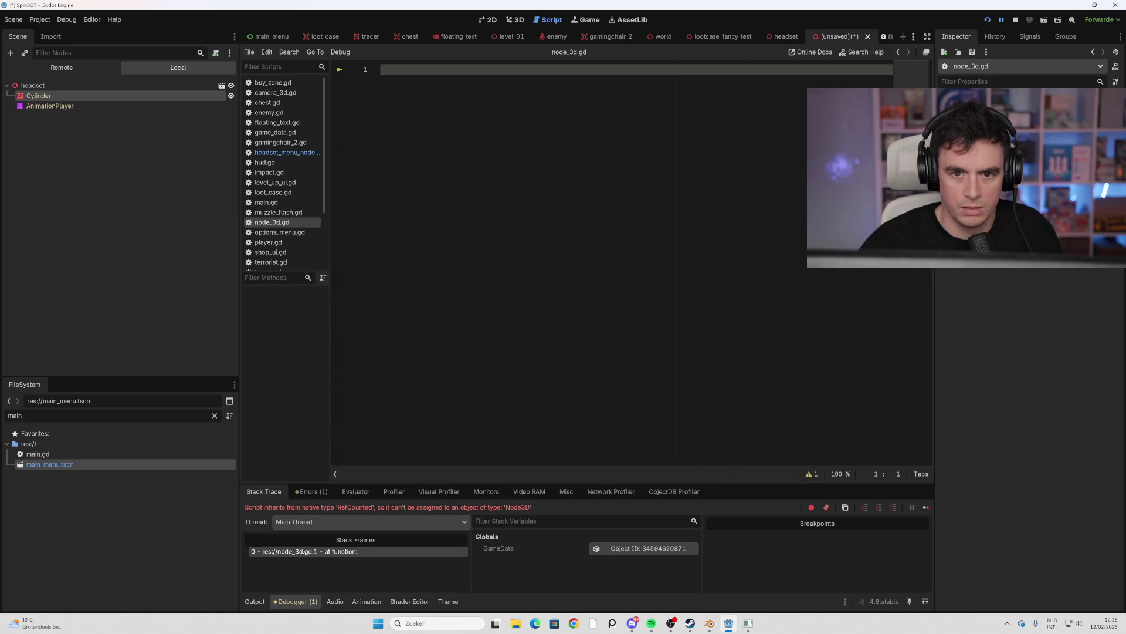
Close the [unsaved] scene tab, choosing Don't Save
left_click(867, 38)
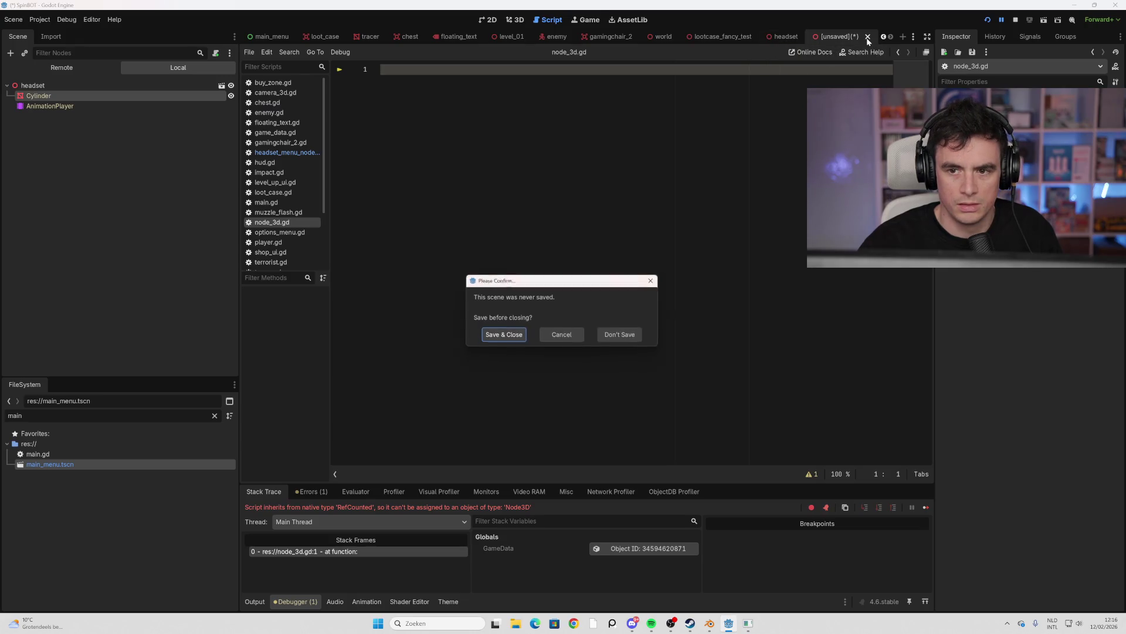
left_click(522, 336)
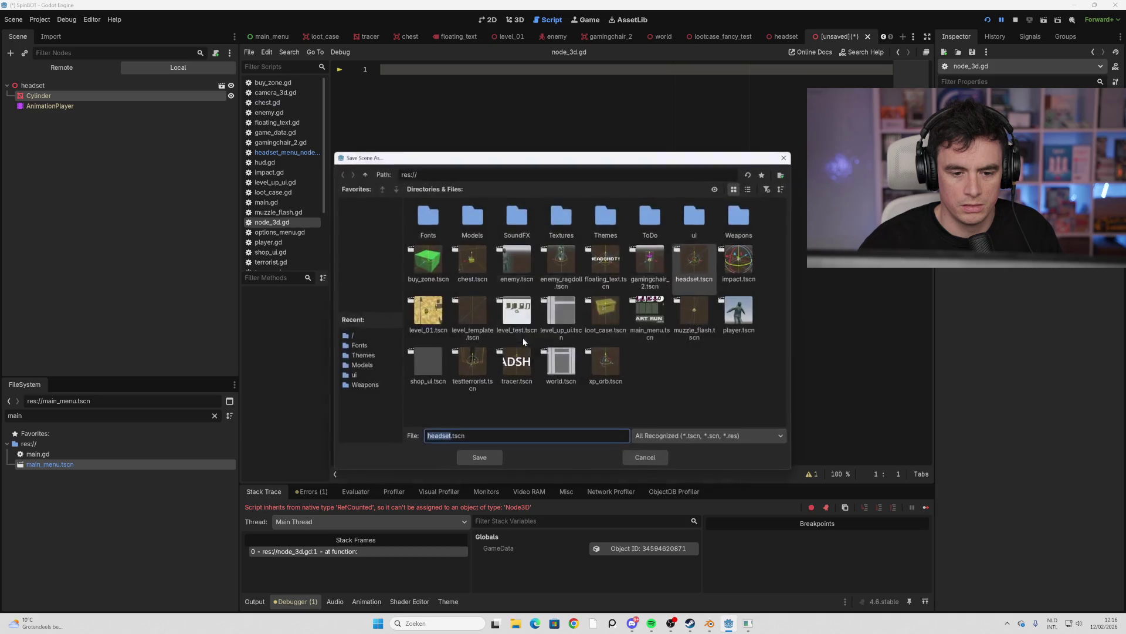
left_click(633, 460)
left_click(868, 37)
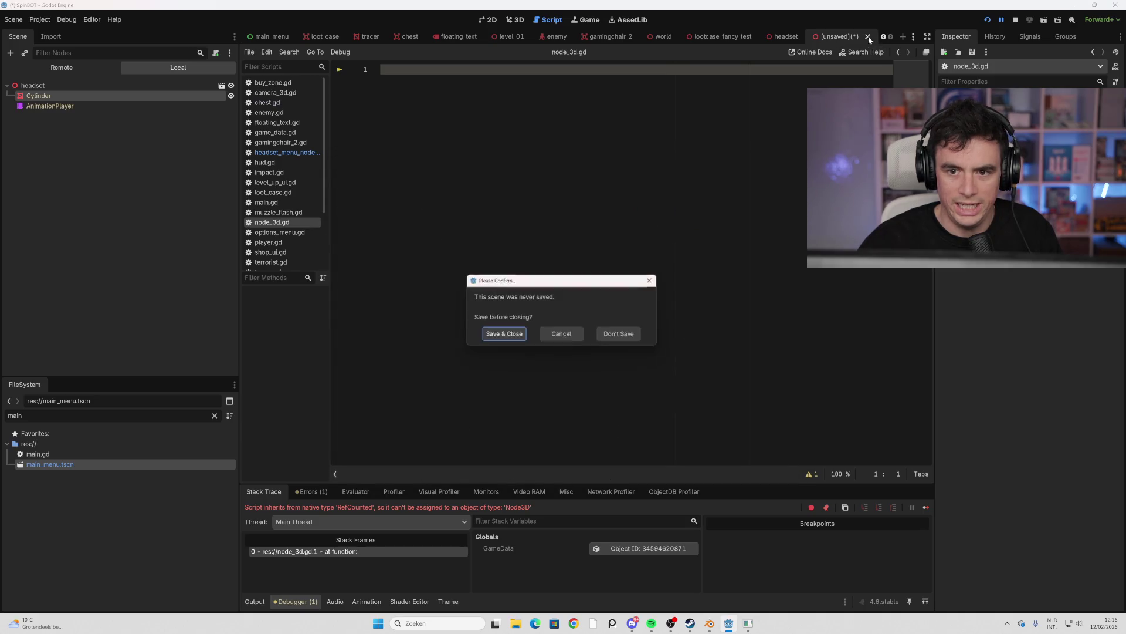
left_click(611, 336)
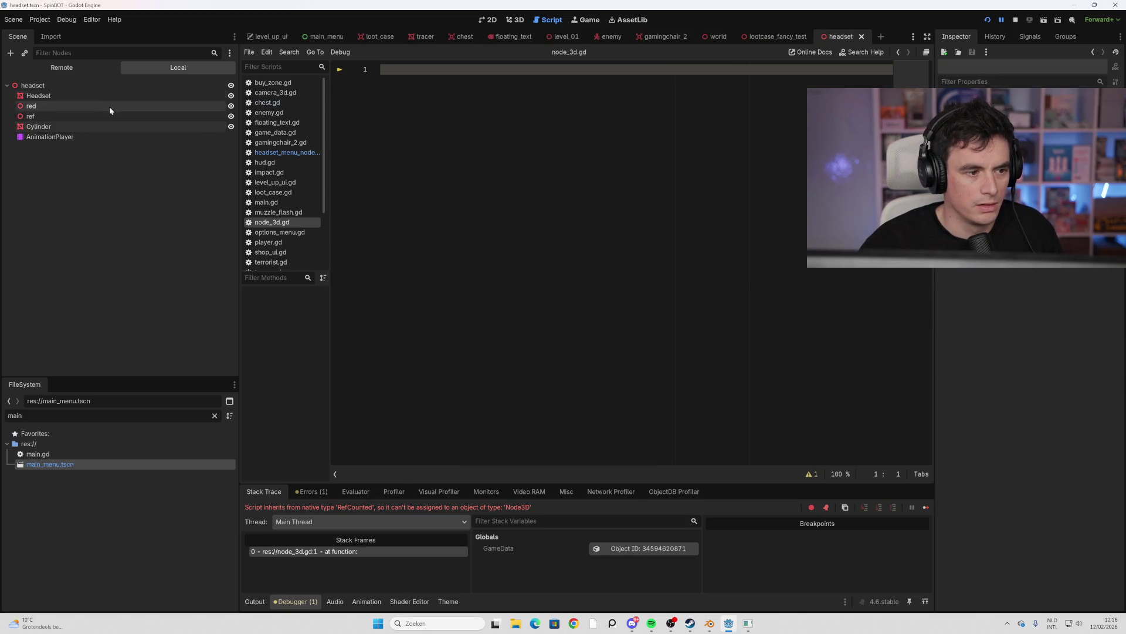
Close the headset scene tab, switch to main_menu, and restart the game
left_click(861, 36)
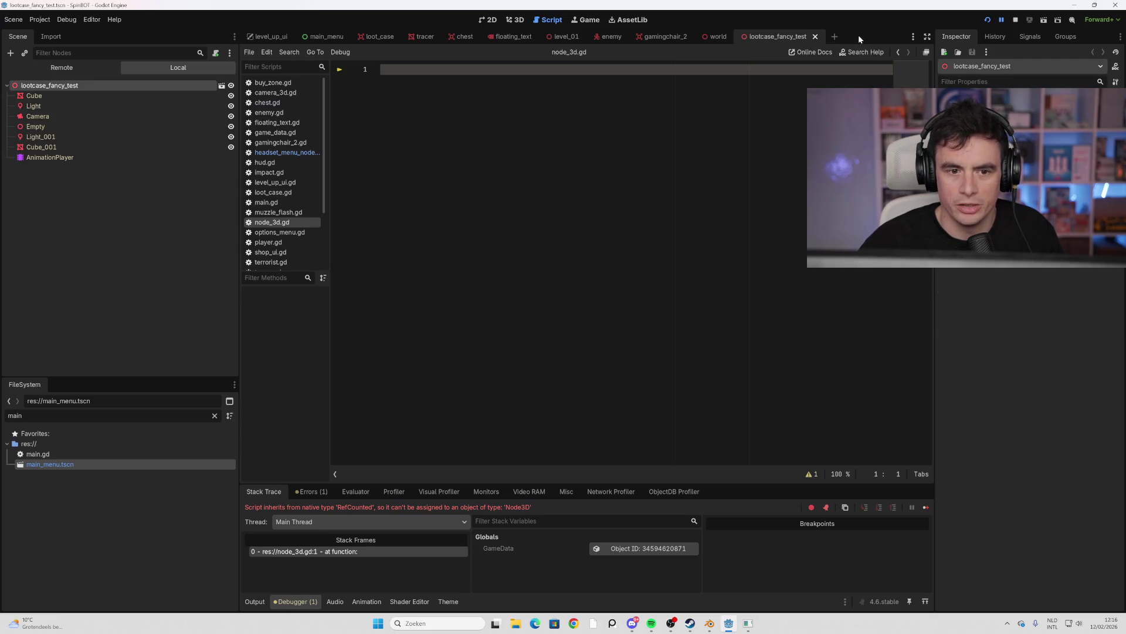
left_click(279, 212)
left_click(272, 222)
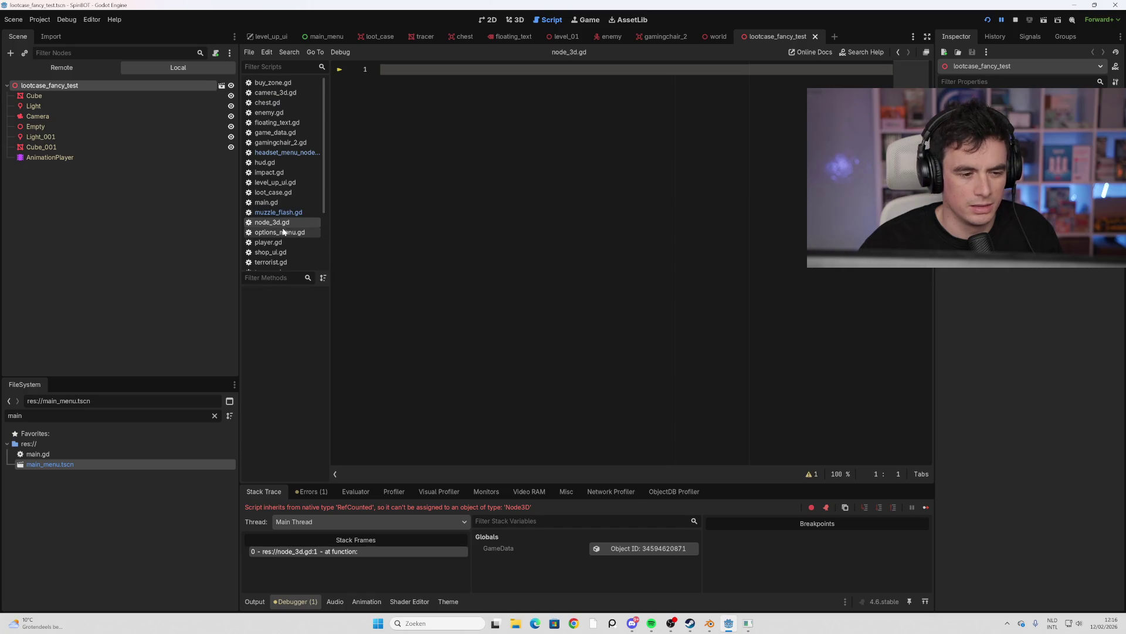
left_click(324, 37)
scroll(146, 317, "down", 5)
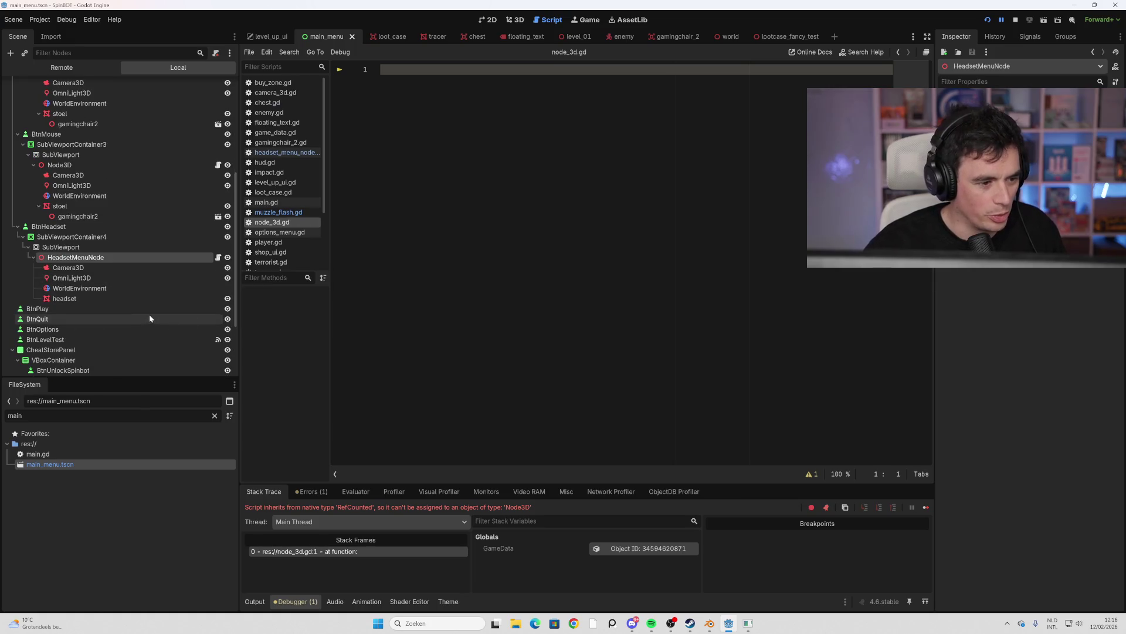
key("F8")
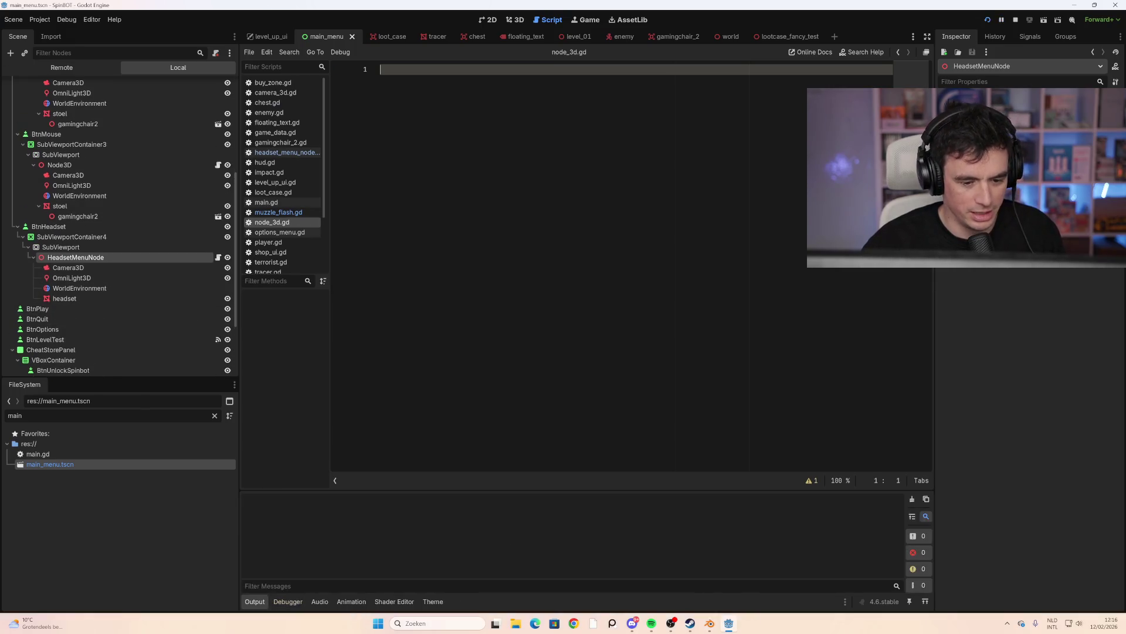
key("F5")
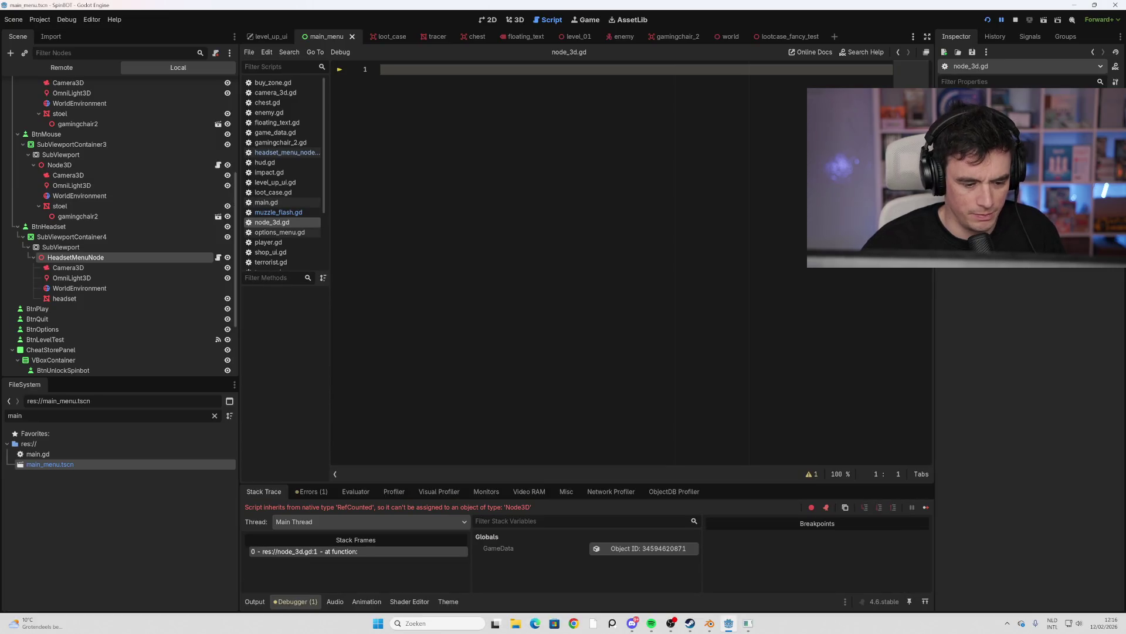
Filter FileSystem by 'node', paste the chair-rotation code into node_3d.gd, and launch the game
left_click(218, 258)
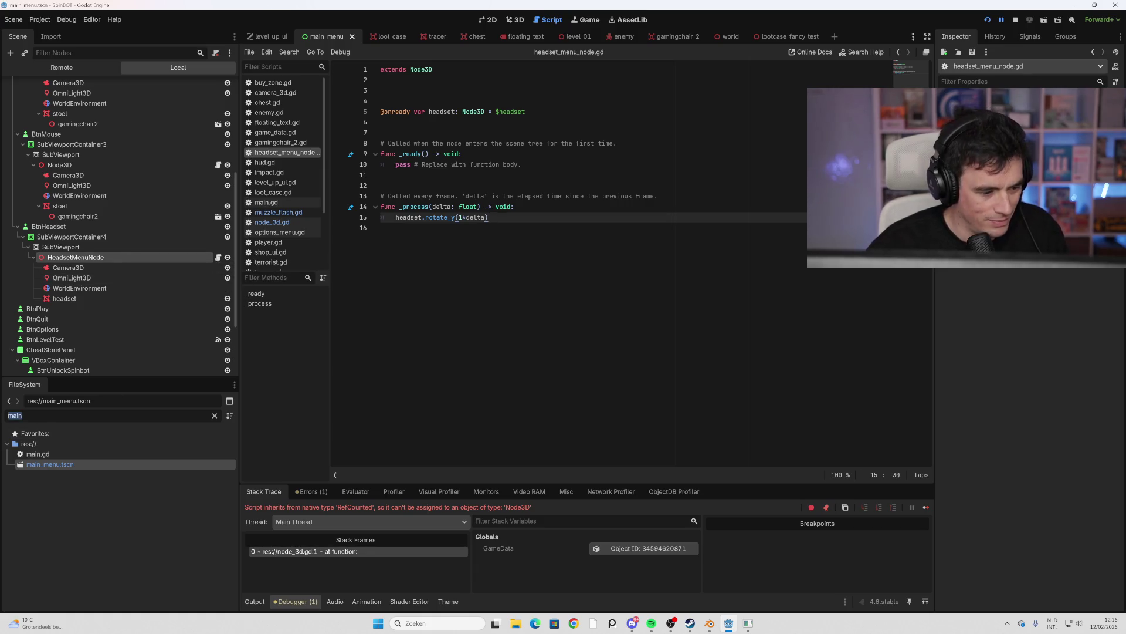
type("node")
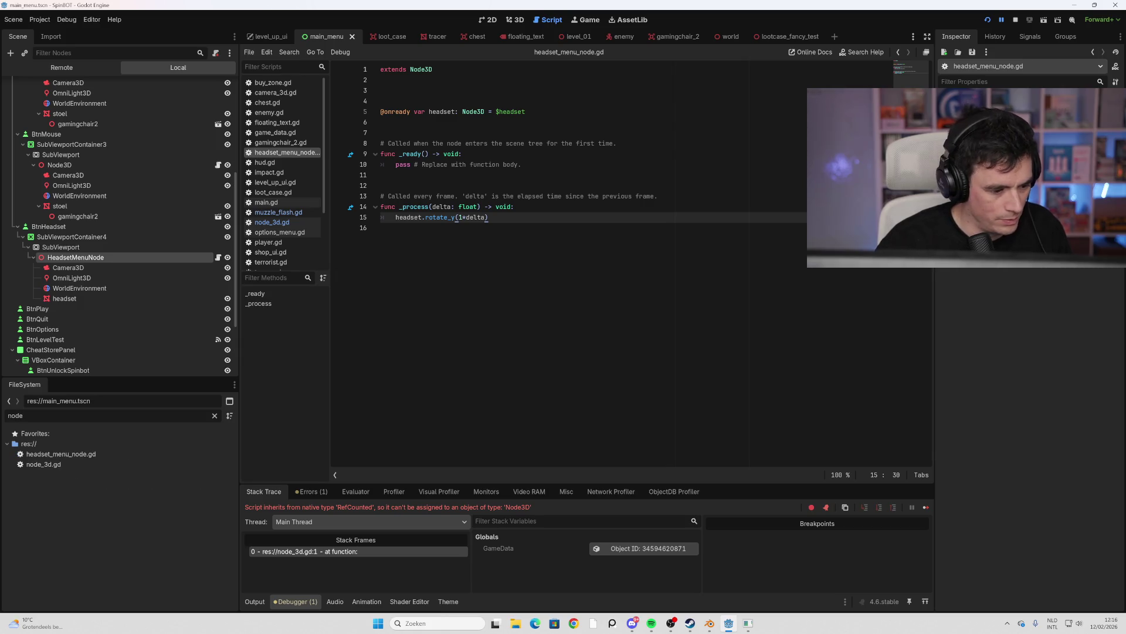
double_click(108, 463)
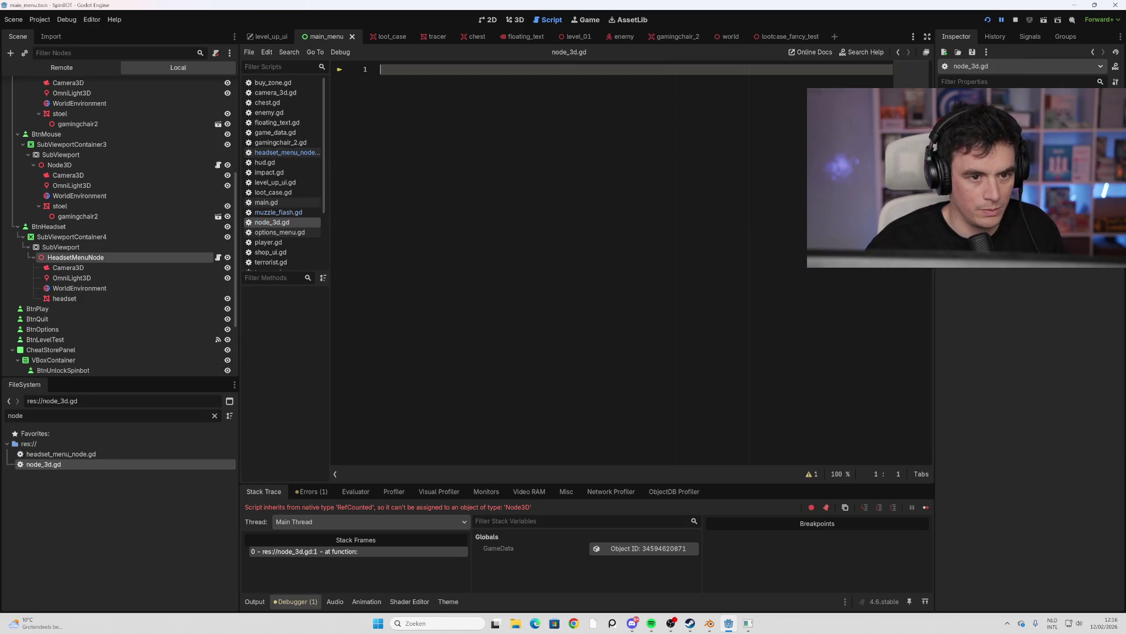
type("extends Node3D   @onready var gamingchair_2: Node3D = $stoel/gamingchair2   # Called when the node enters the scene tree for the first time. func _ready() -> void: \tpass # Replace with function body.   # Called every frame. 'delta' is the elapsed time since the previous frame. func _process(delta: float) -> void: \tgamingchair_2.rotate_y(1*delta)")
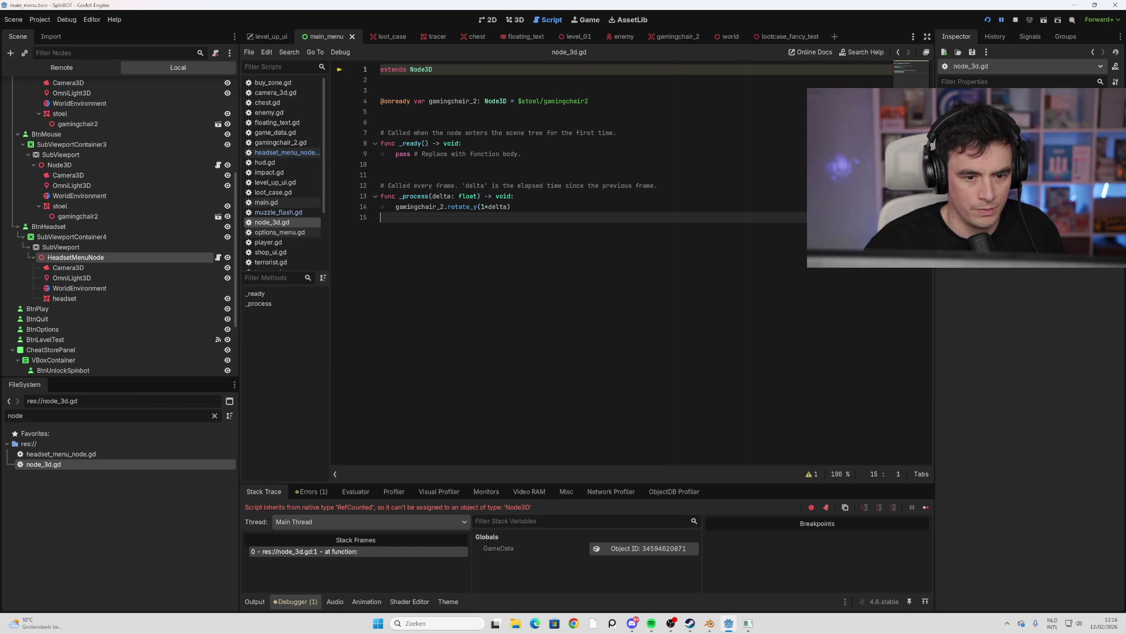
key("F5")
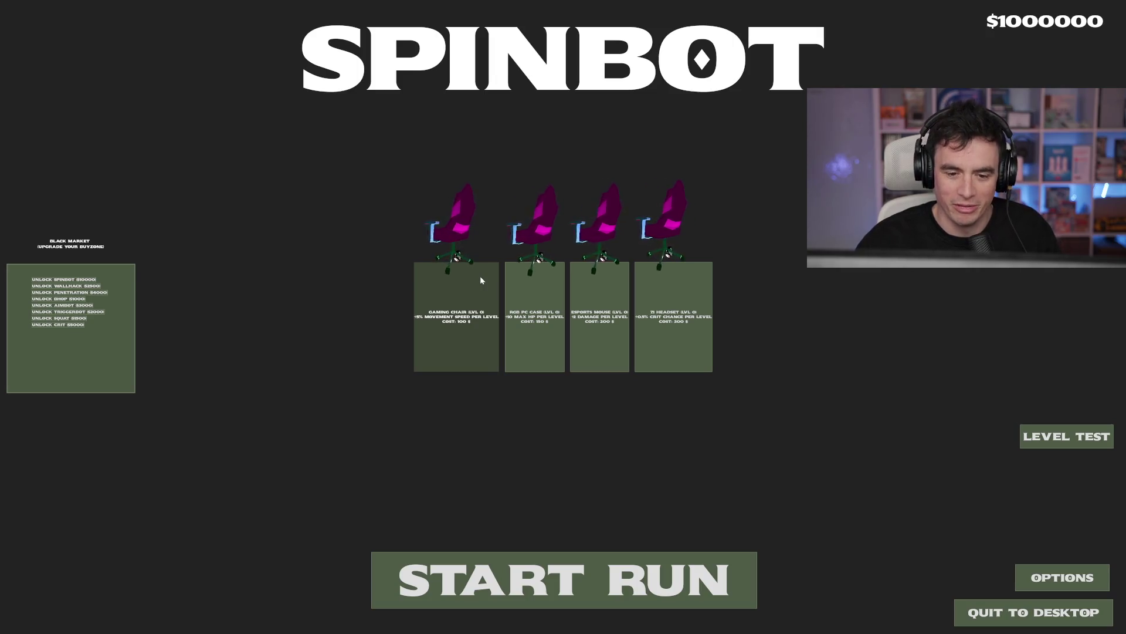
Start a run from the main menu, walk up the level and loot the crate
left_click(499, 562)
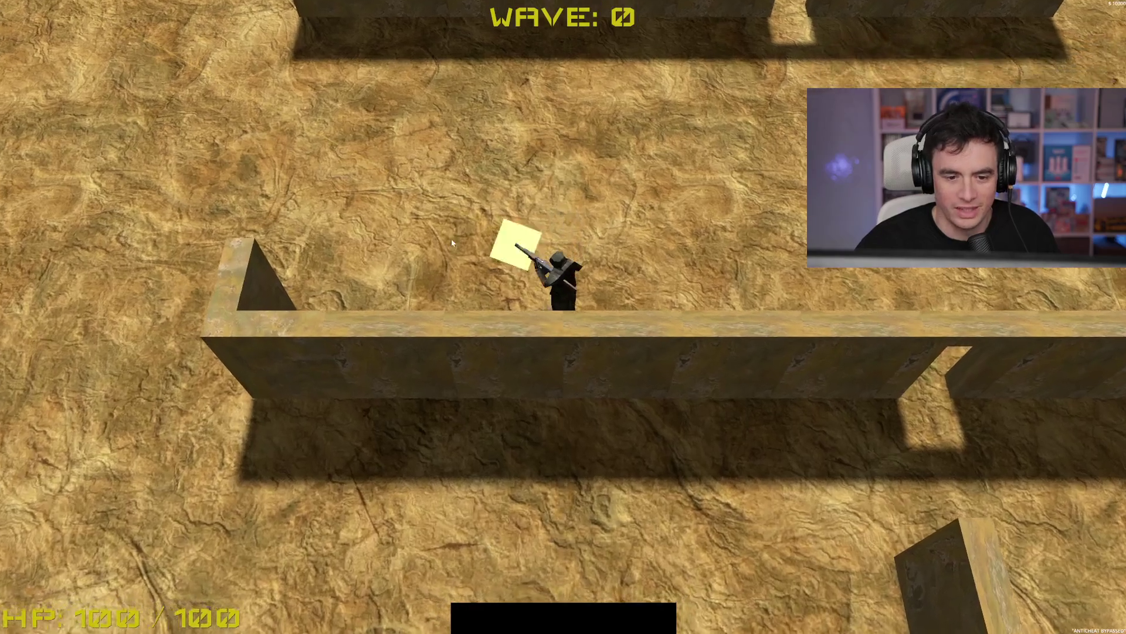
key("w")
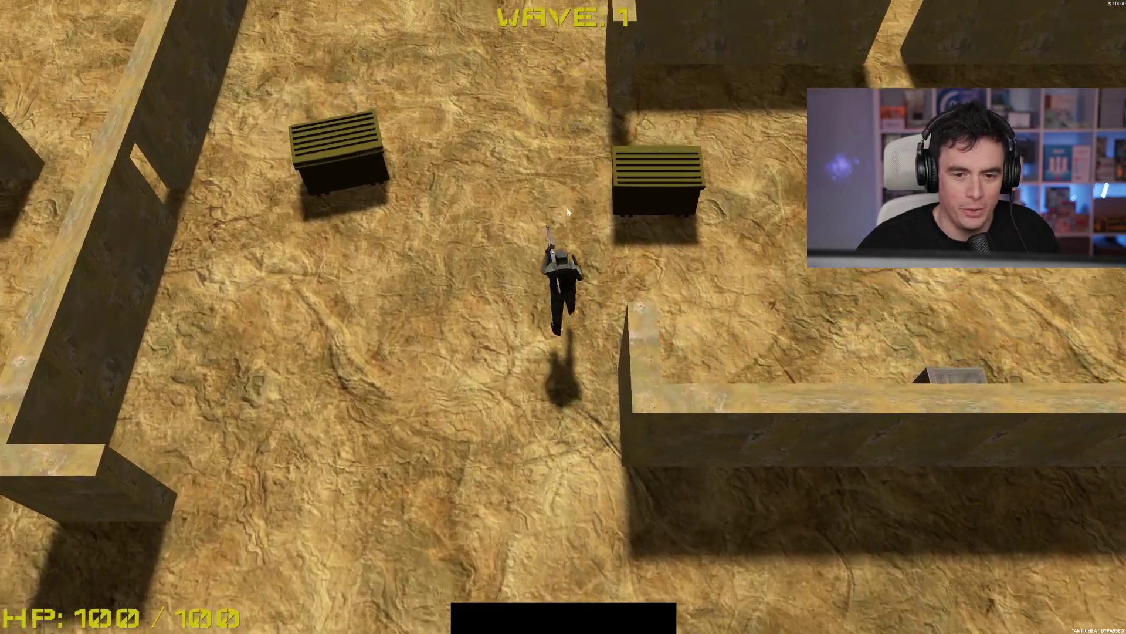
key("w")
key("space")
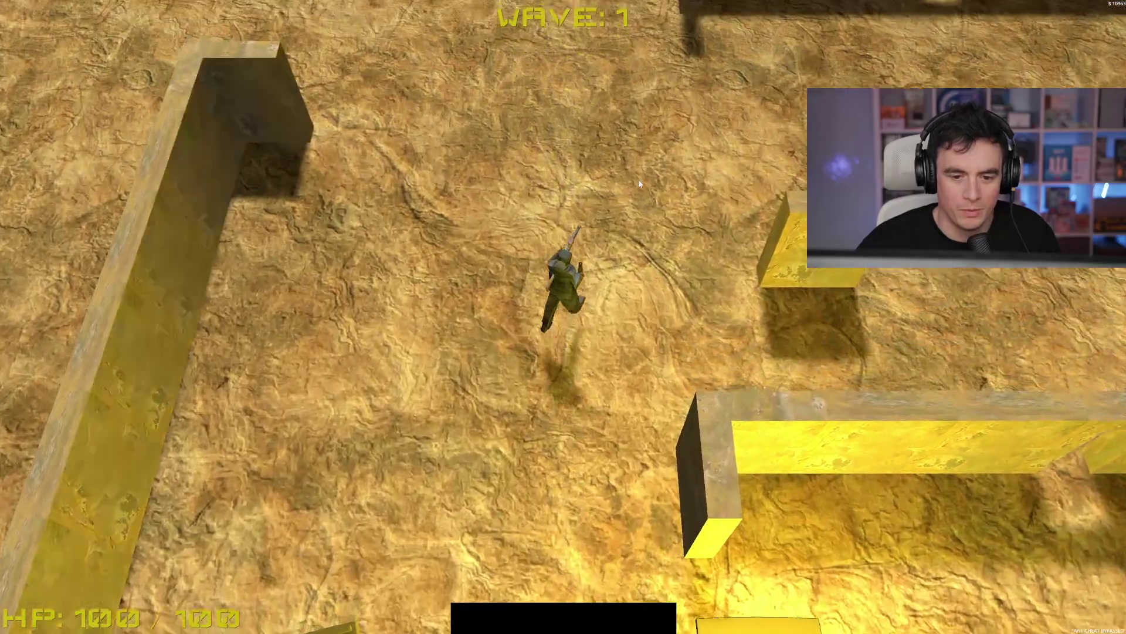
key("w")
Fight the approaching wave 1 enemies while moving, then stop the game with F8
left_click(311, 226)
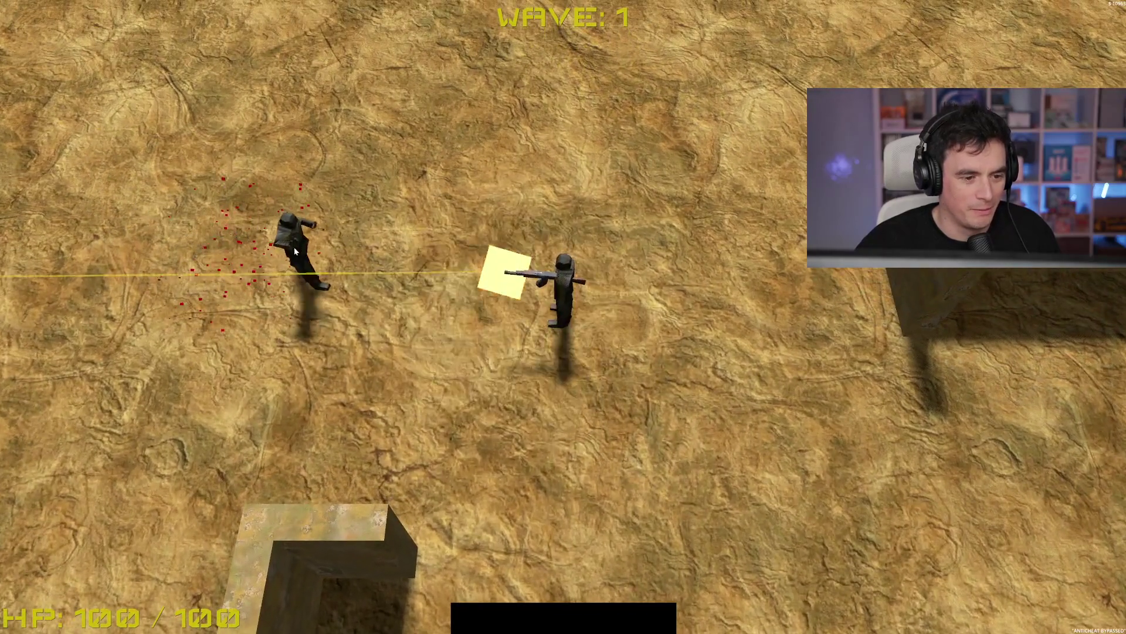
key("d")
mouse_move(295, 251)
left_mouse_down()
mouse_move(351, 245)
mouse_move(342, 250)
mouse_move(354, 262)
mouse_move(504, 151)
left_mouse_up()
key("w")
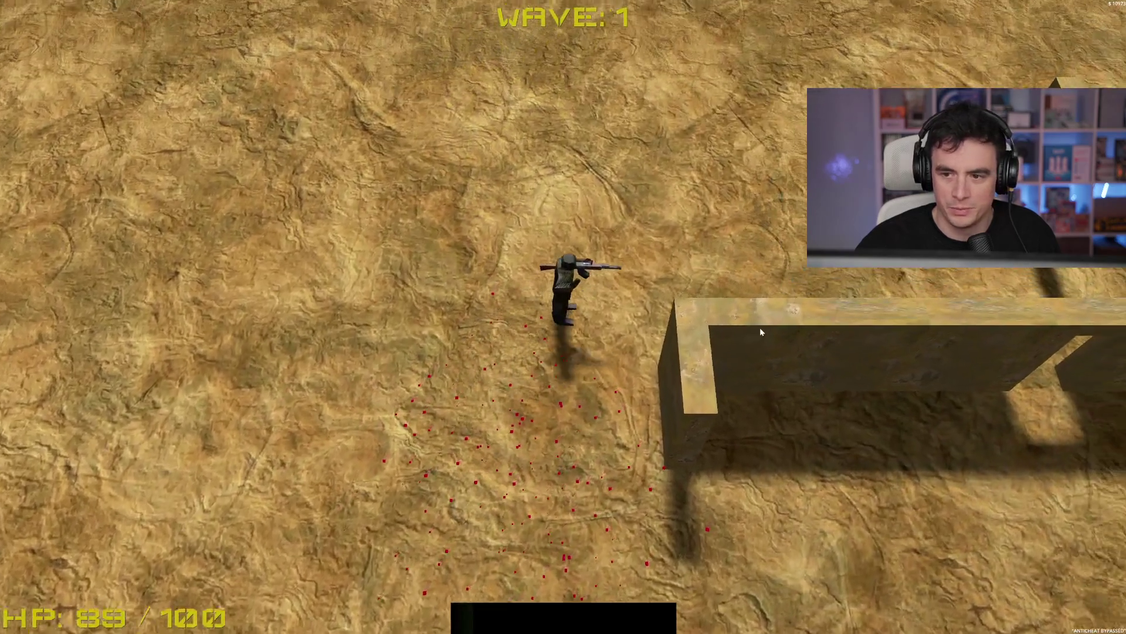
key("w")
key("d")
key("a")
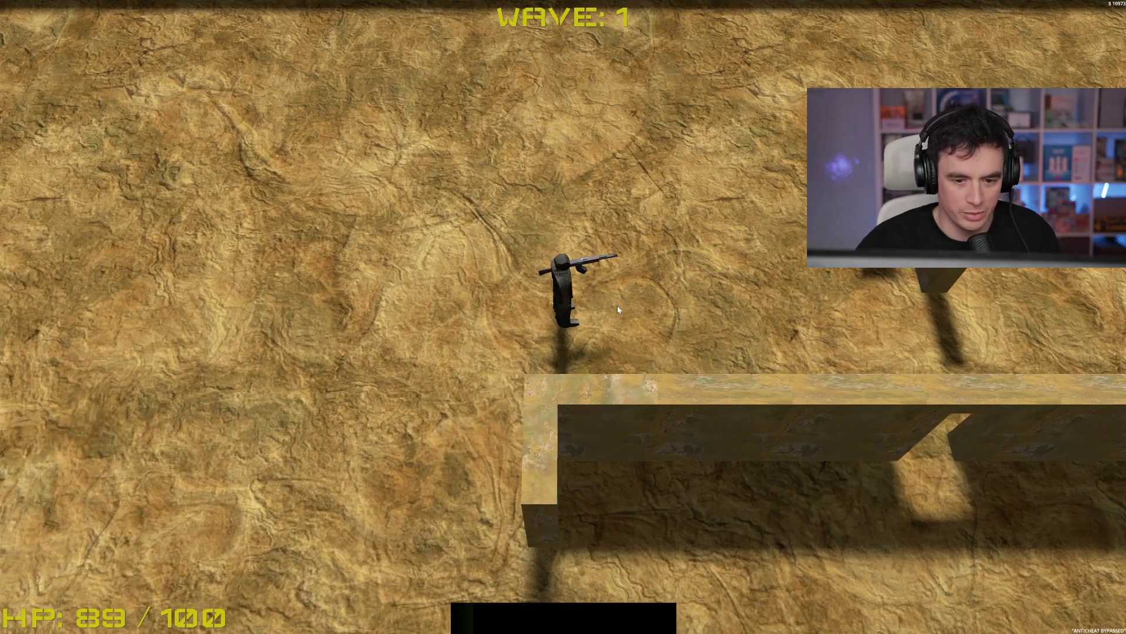
key("F8")
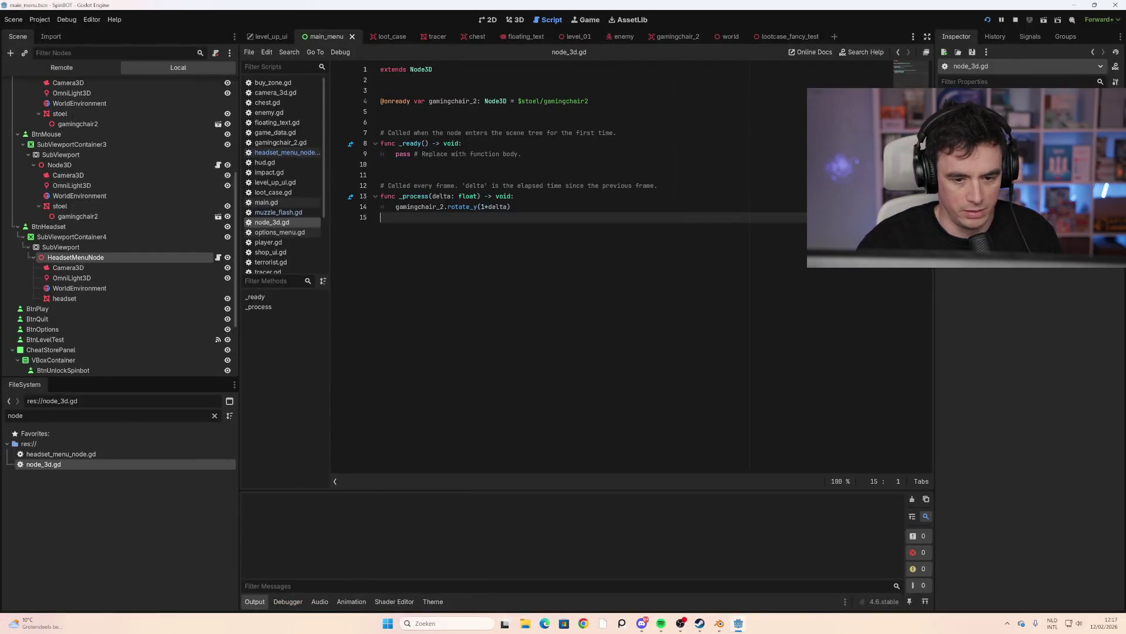
Launch the game, look at the audio options, then start a run from the main menu
key("F5")
left_click(1054, 575)
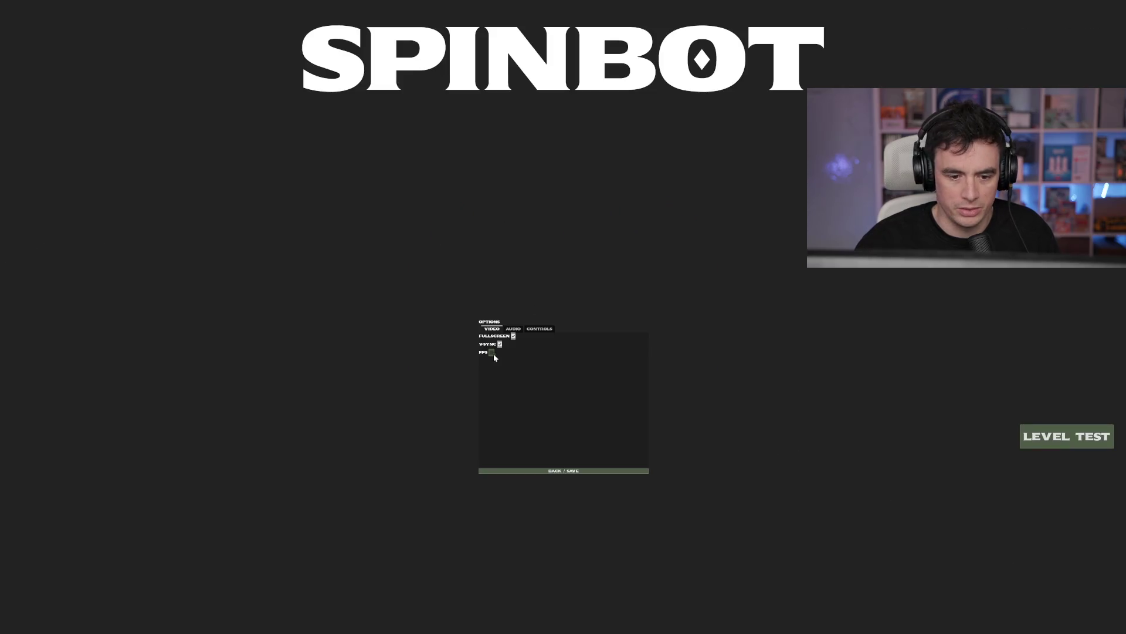
left_click(512, 330)
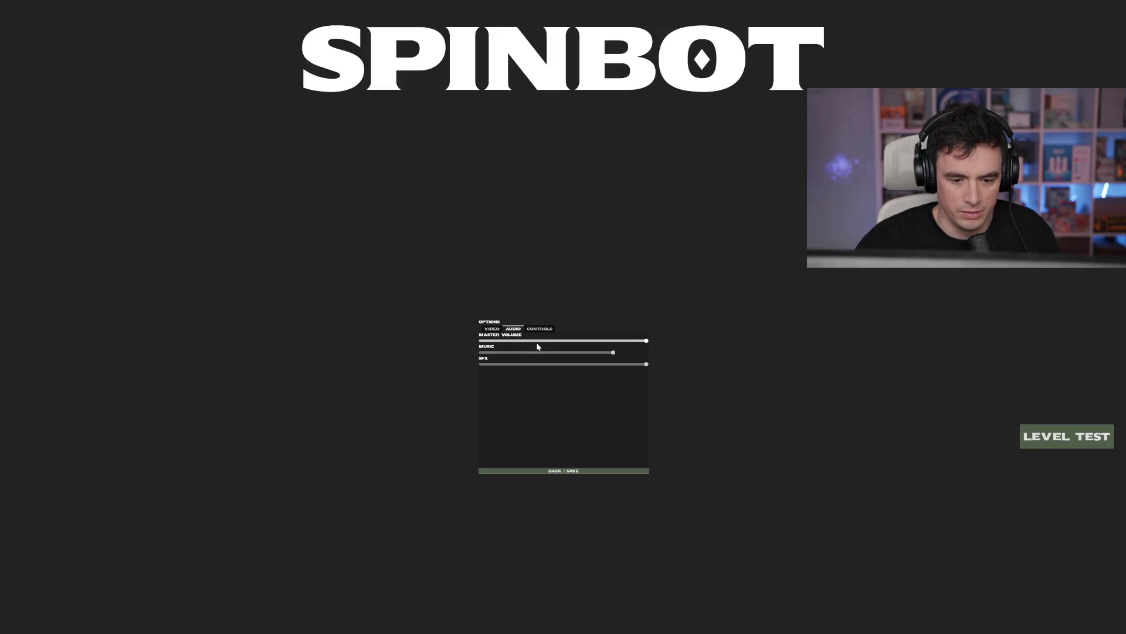
left_click(558, 470)
left_click(563, 572)
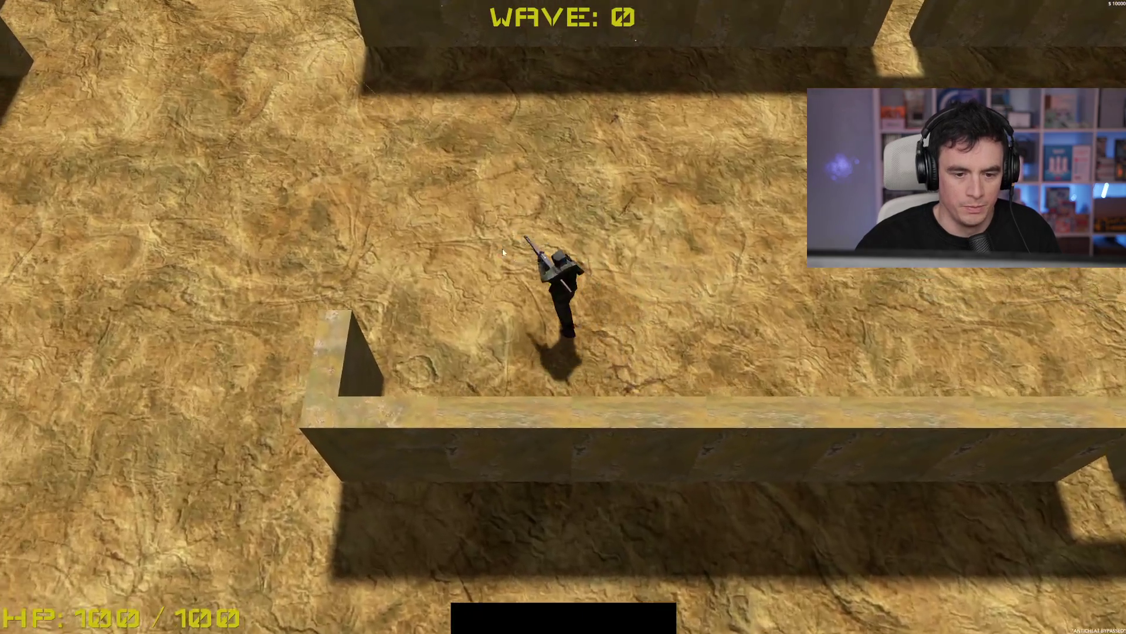
Walk the soldier briefly, then go back to the main menu and restart the run
key("w")
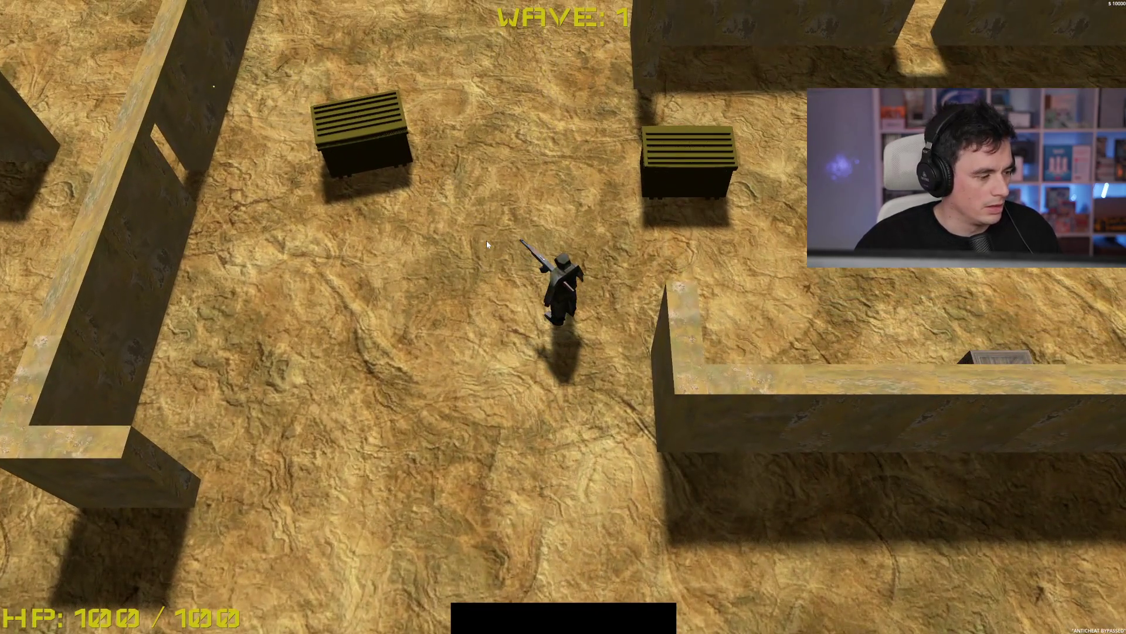
key("w")
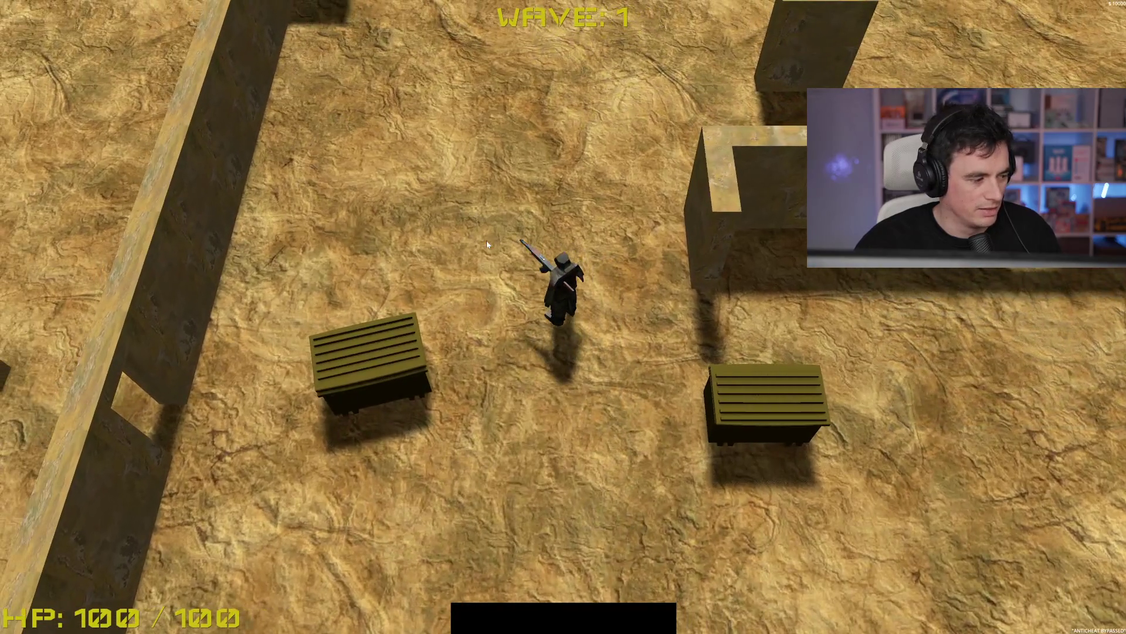
key("s")
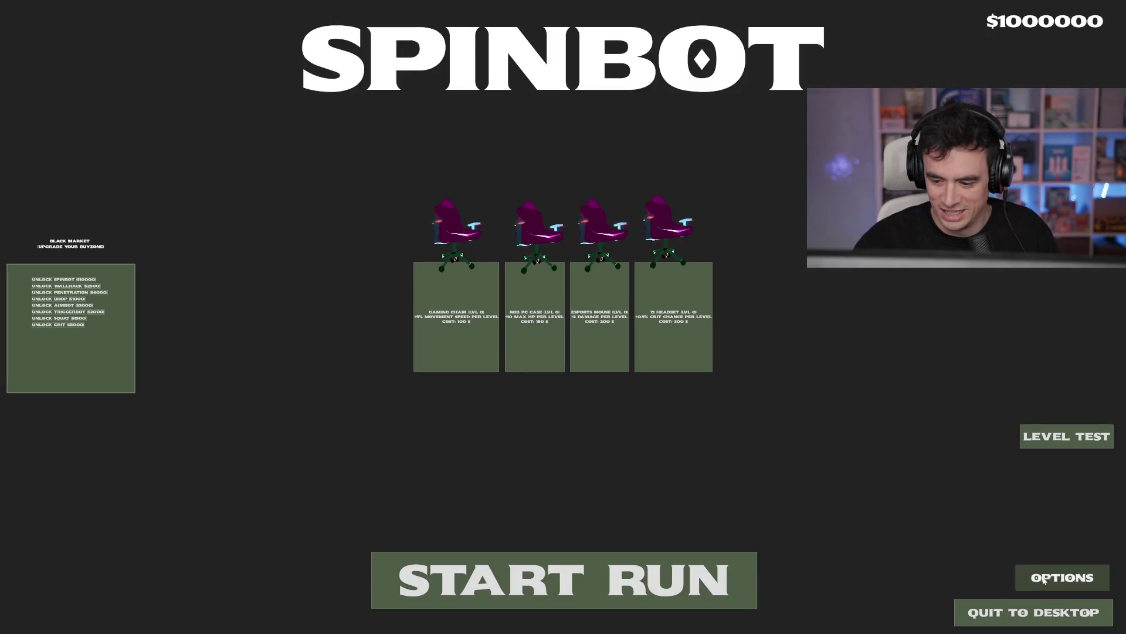
left_click(1044, 580)
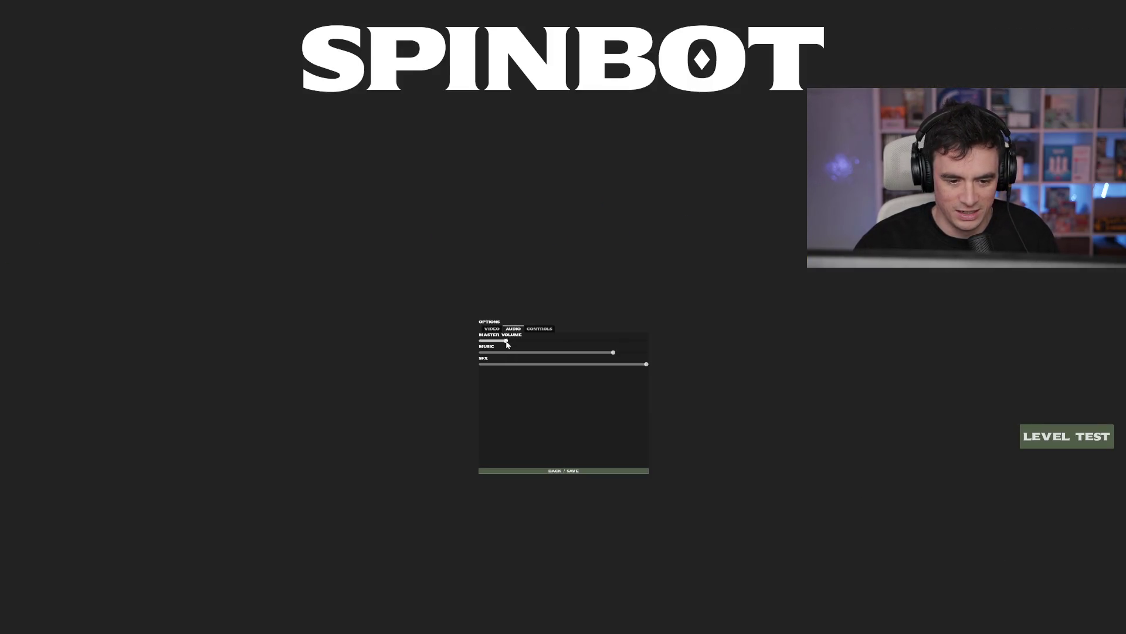
left_click(551, 470)
left_click(603, 574)
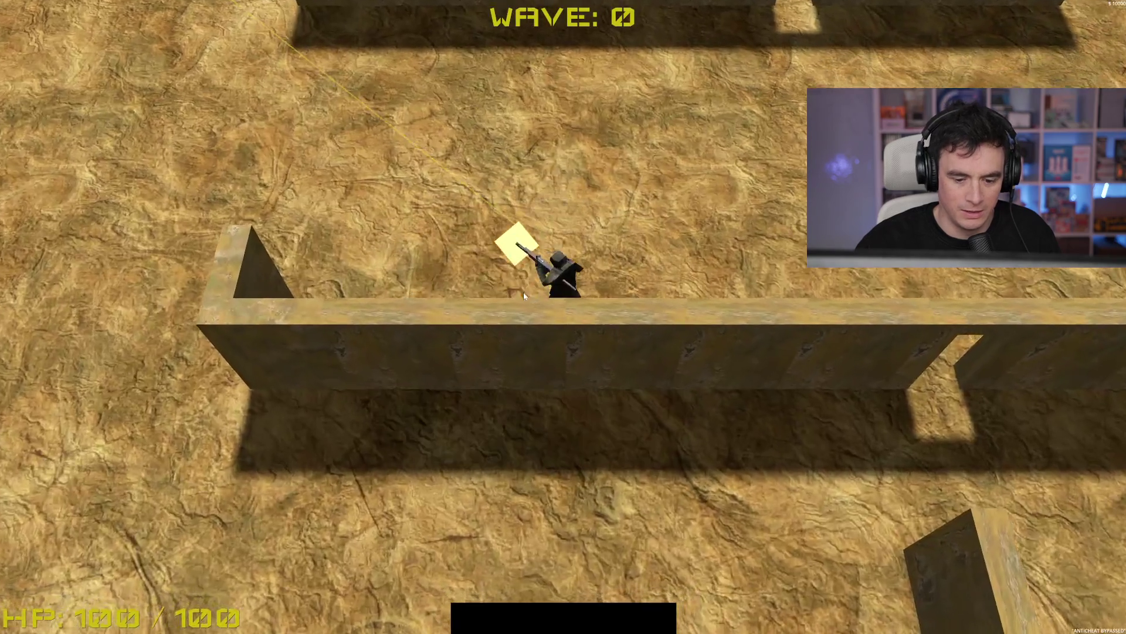
Move up the map, shooting the enemies and the pink chair while strafing
key("w")
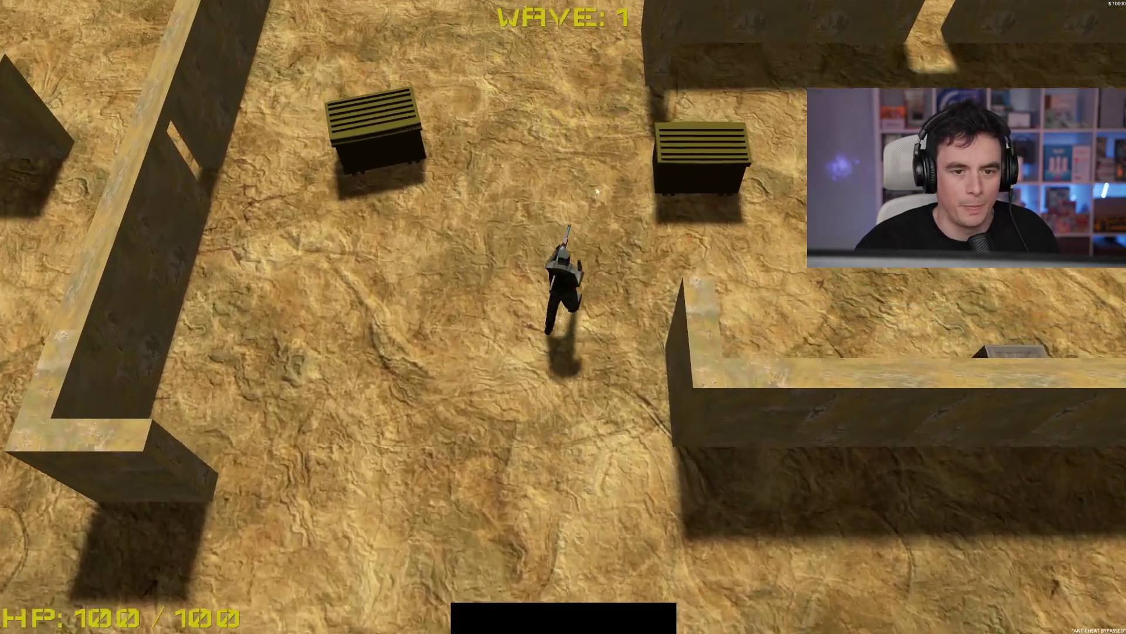
key("w")
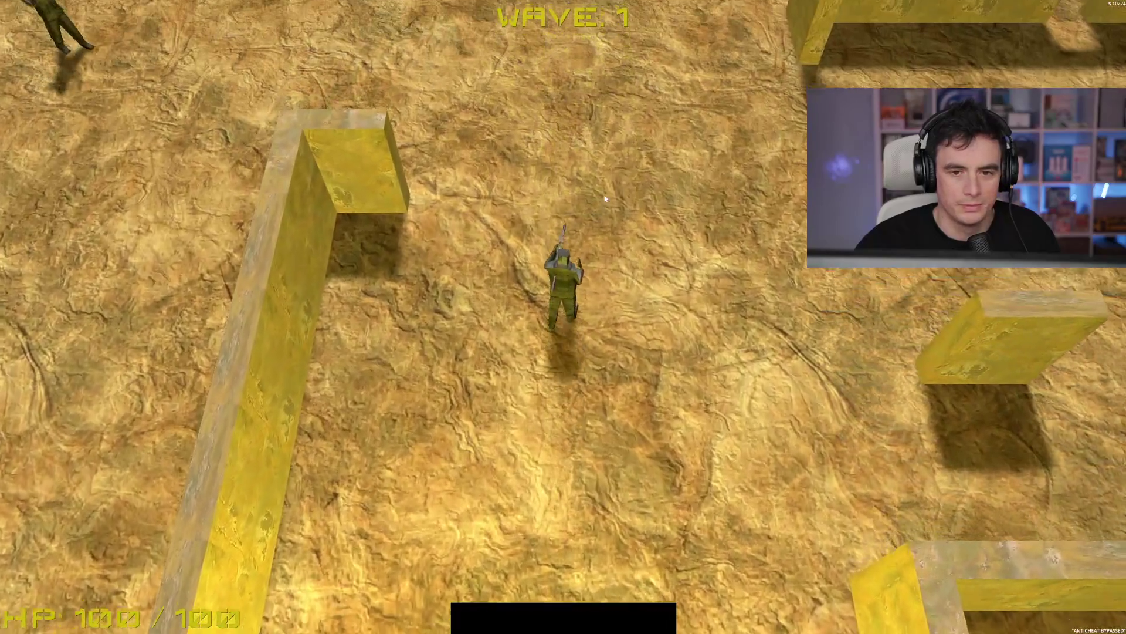
left_click(291, 270)
key("a")
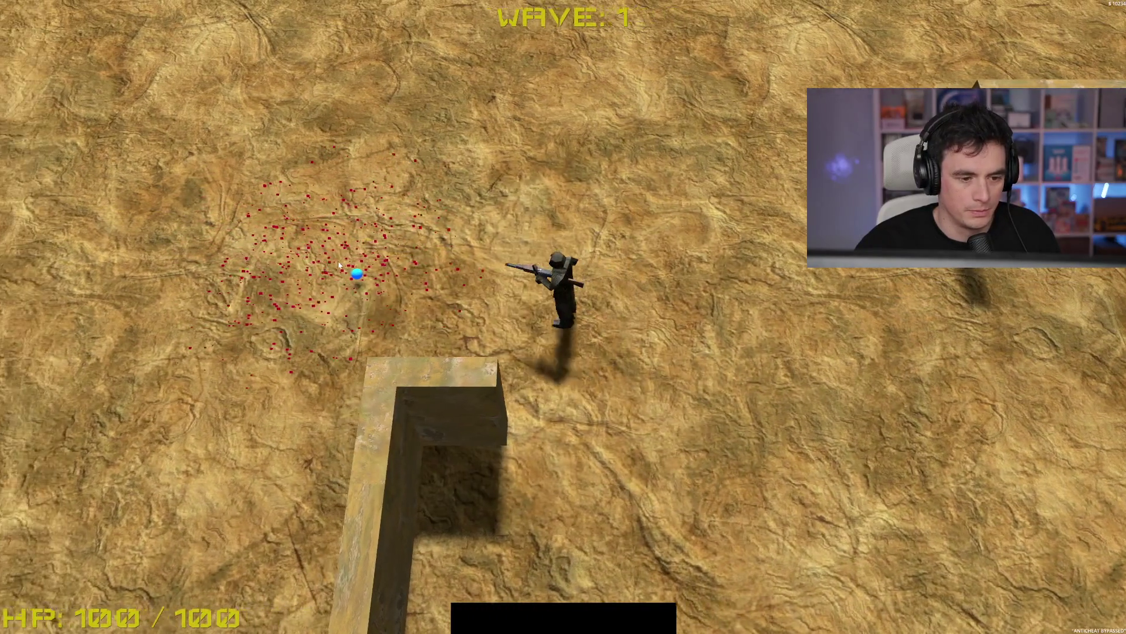
key("w")
key("d")
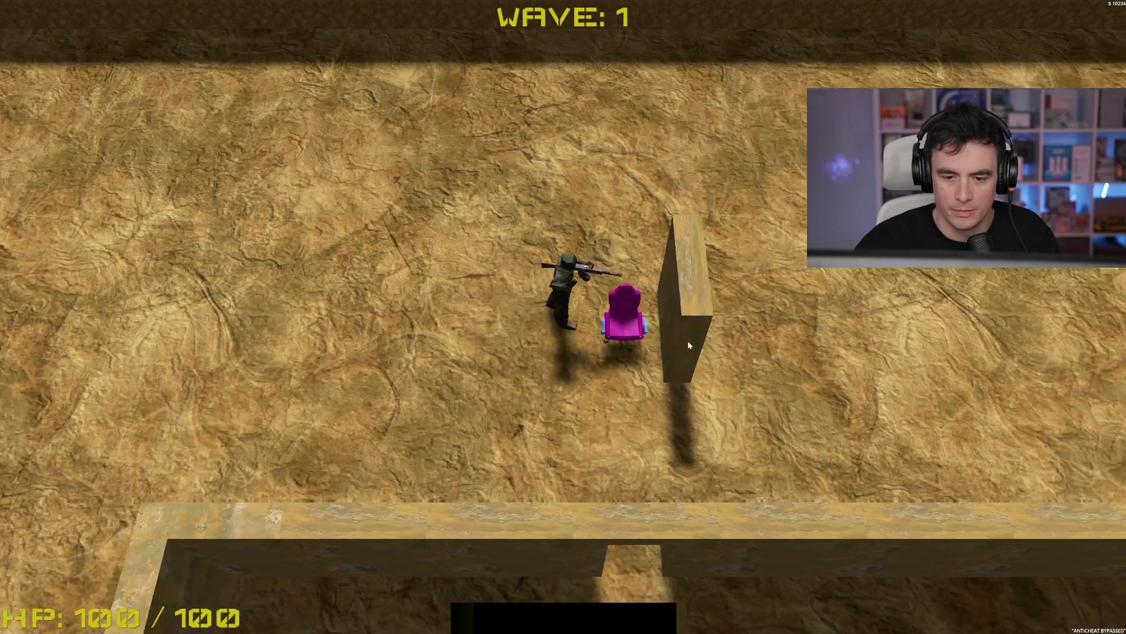
left_click(688, 345)
key("s")
key("a")
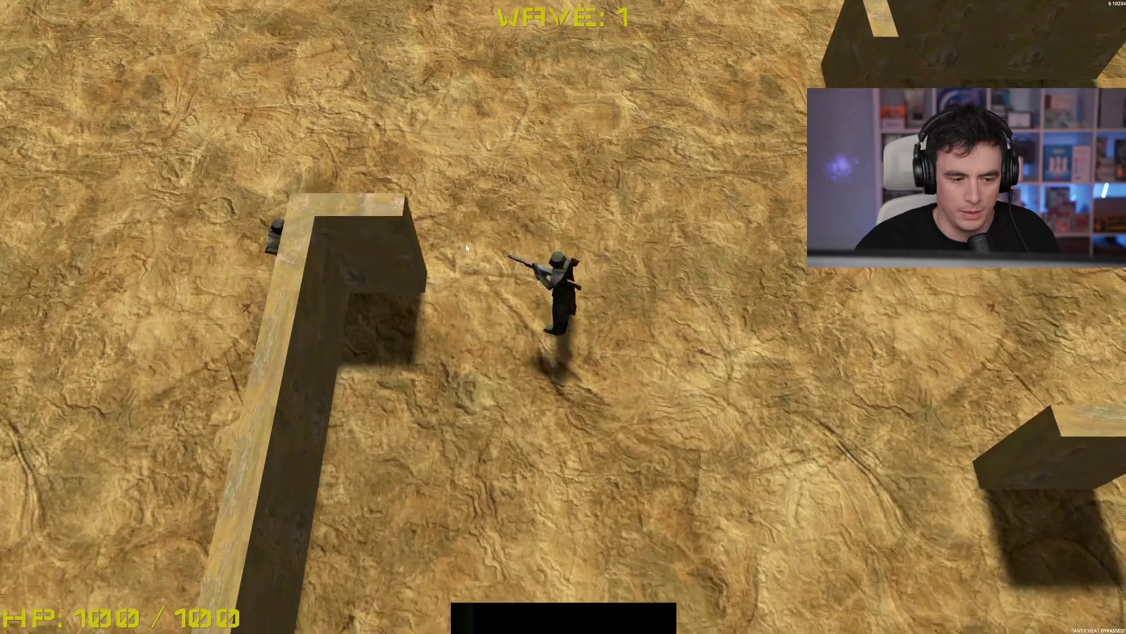
key("w")
key("a")
left_click(686, 369)
key("a")
key("s")
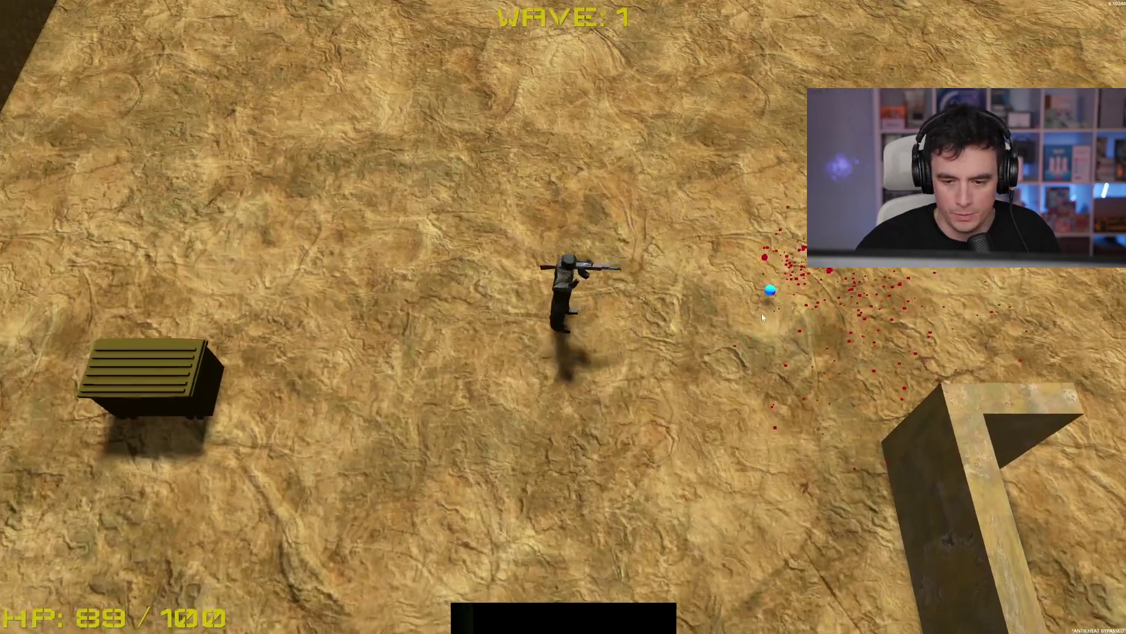
key("d")
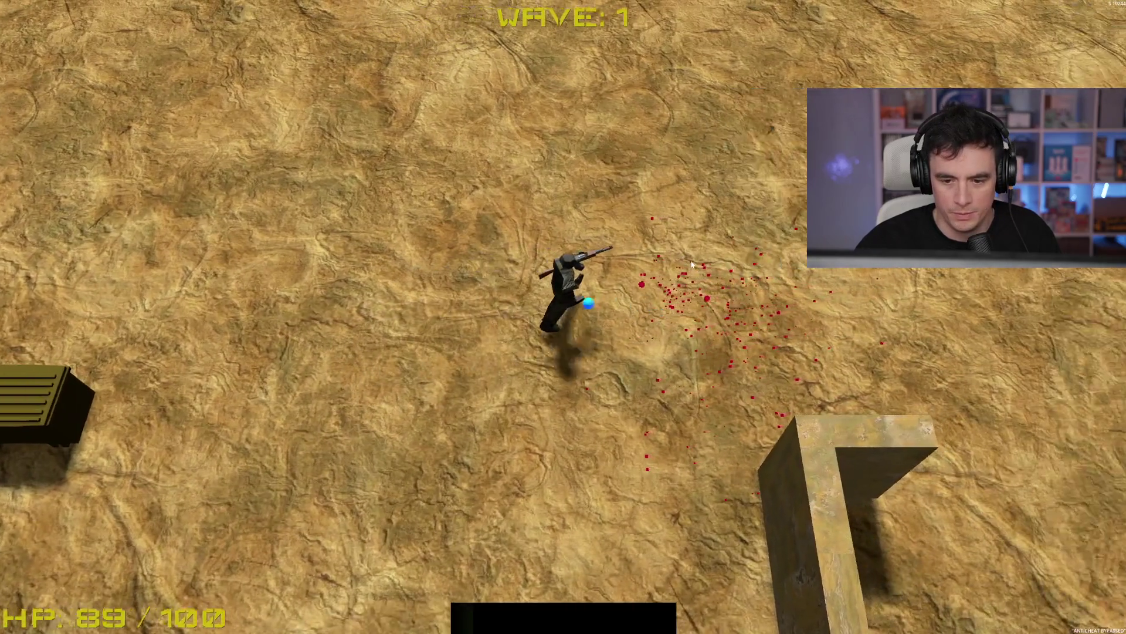
Walk onto the loot crate and dismiss the LOOT FOUND message with Space
key("s")
key("a")
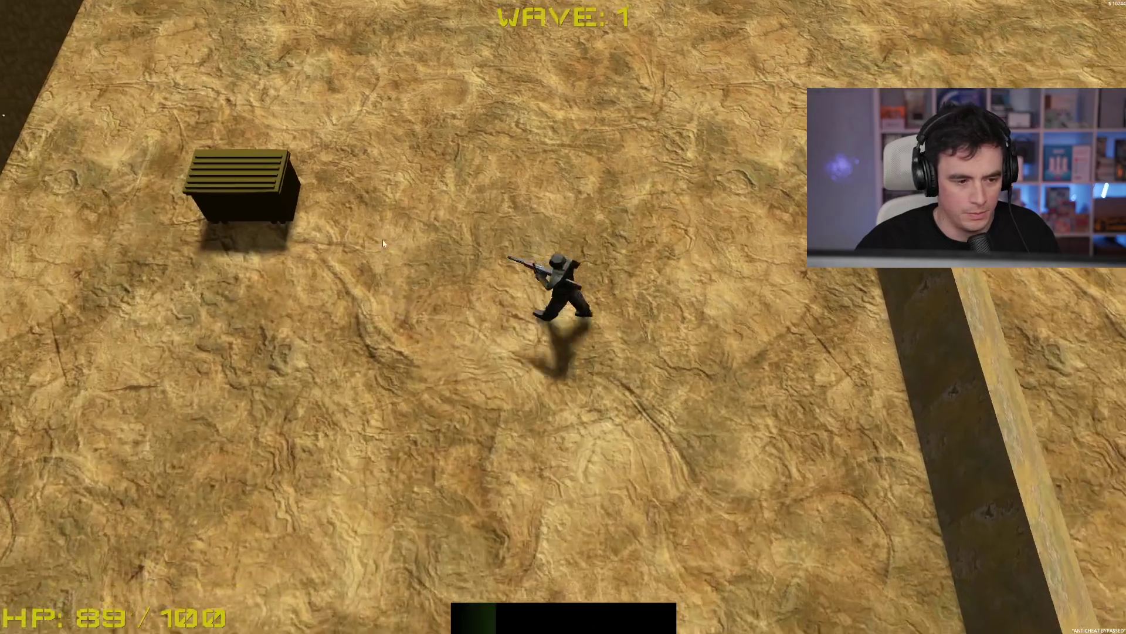
key("w")
key("space")
Walk the soldier down and right, then through the doorway in the wall
key("s")
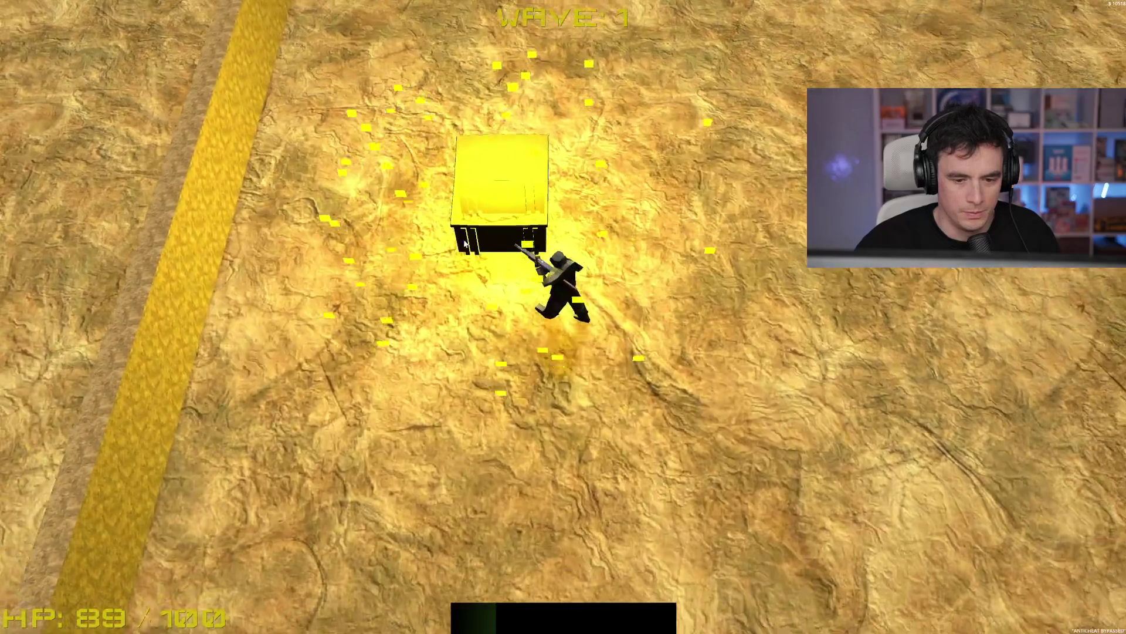
key("d")
key("s")
key("d")
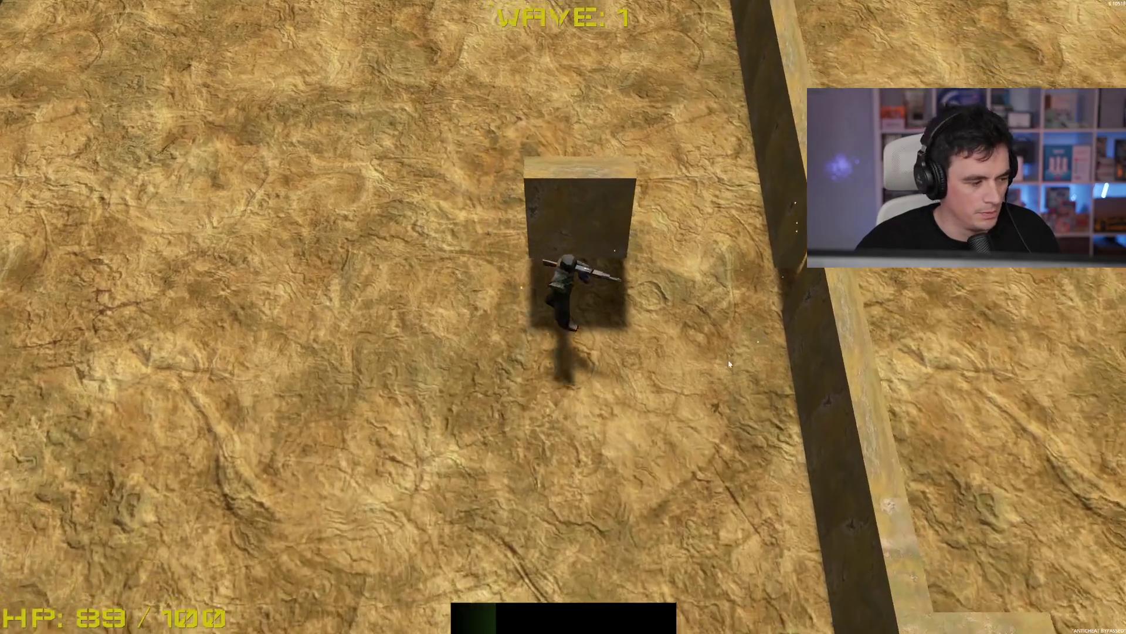
key("s")
key("d")
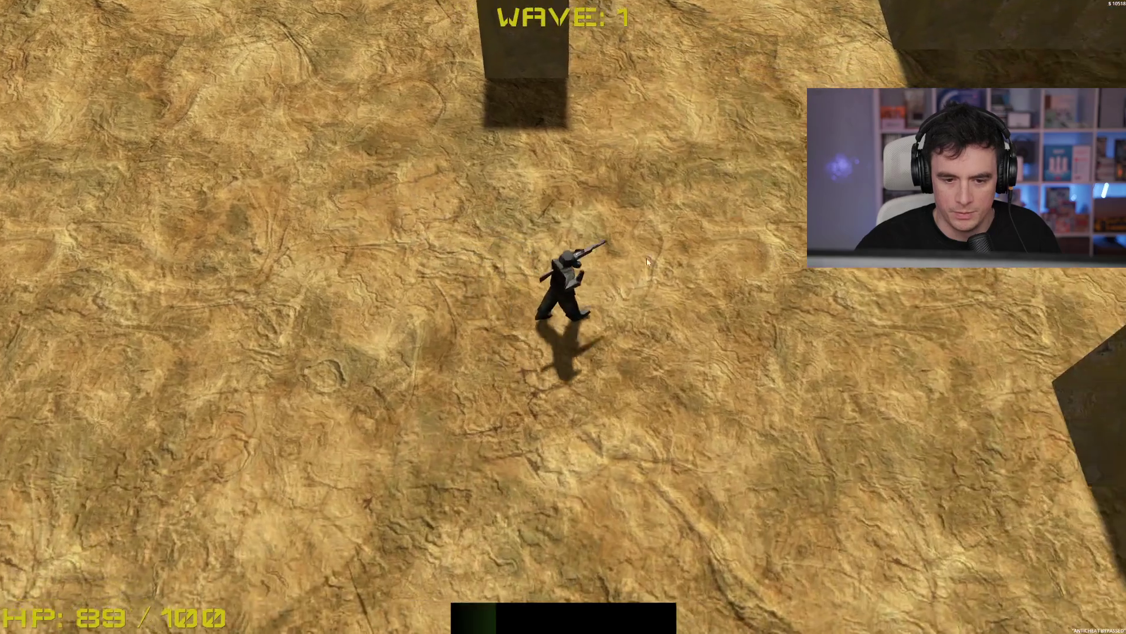
key("w")
key("d")
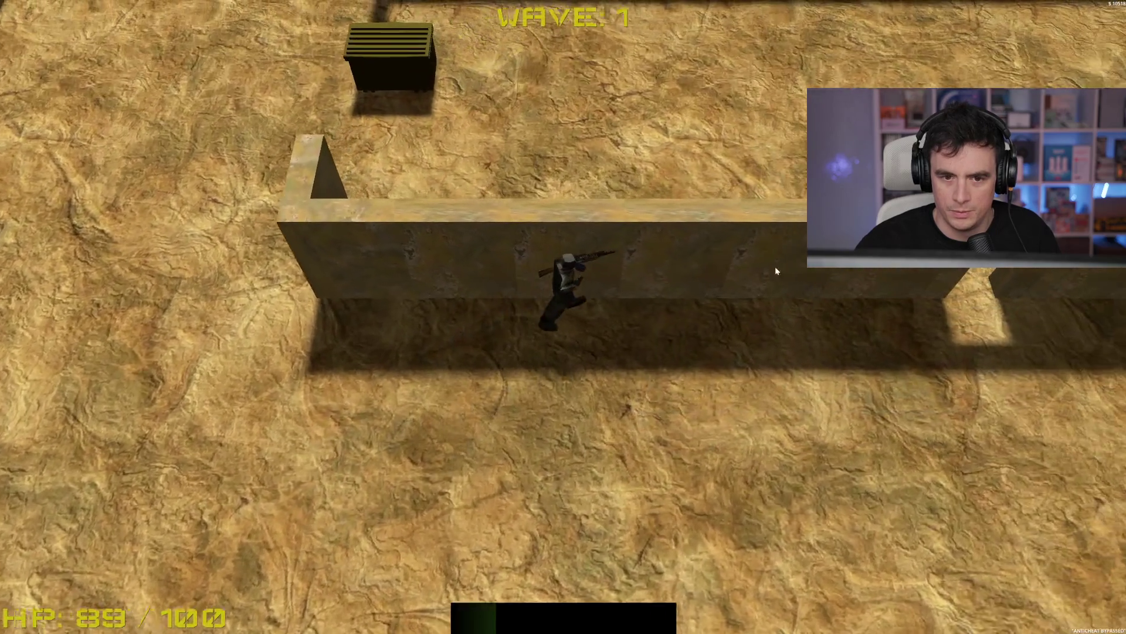
key("w")
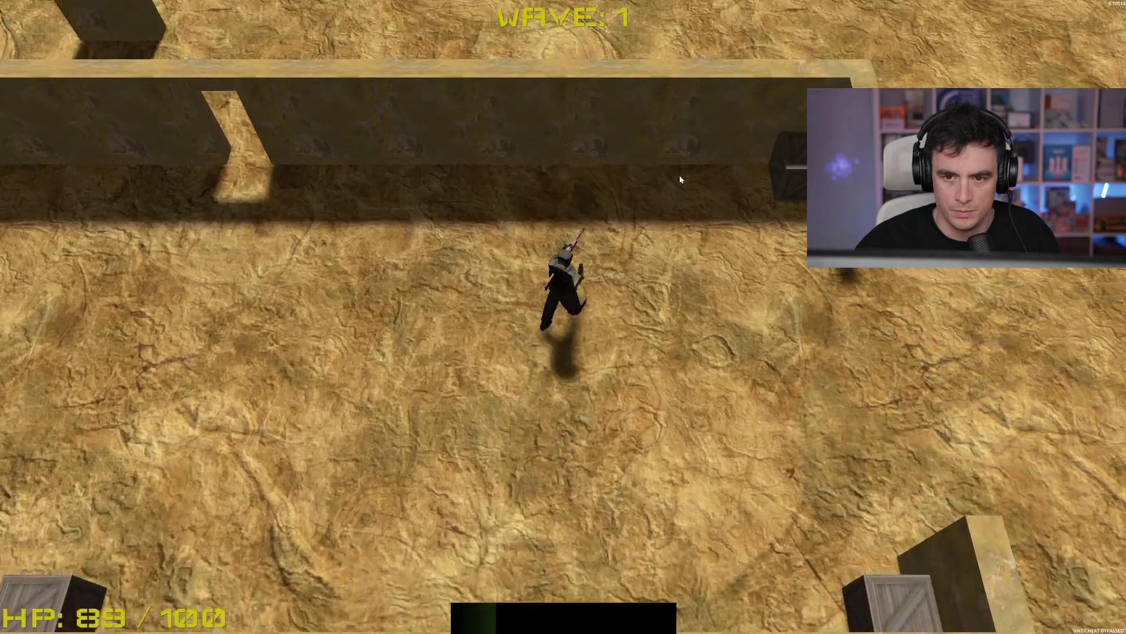
key("d")
key("w")
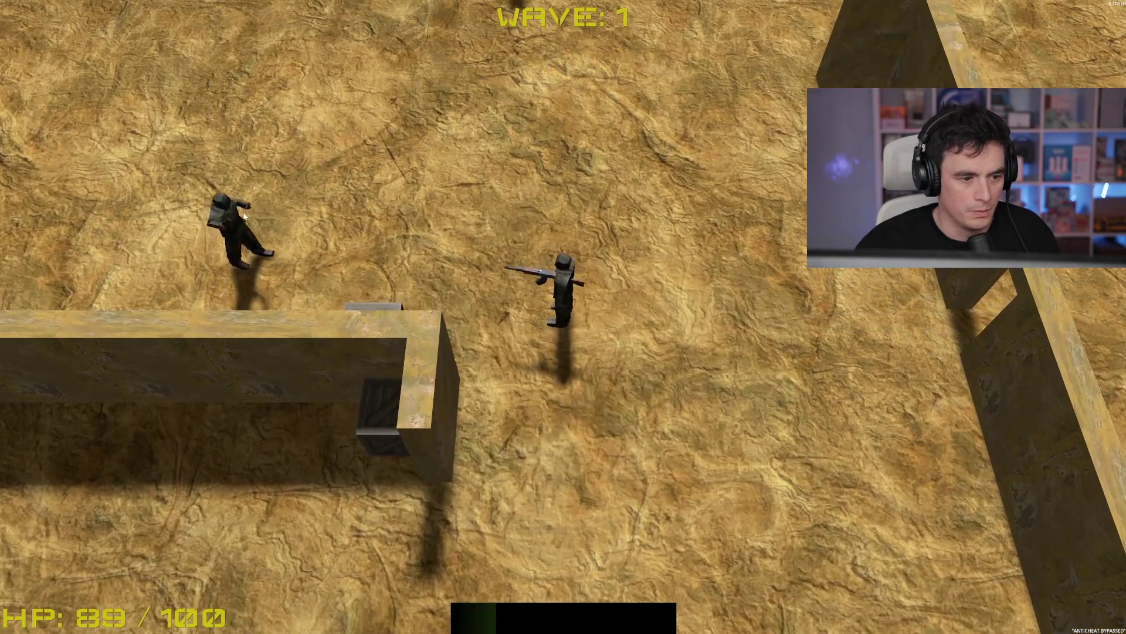
key("d")
Shoot the enemies beside and above the soldier while dodging around
left_click(255, 229)
key("d")
left_click(712, 283)
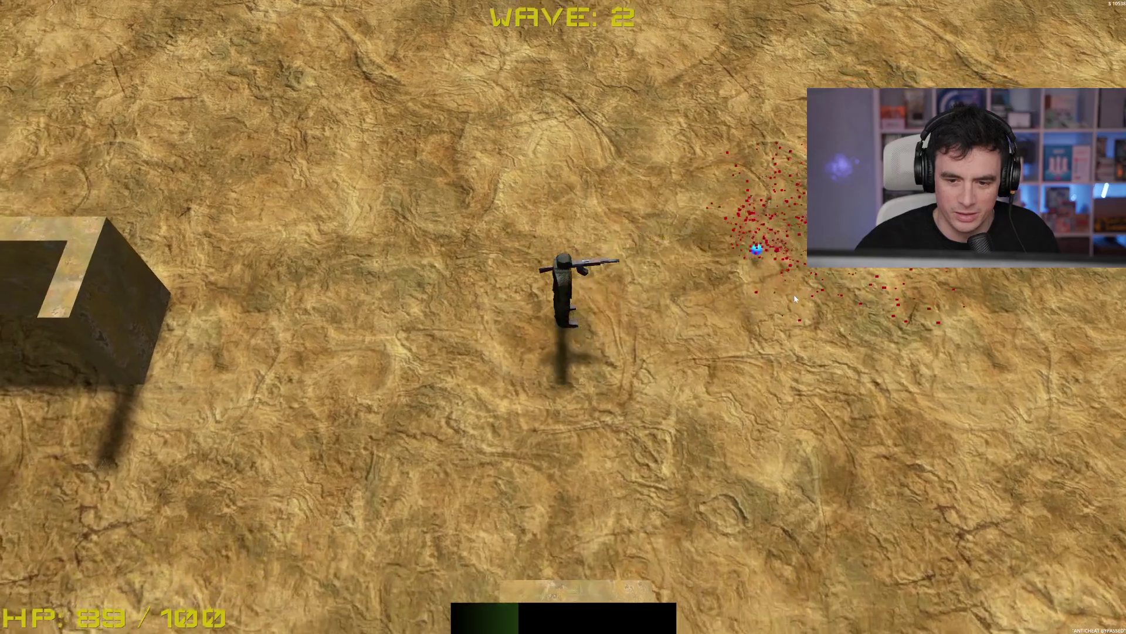
key("w")
key("s")
key("a")
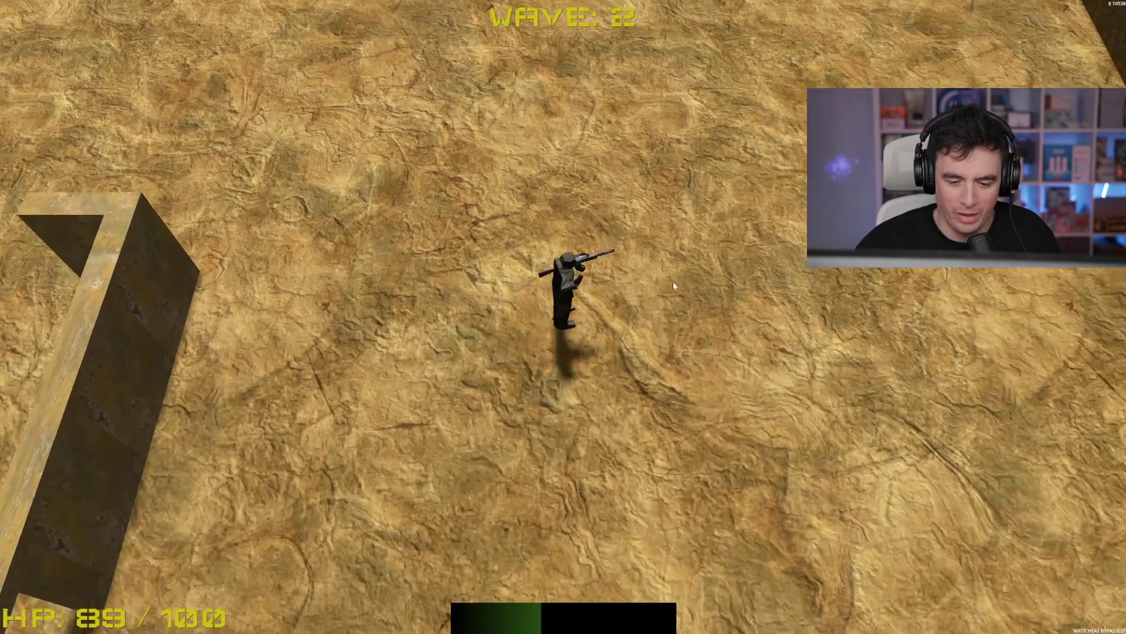
key("d")
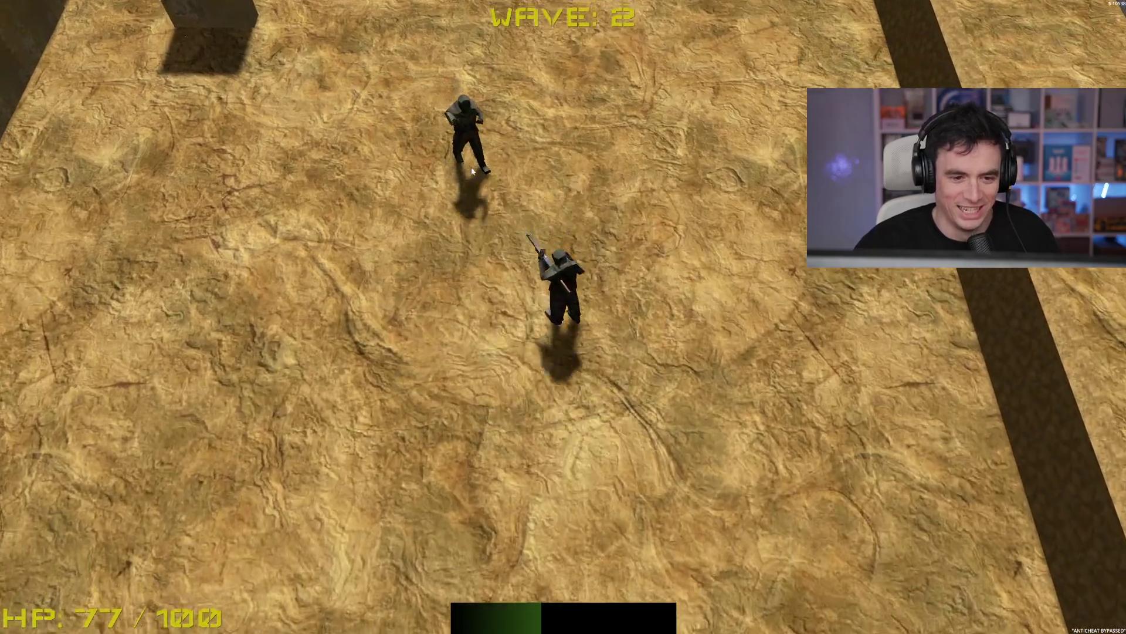
left_click(529, 146)
Keep dodging and shoot the enemies on the left and the one chasing
key("w")
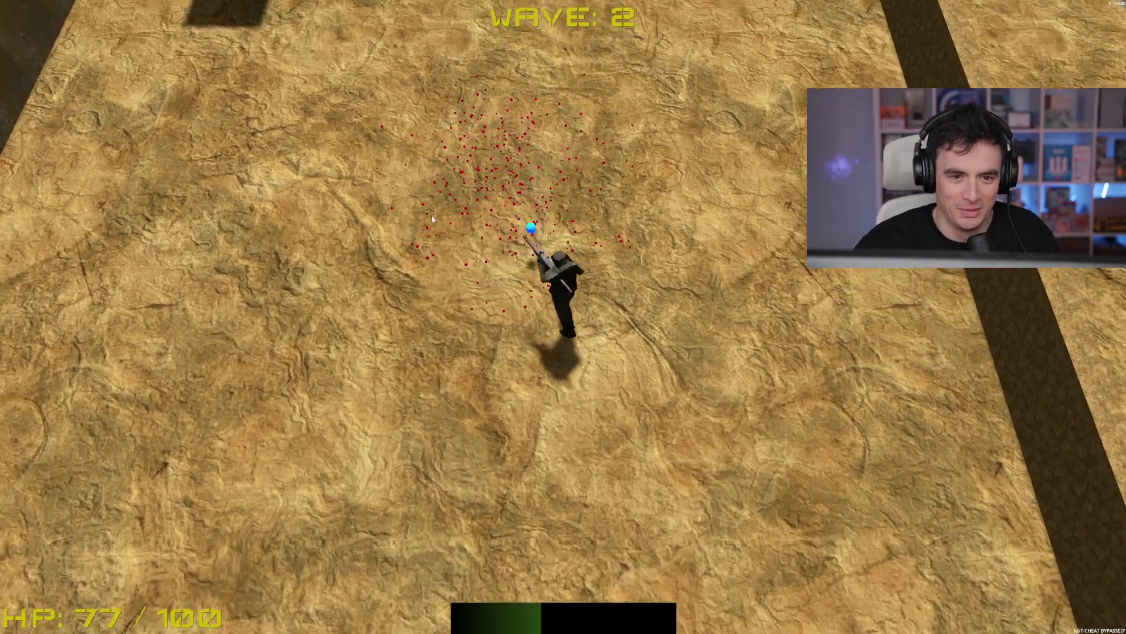
key("a")
key("s")
key("a")
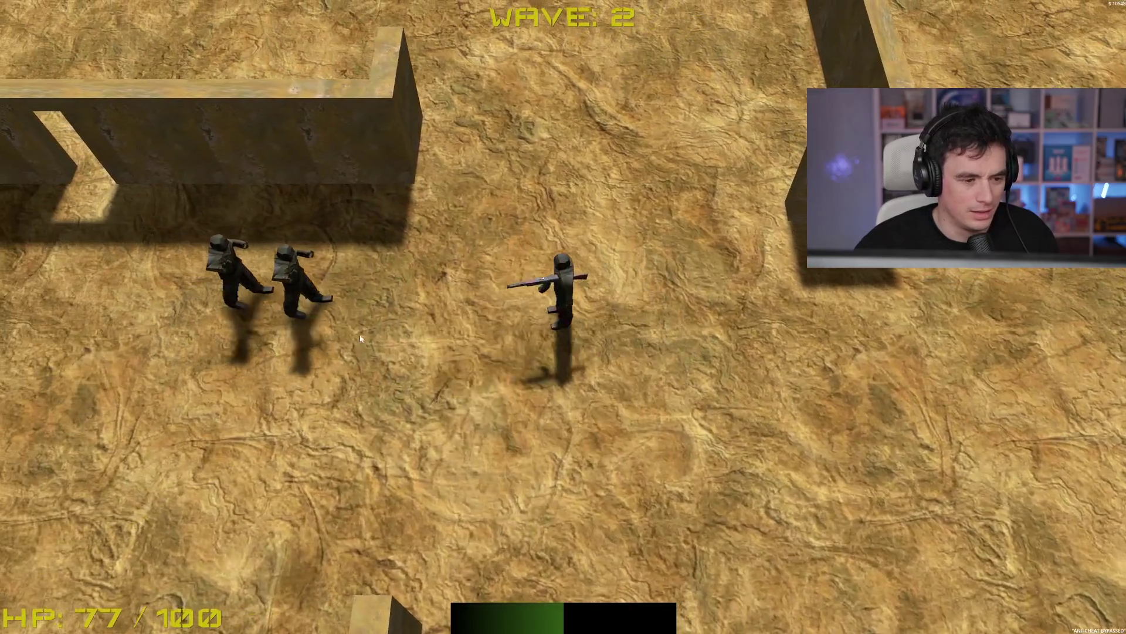
key("d")
key("s")
left_click(329, 241)
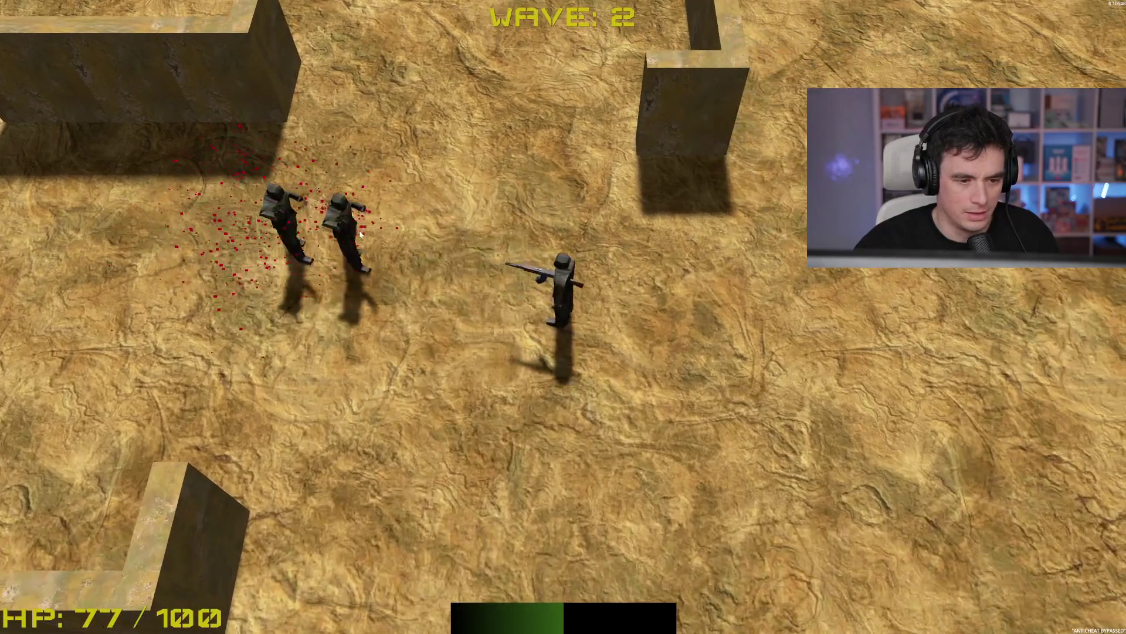
key("s")
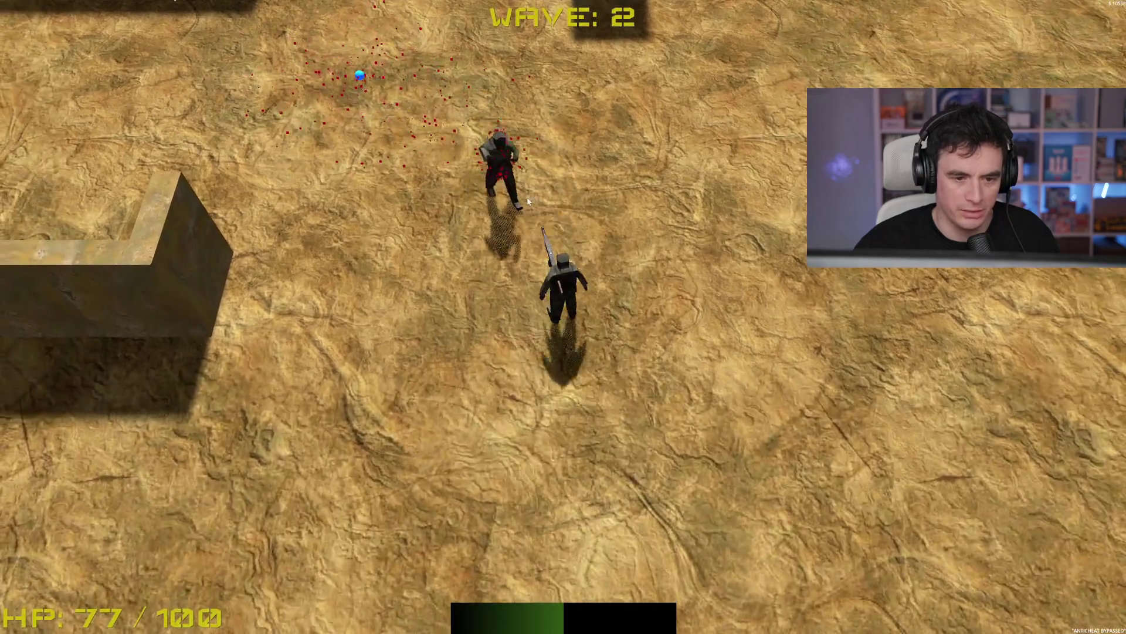
left_click(522, 197)
Collect the blue orb, reach the loot crate, and dismiss the loot message
key("w")
key("a")
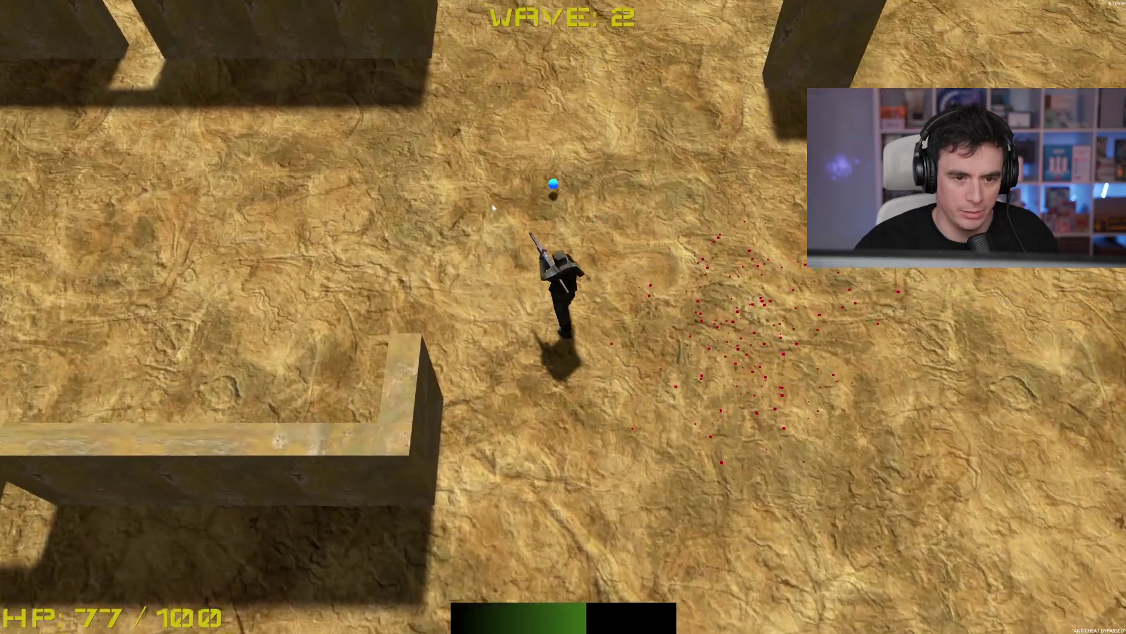
key("w")
key("a")
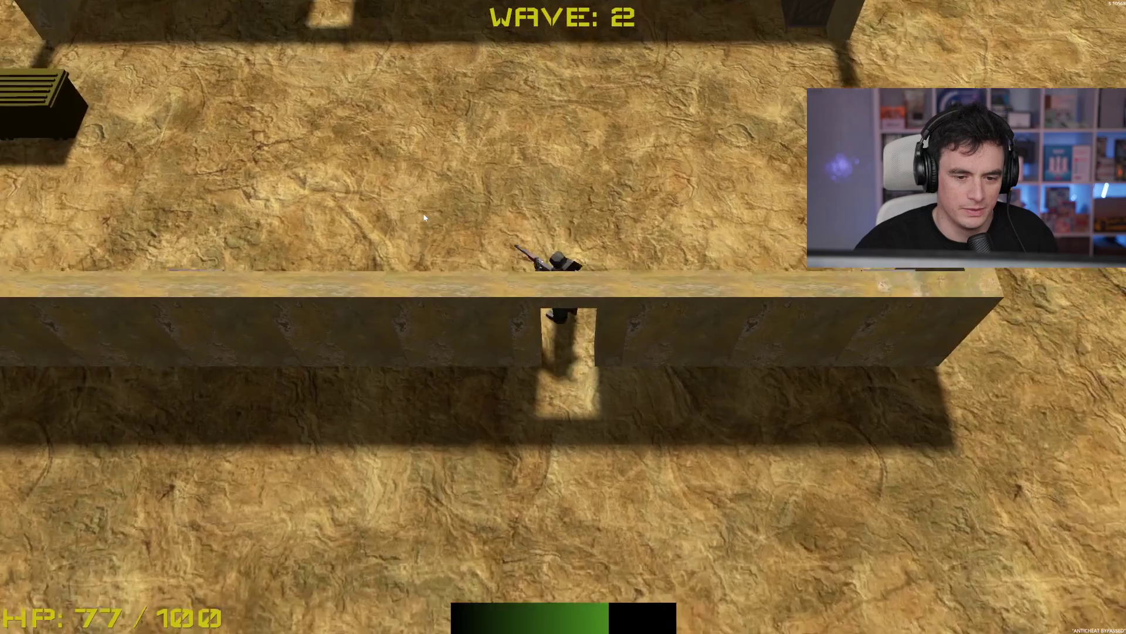
key("a")
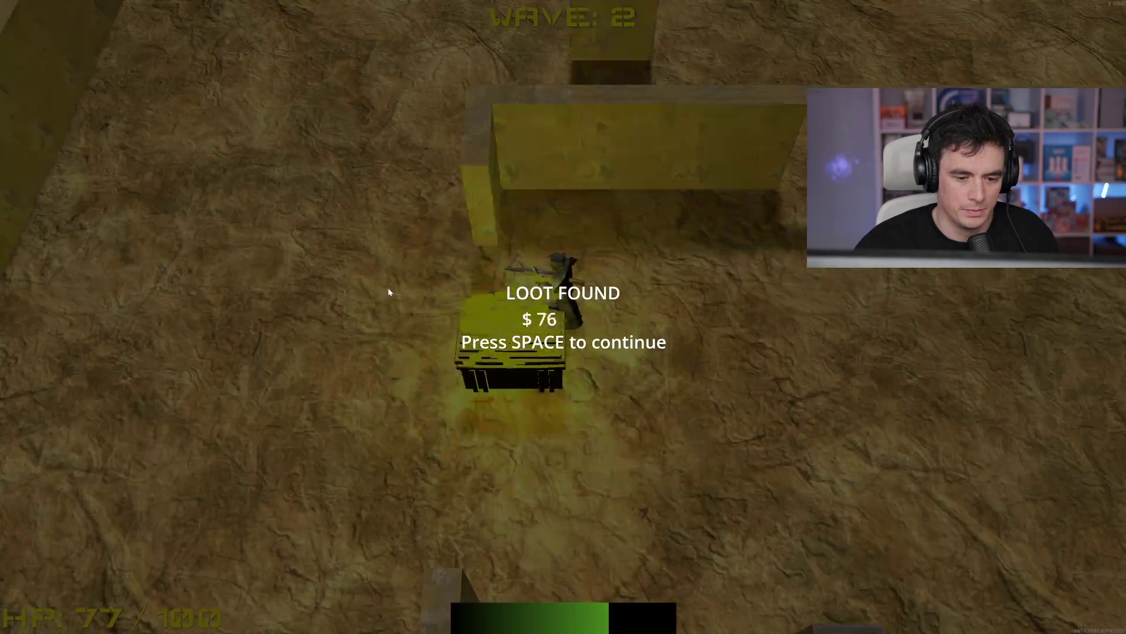
key("space")
Run upward through the lobby firing at enemies until the upgrade choice appears
key("w")
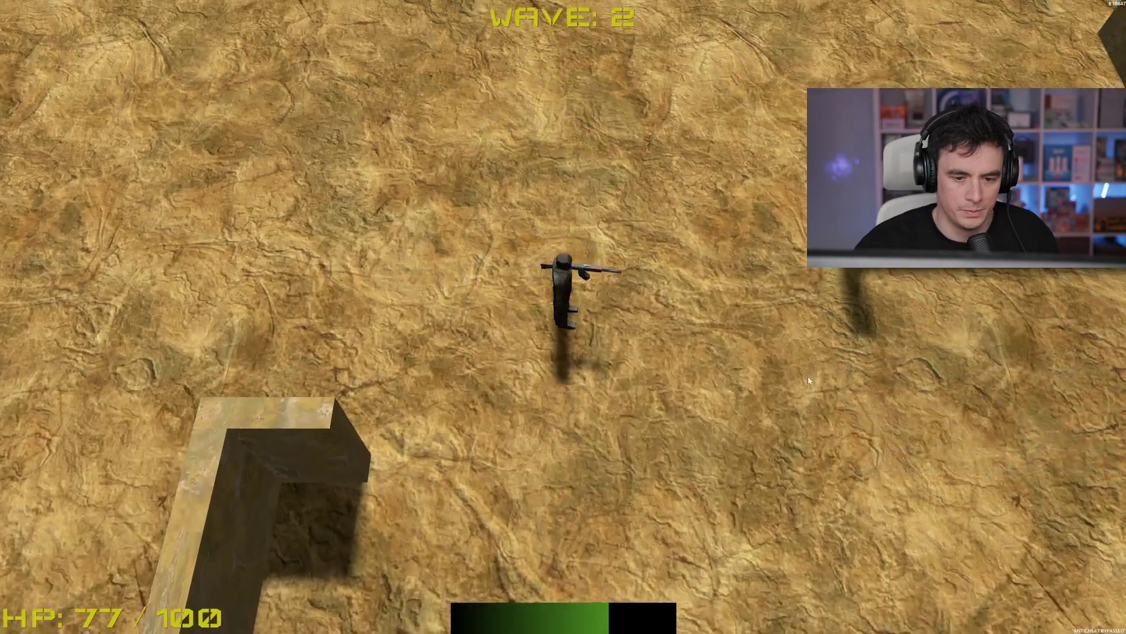
key("w")
mouse_move(809, 382)
left_mouse_down()
mouse_move(763, 252)
mouse_move(810, 276)
mouse_move(659, 100)
mouse_move(582, 181)
left_mouse_up()
key("w")
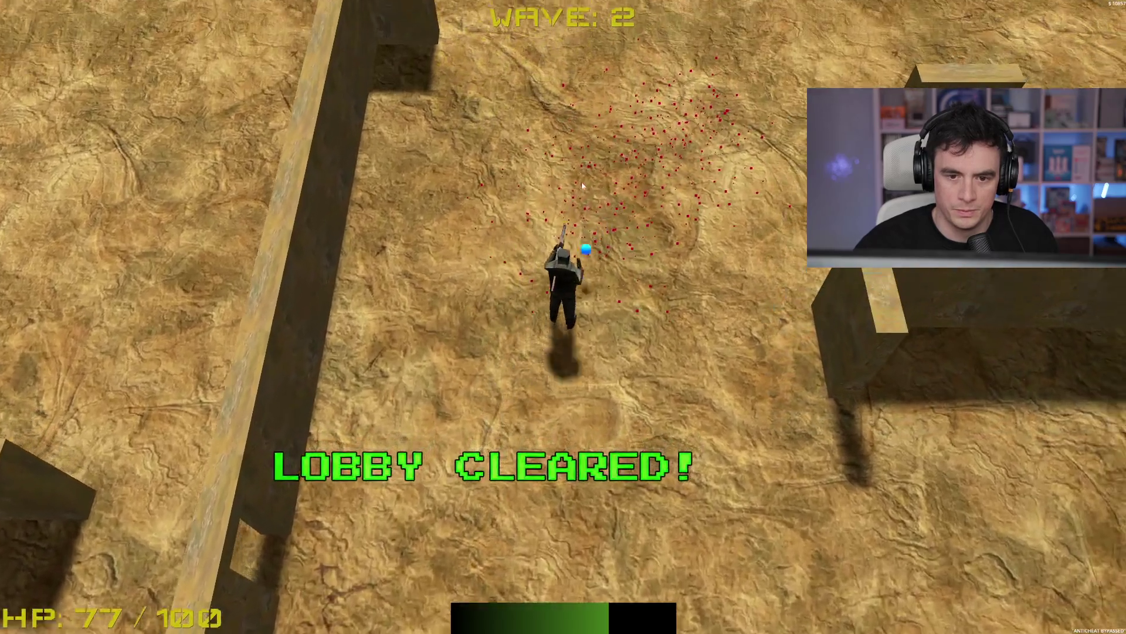
key("w")
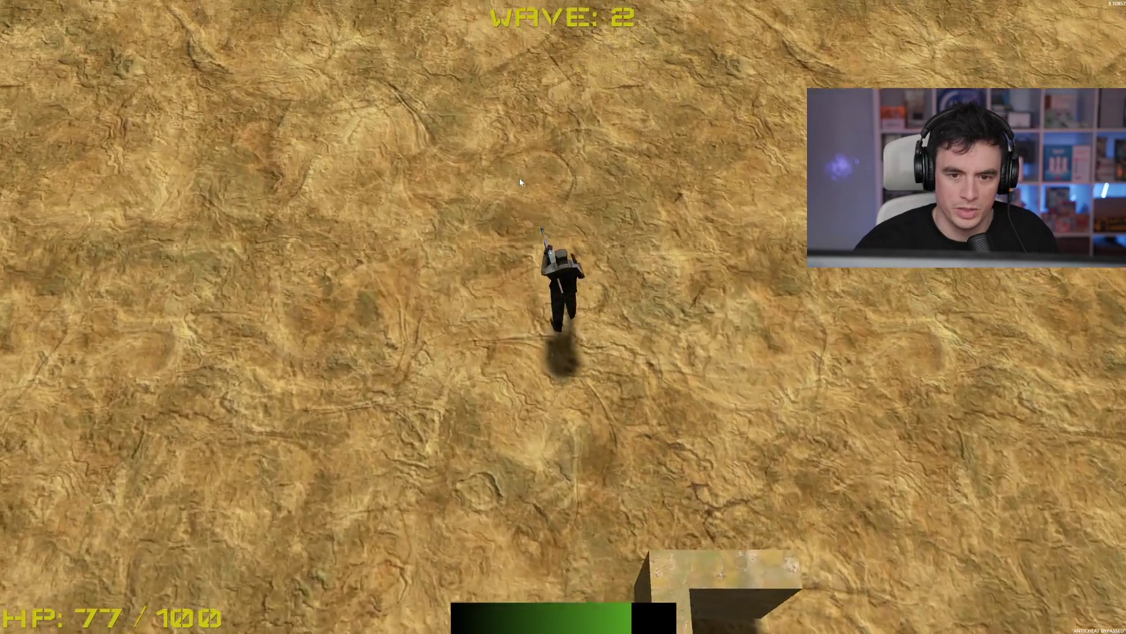
key("w")
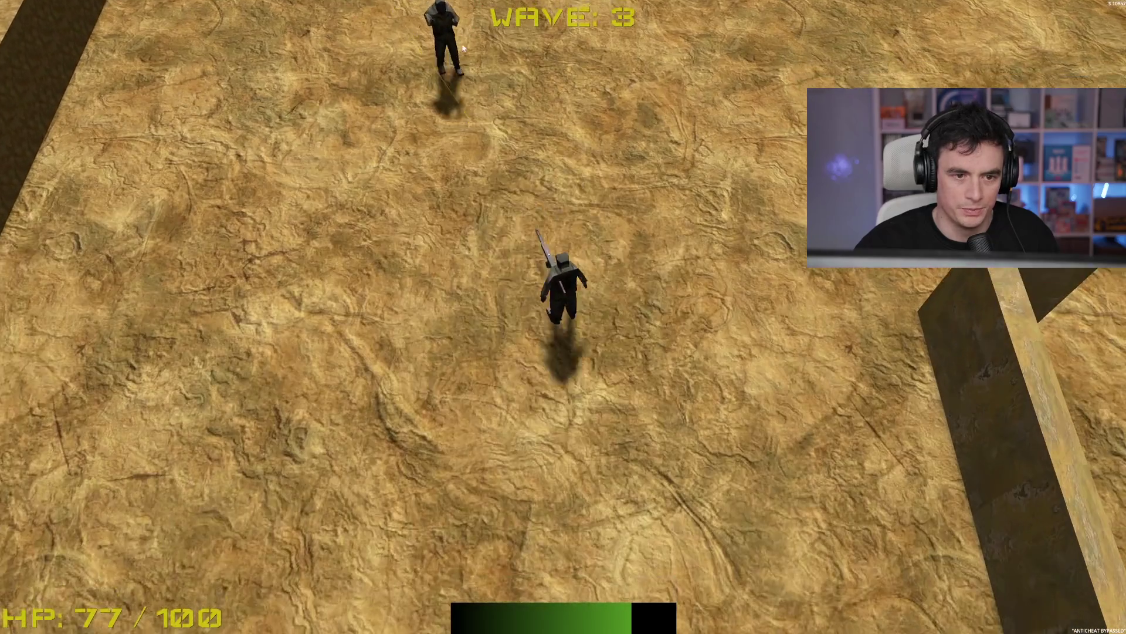
left_click_drag(451, 53, 506, 65)
key("w")
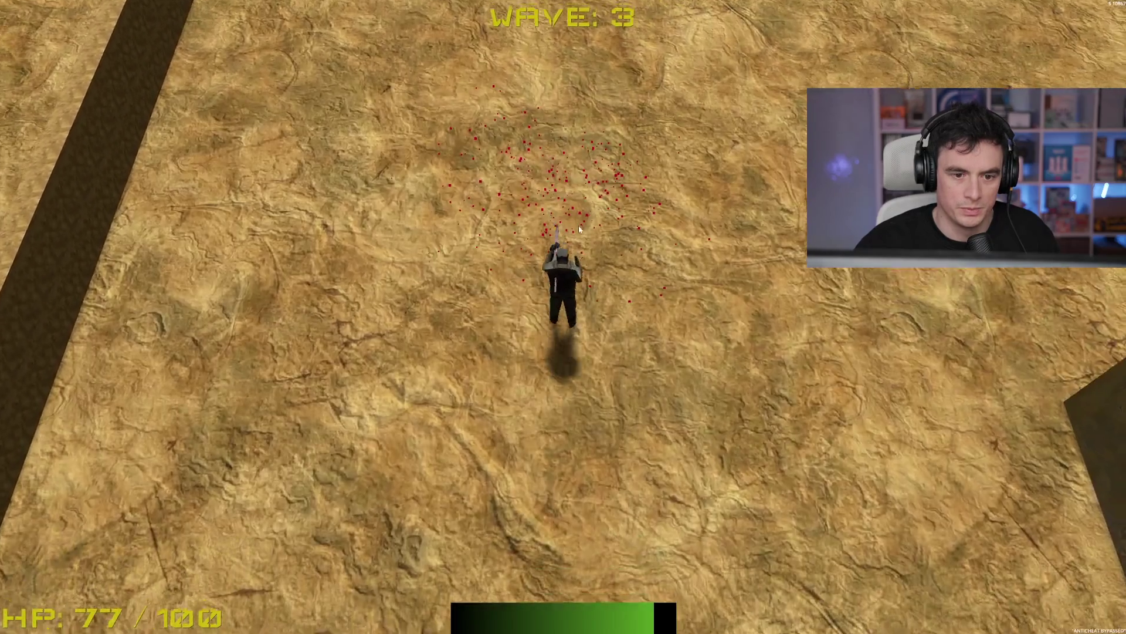
key("w")
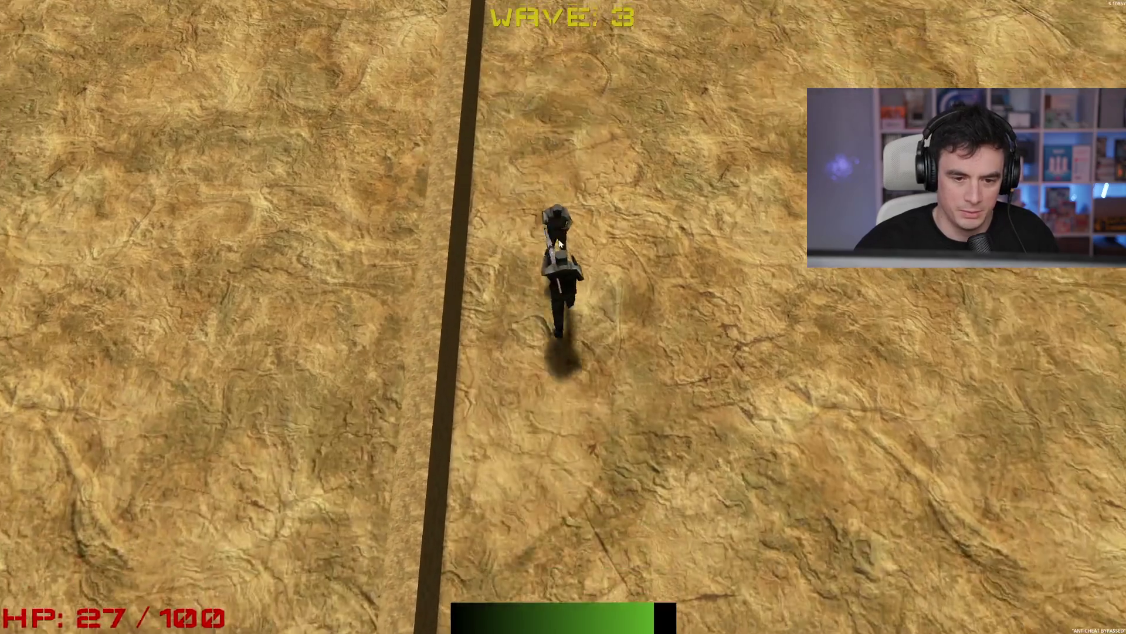
left_click(559, 243)
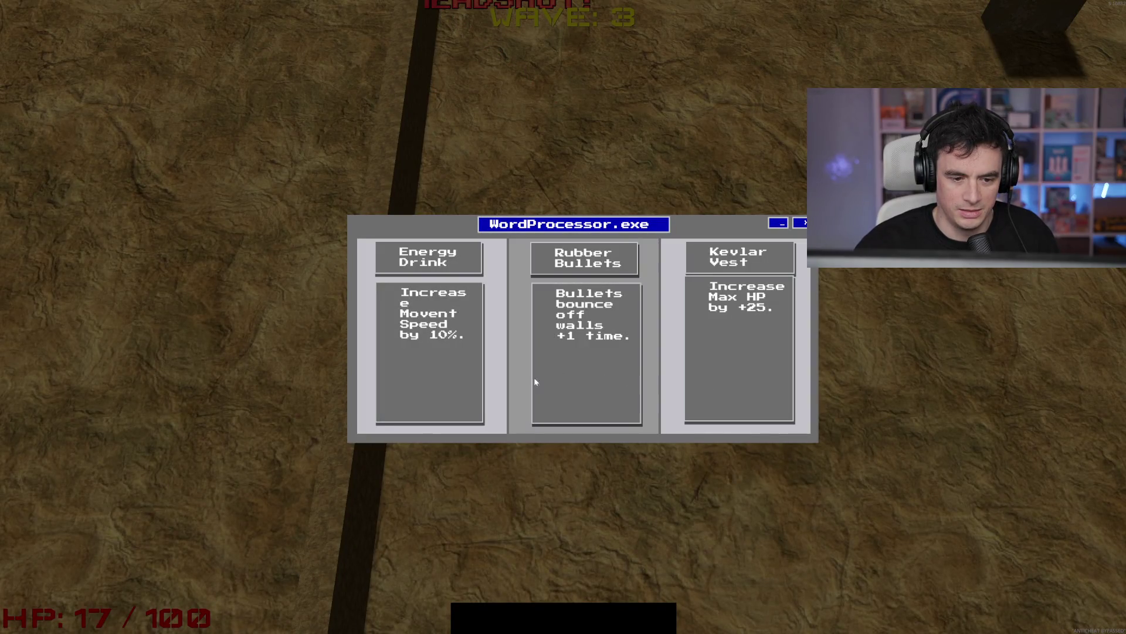
Pick an upgrade card, then shoot the enemies on the right and at the top
left_click(435, 373)
key("w")
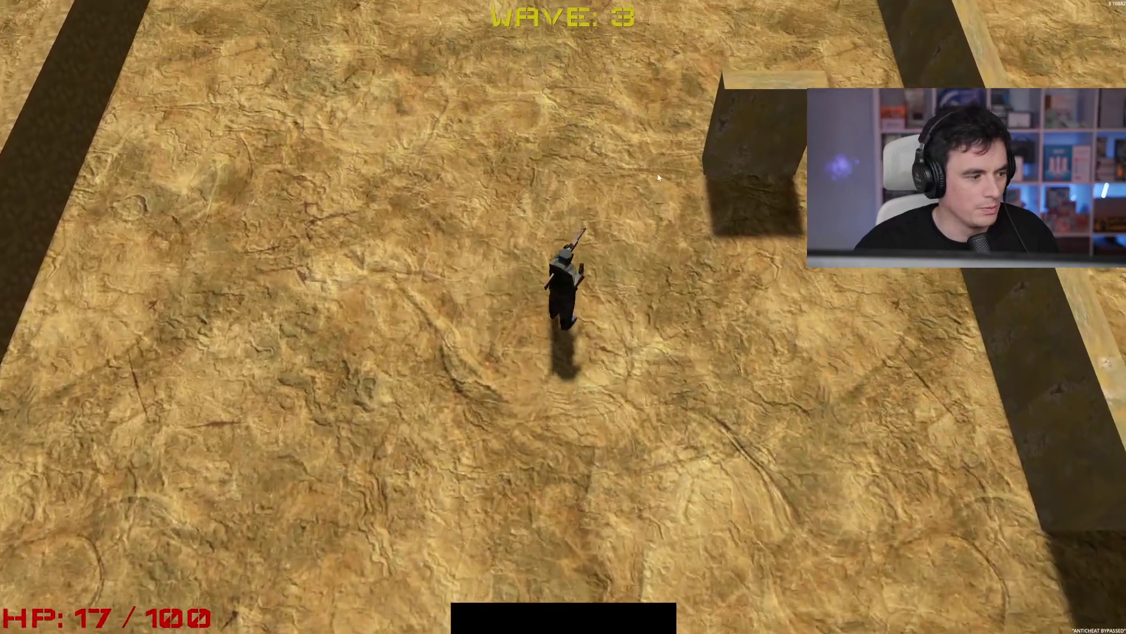
key("w")
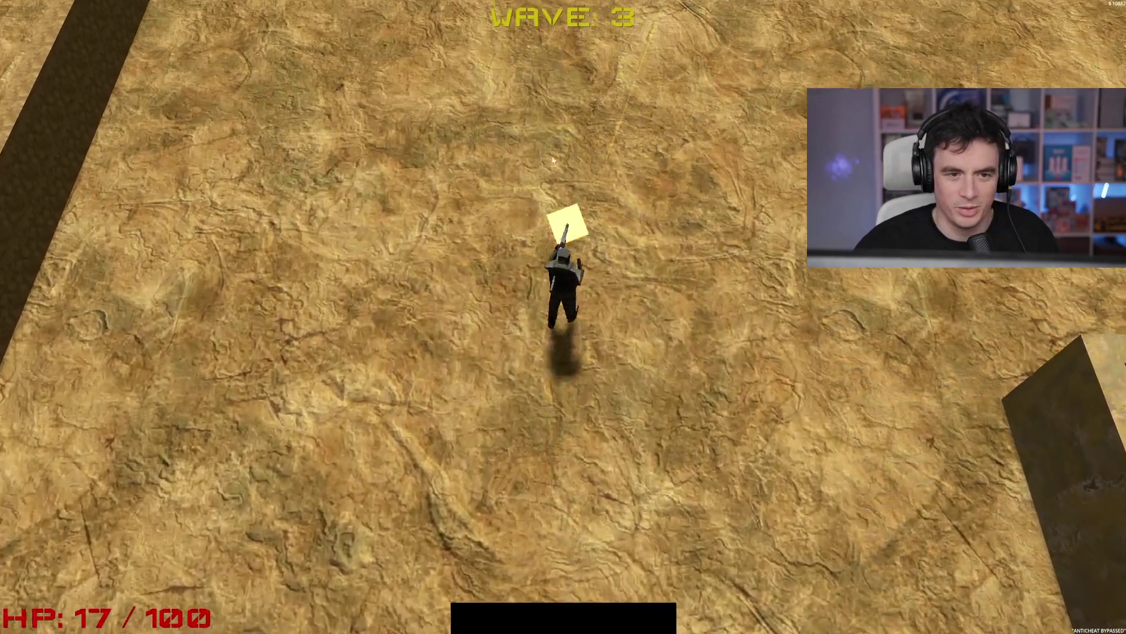
key("w")
key("d")
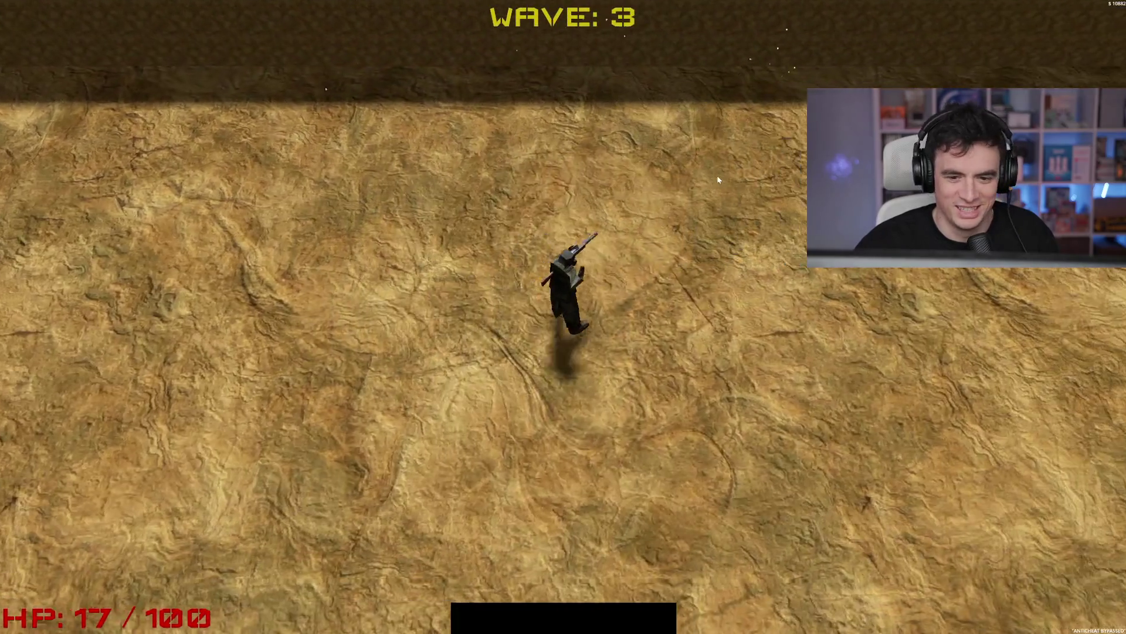
key("a")
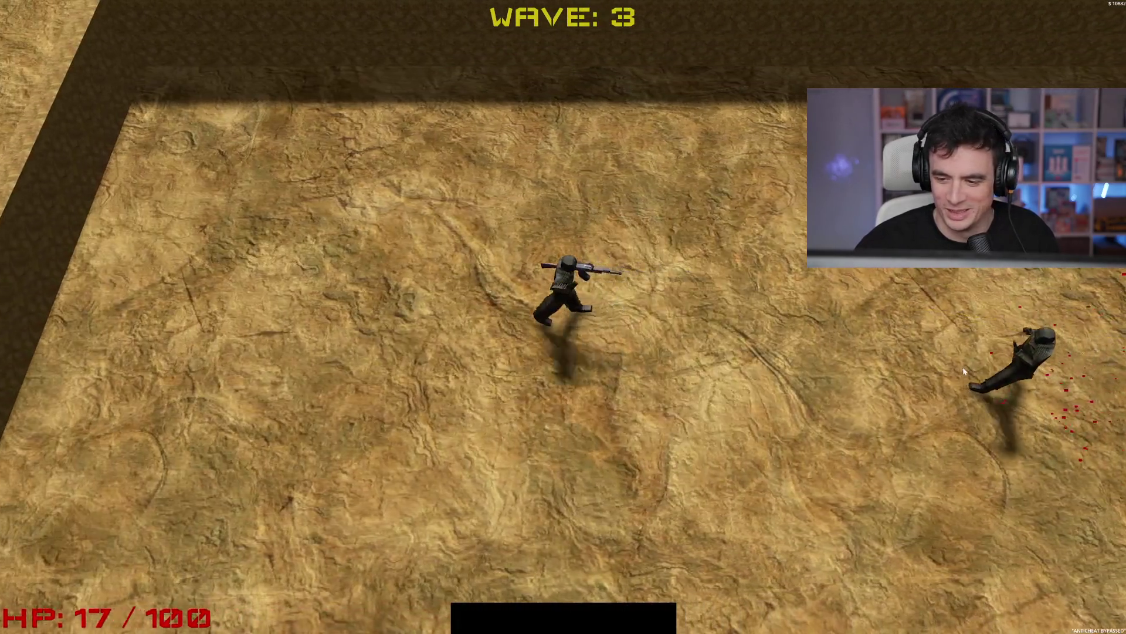
left_click(962, 367)
key("s")
key("a")
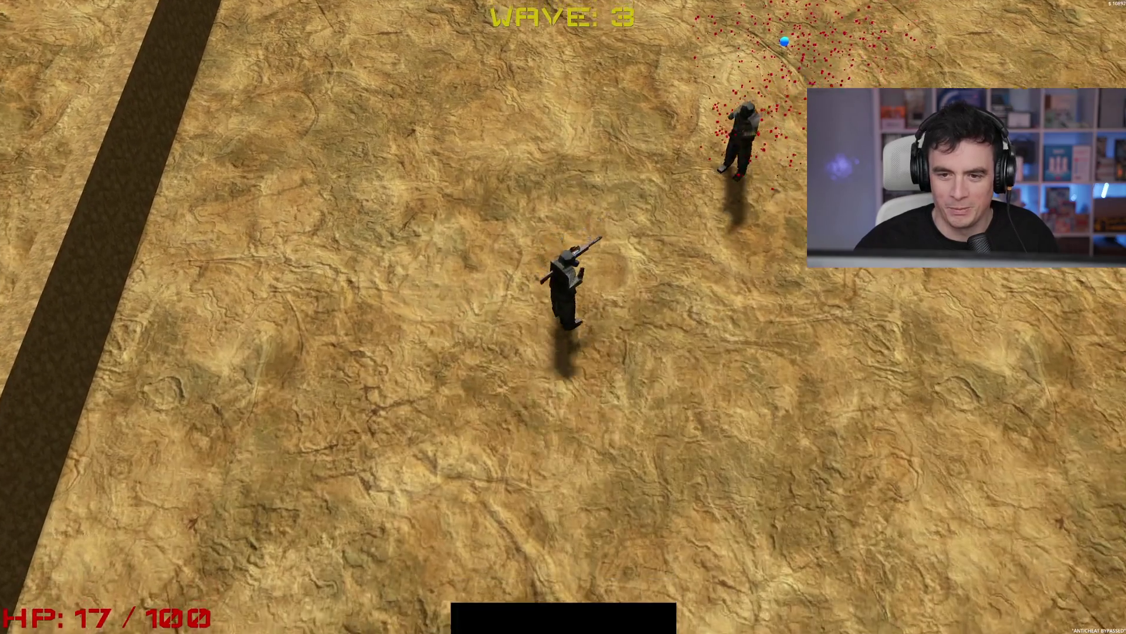
left_click(701, 87)
left_click(701, 87)
Dodge around the arena while shooting the upper-right and top enemies
key("d")
key("w")
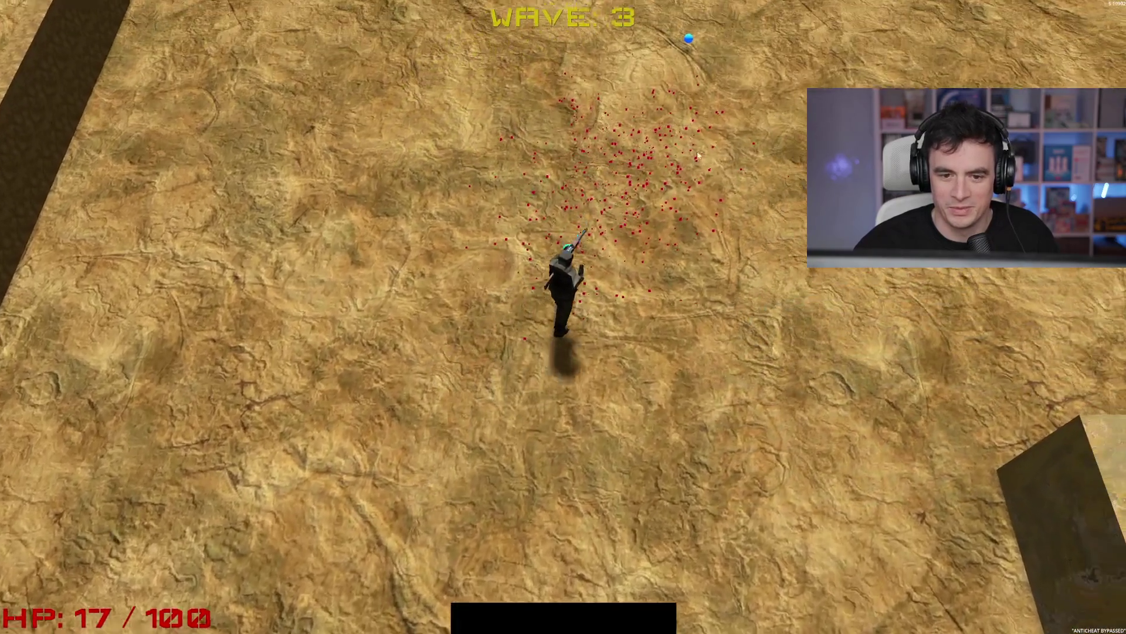
key("s")
key("a")
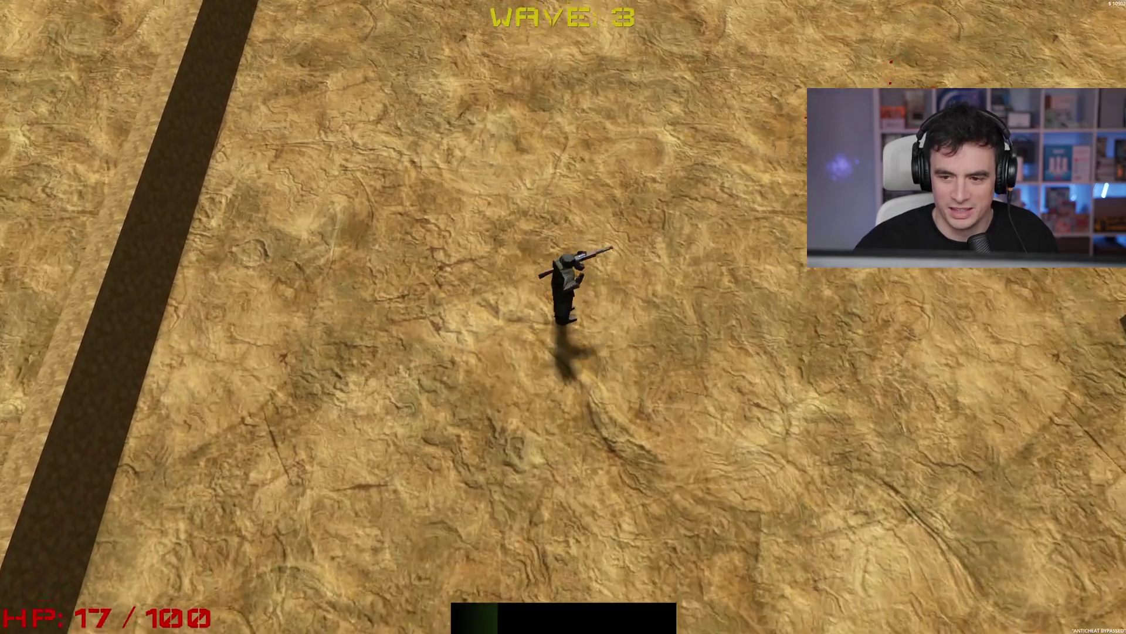
left_click(788, 91)
key("s")
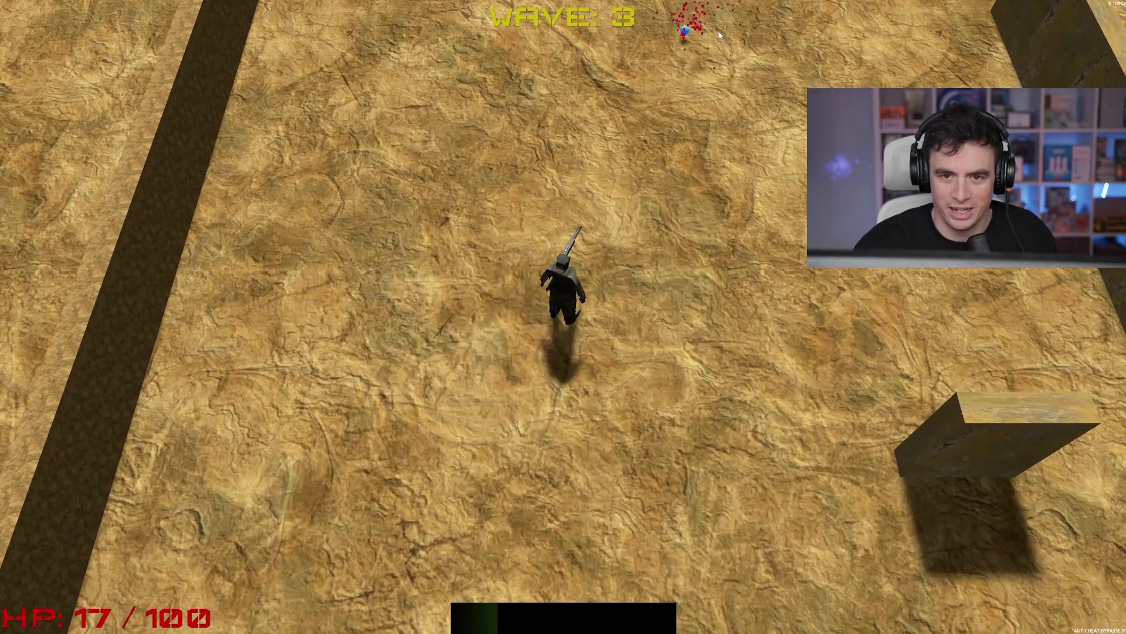
left_click(718, 30)
key("w")
Cross the arena and shoot down the two enemies on the left to clear the wave
key("d")
key("s")
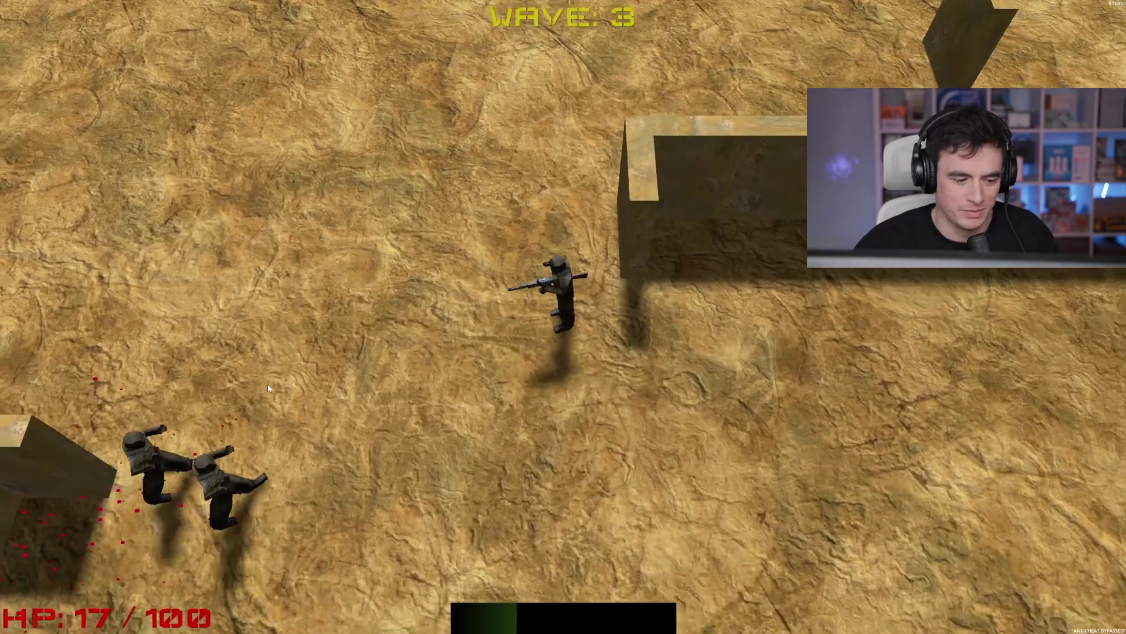
left_click(244, 305)
left_click(245, 286)
key("d")
left_click(248, 280)
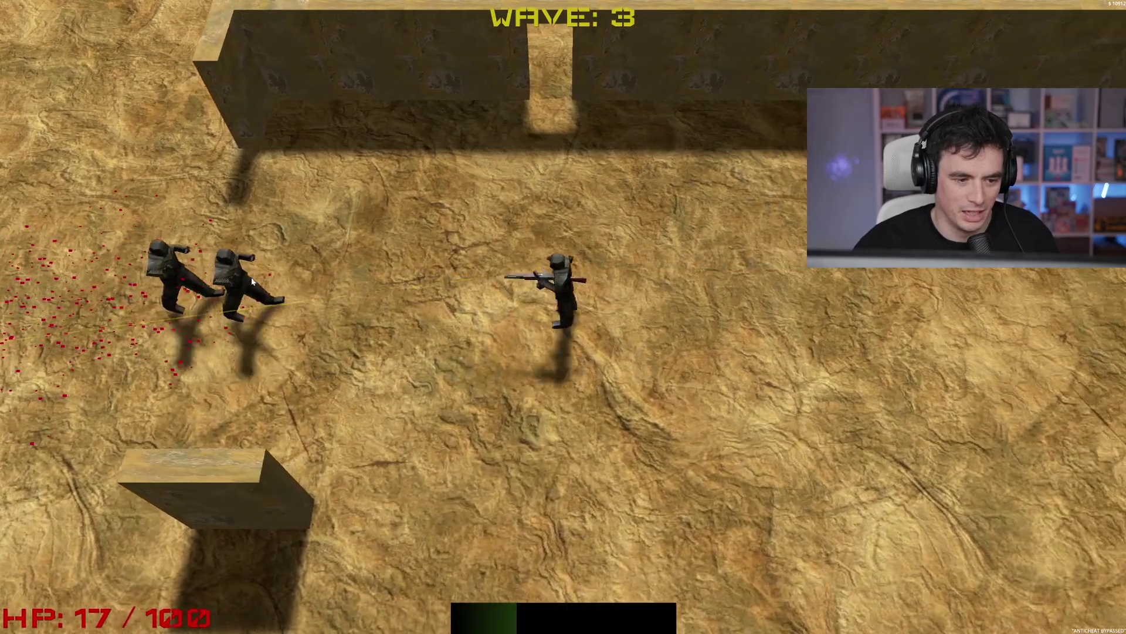
left_click(252, 274)
Fight into wave 4 until the soldier dies, then Rage Quit to the main menu
key("a")
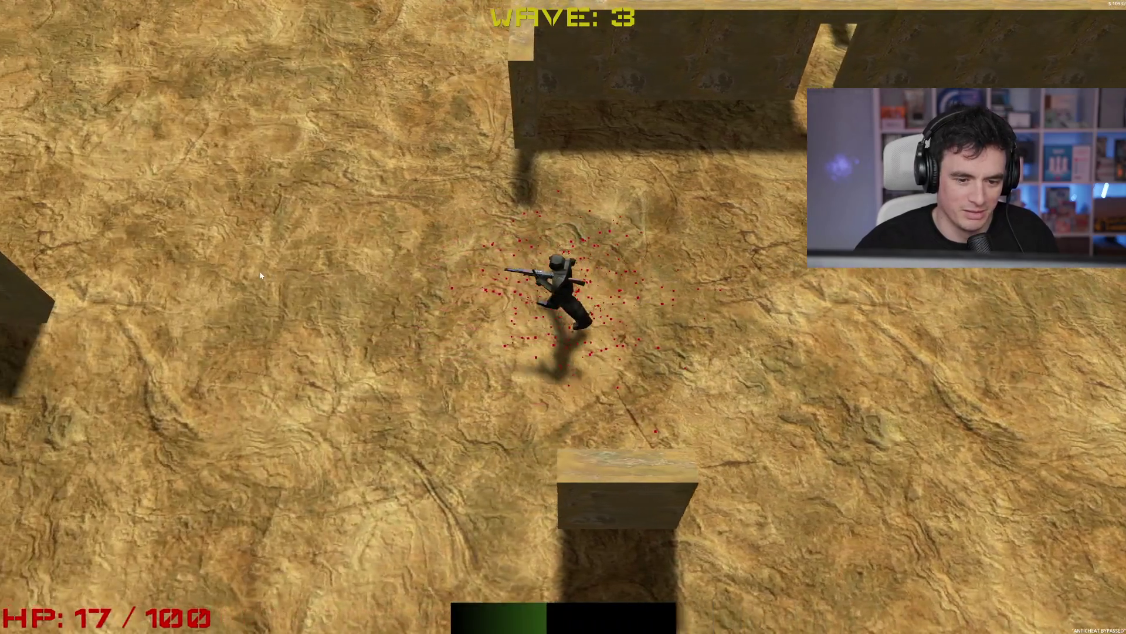
key("s")
key("a")
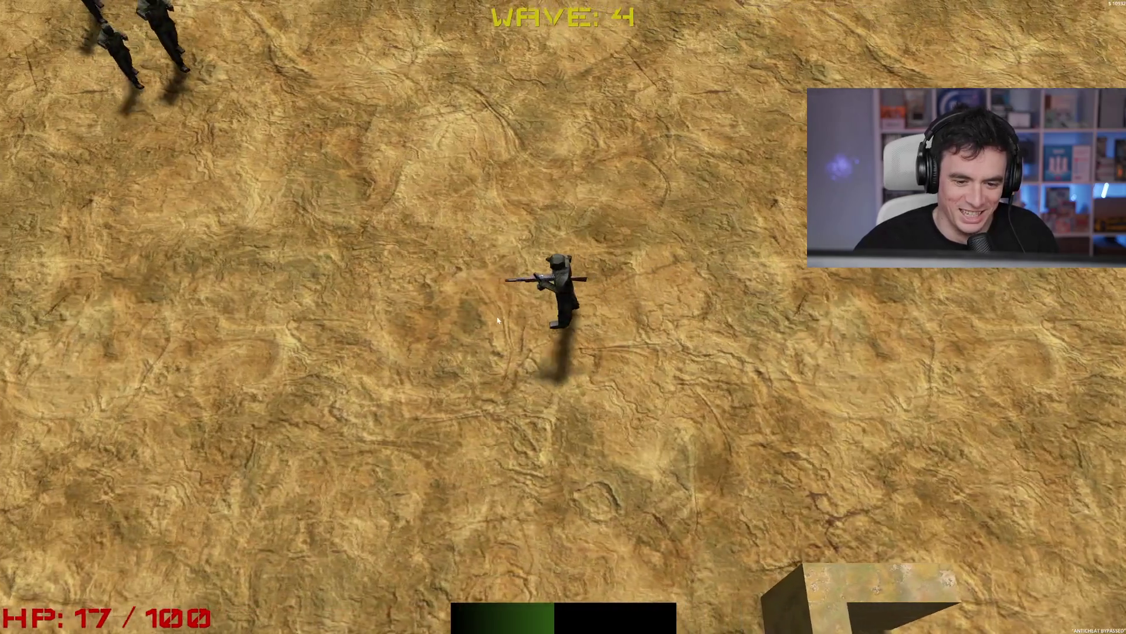
key("a")
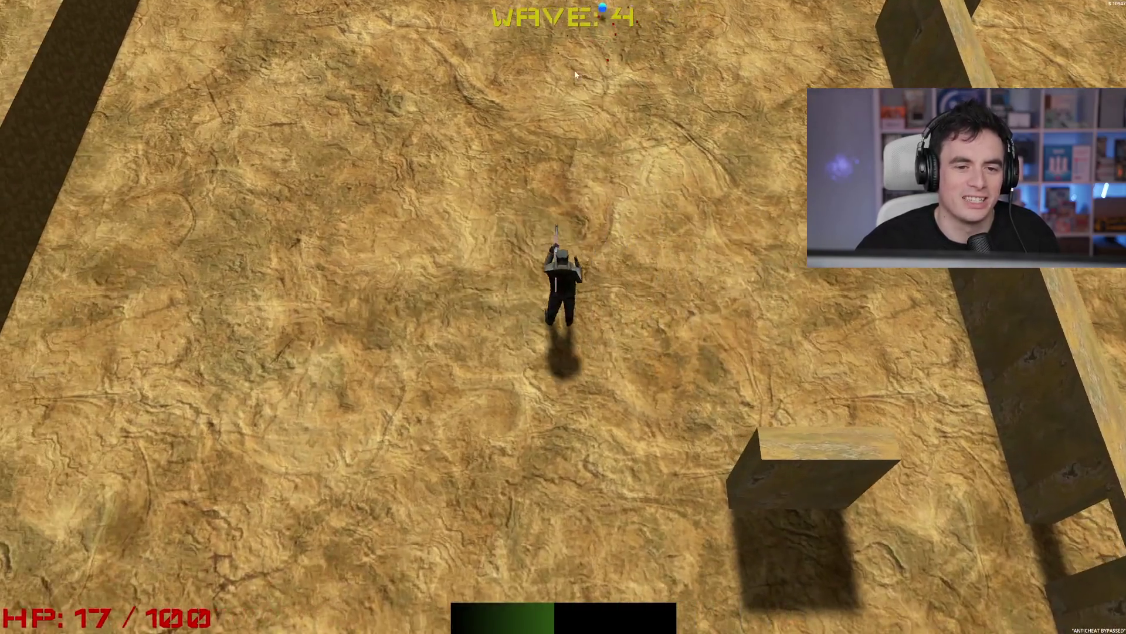
left_click(652, 70)
key("w")
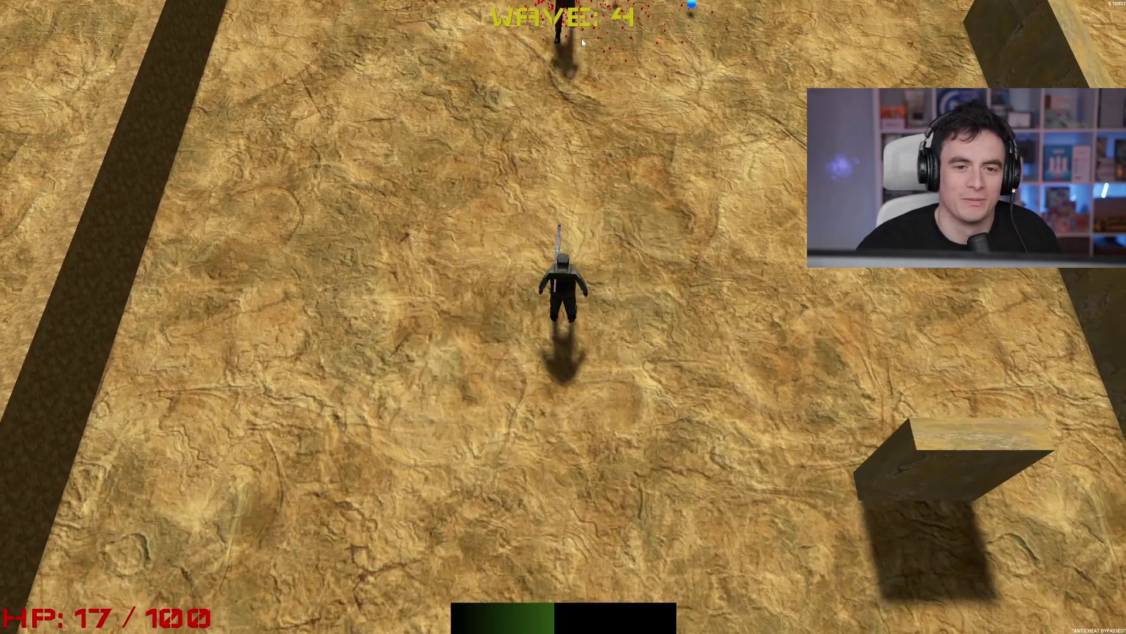
left_click(582, 38)
key("w")
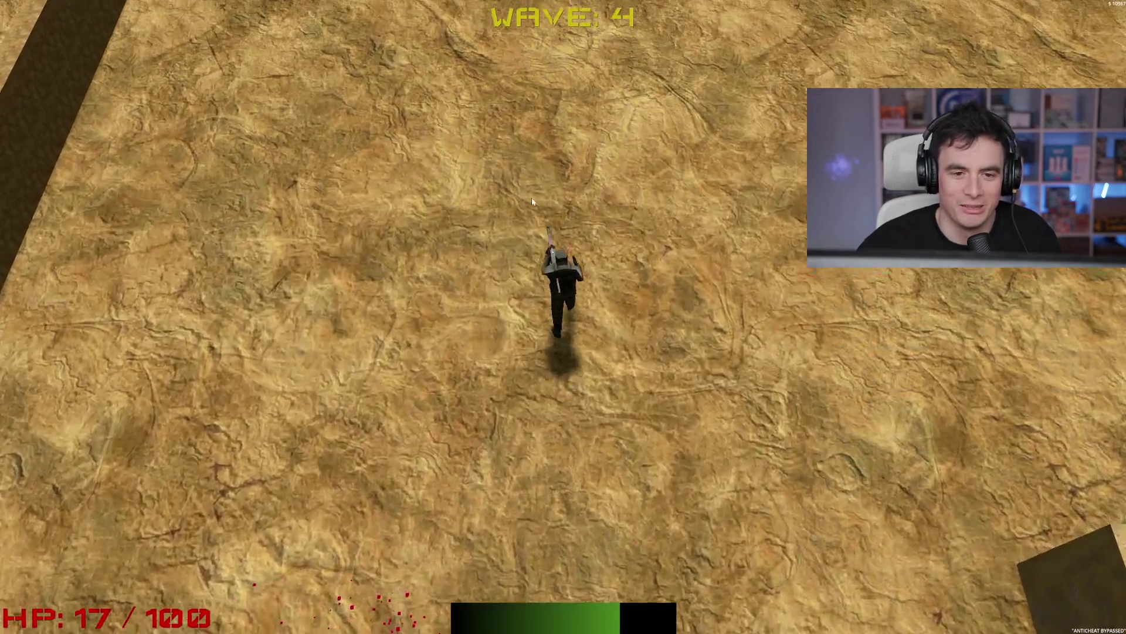
key("s")
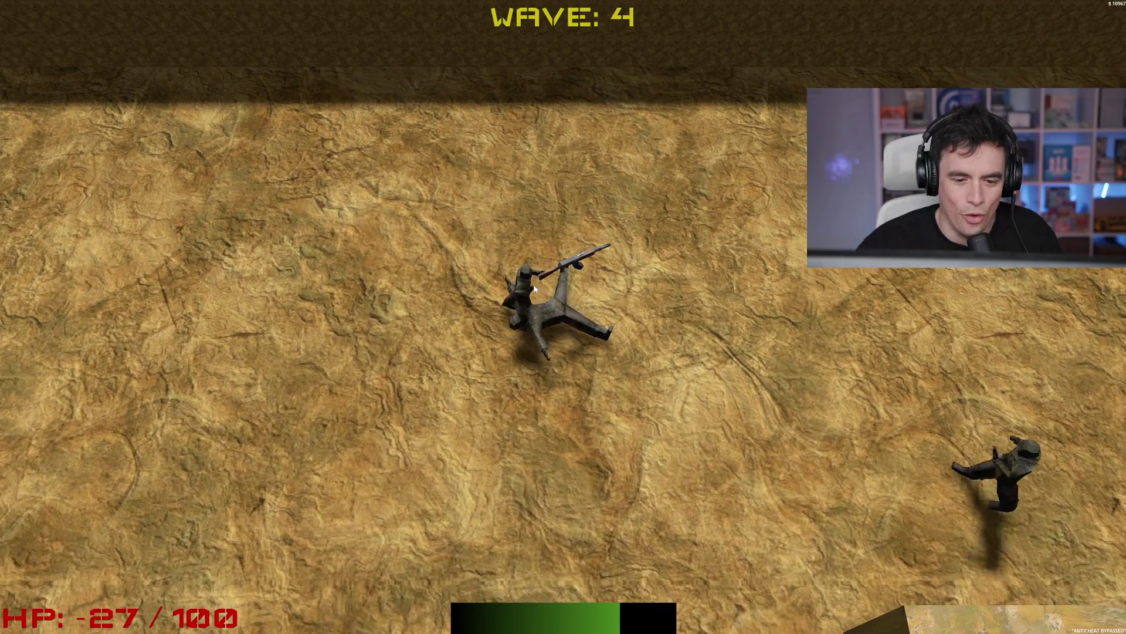
left_click(585, 387)
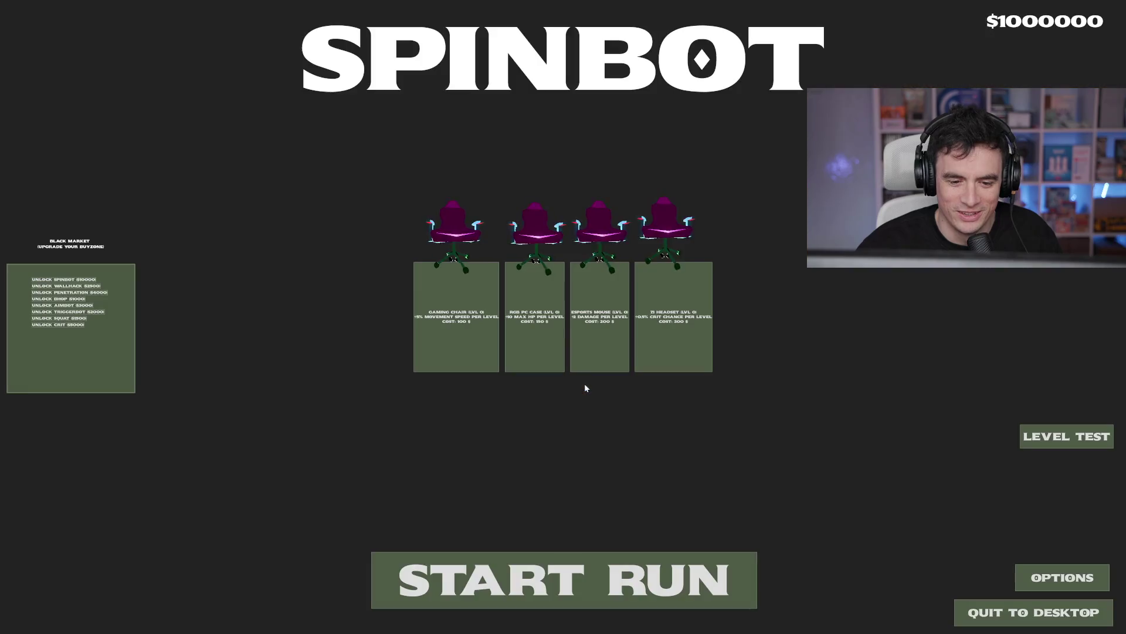
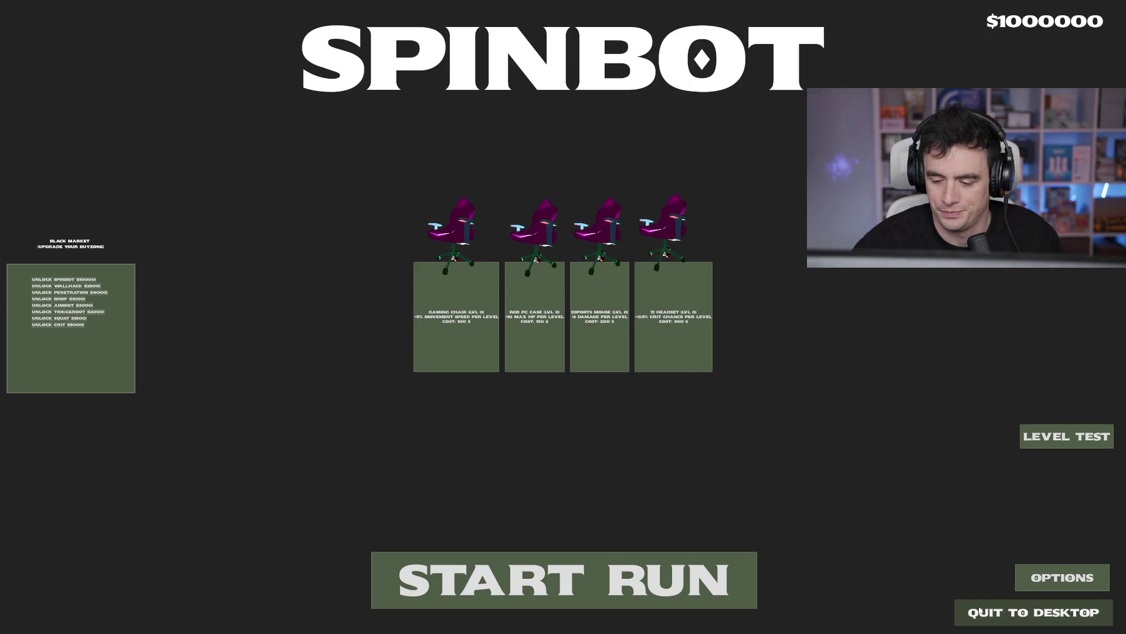
Quit SpinBot with Quit to Desktop and return to the node_3d.gd script in the editor
left_click(1034, 612)
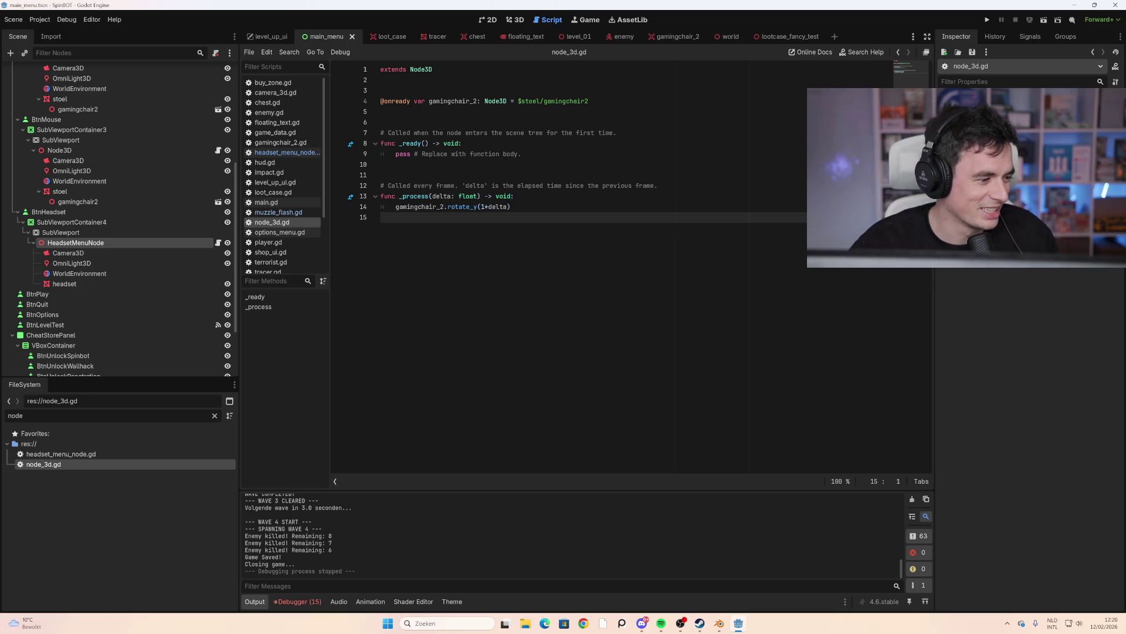
Inspect BtnHeadset's SubViewportContainer4, SubViewport, Camera3D and WorldEnvironment, then view Camera3D in 3D
mouse_move(463, 207)
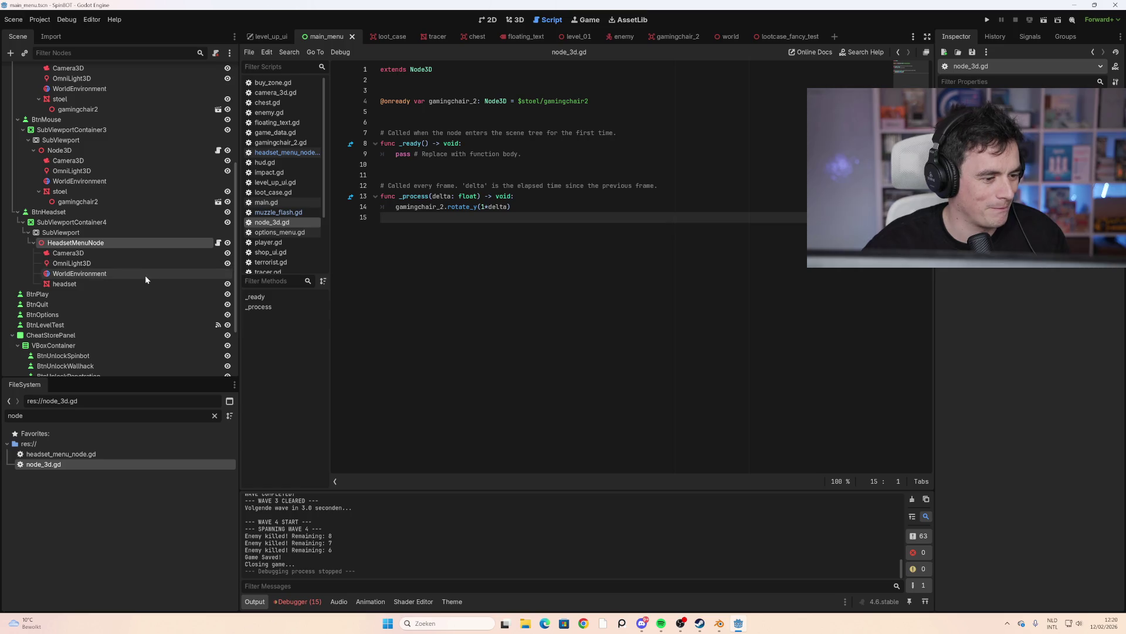
scroll(146, 279, "down", 3)
scroll(147, 282, "down", 1)
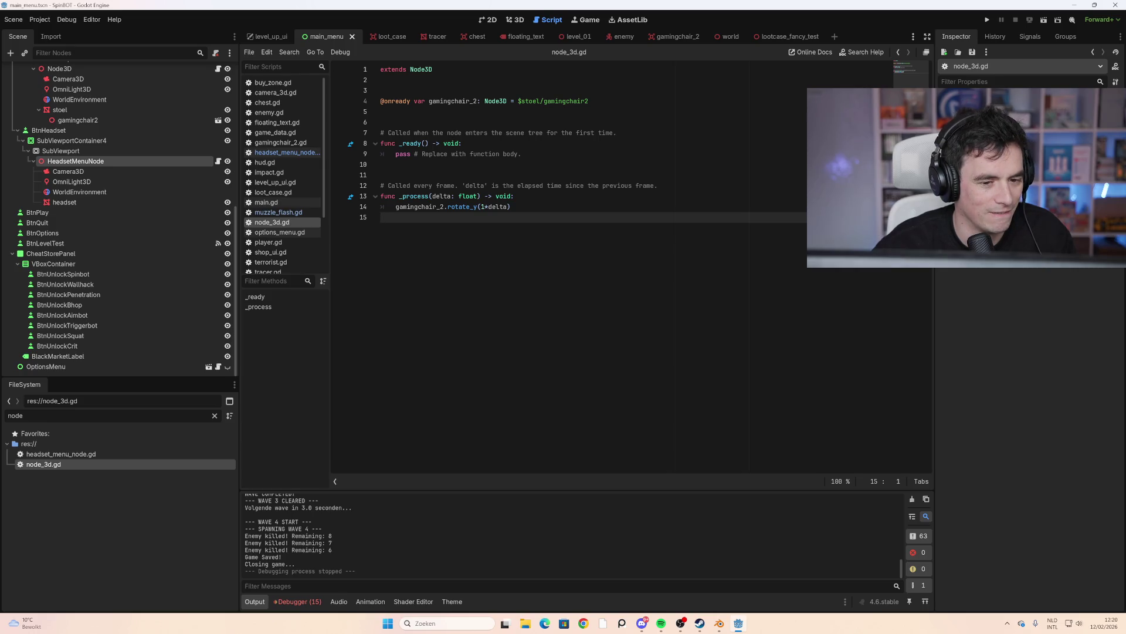
scroll(152, 217, "up", 3)
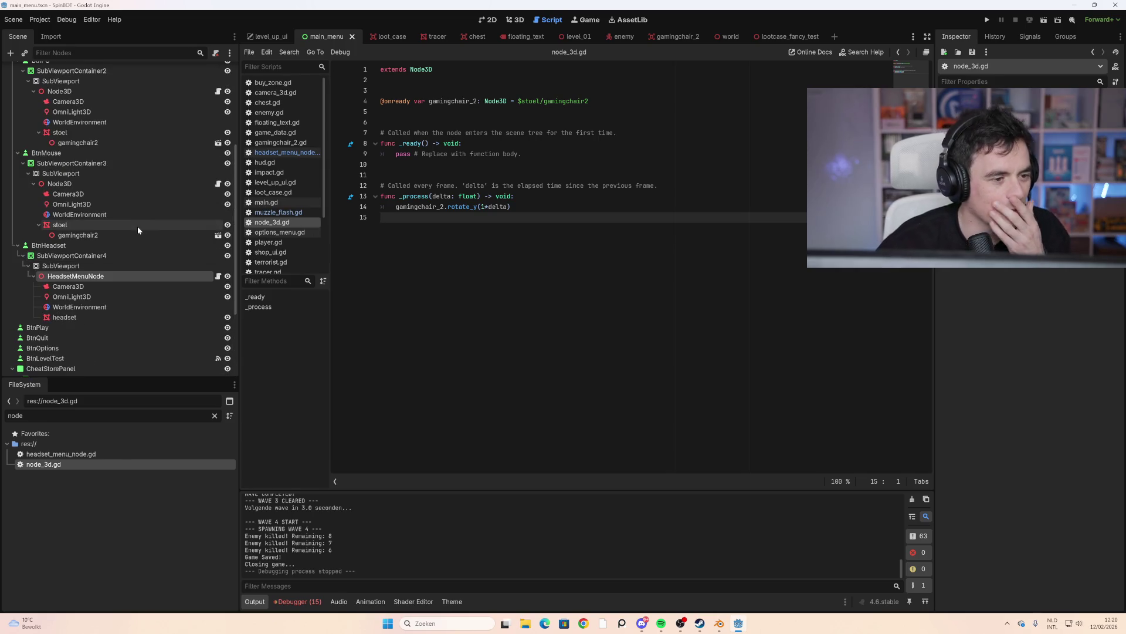
scroll(149, 192, "up", 3)
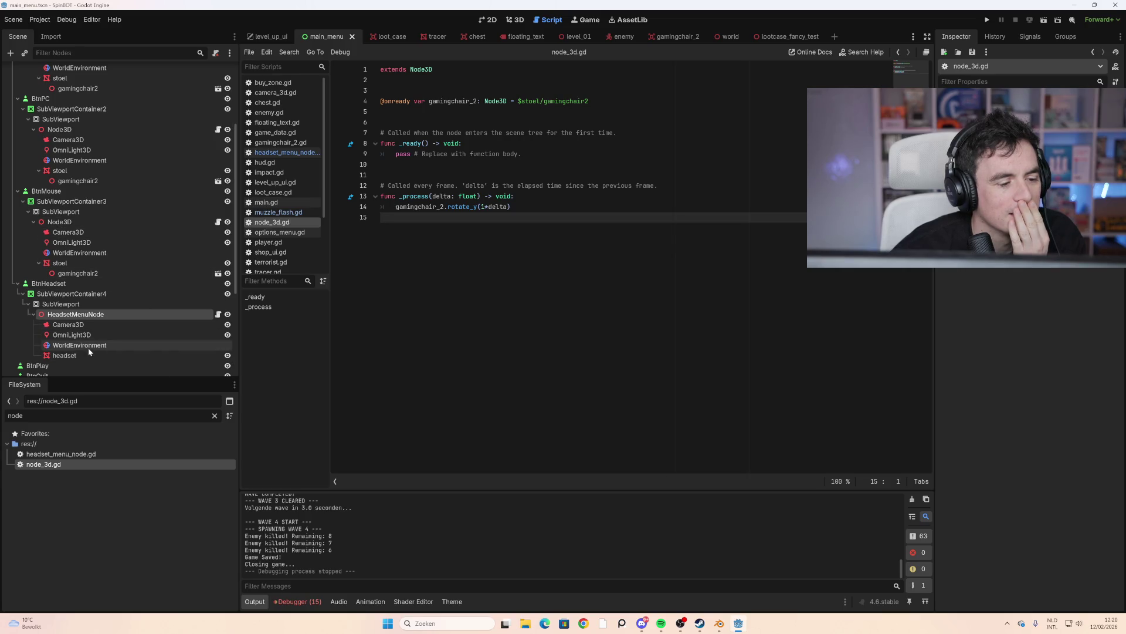
left_click(96, 296)
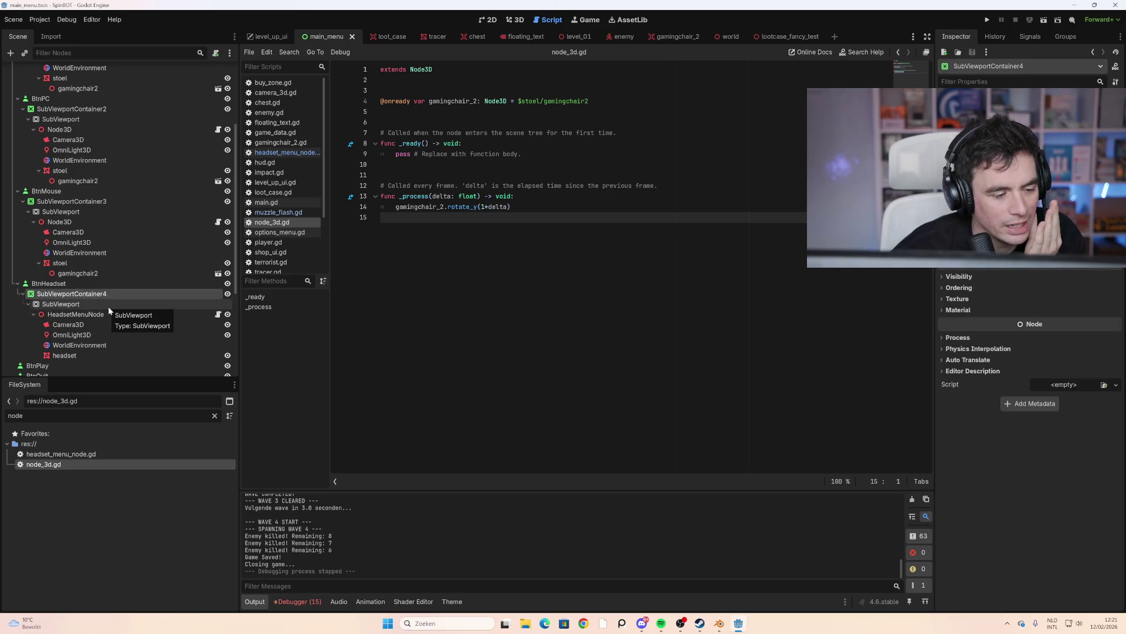
left_click(108, 305)
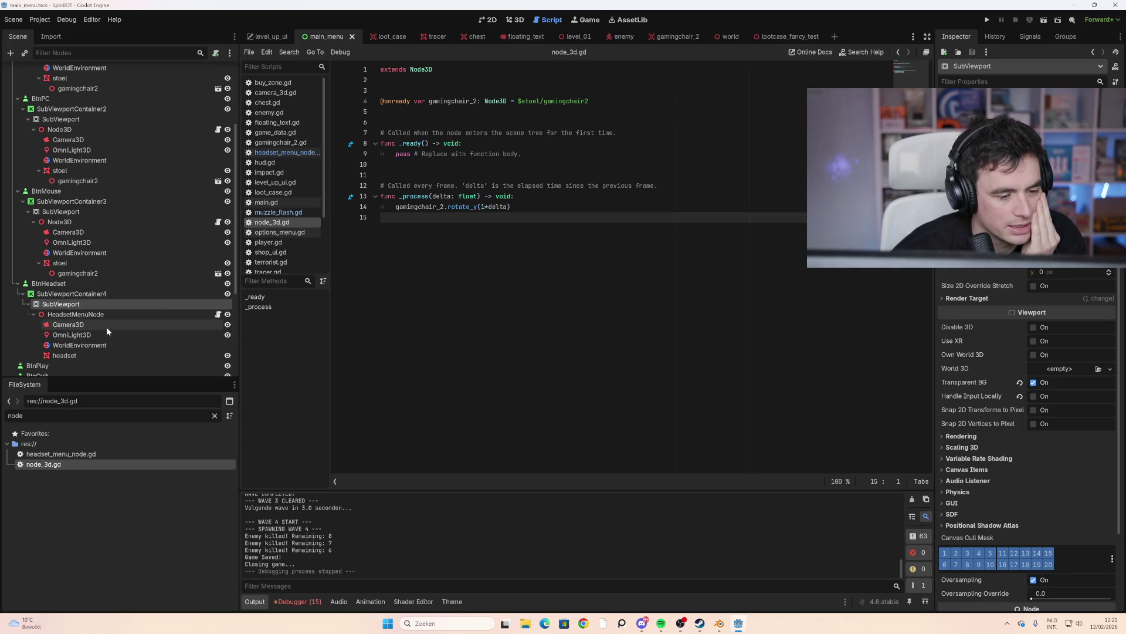
left_click(107, 326)
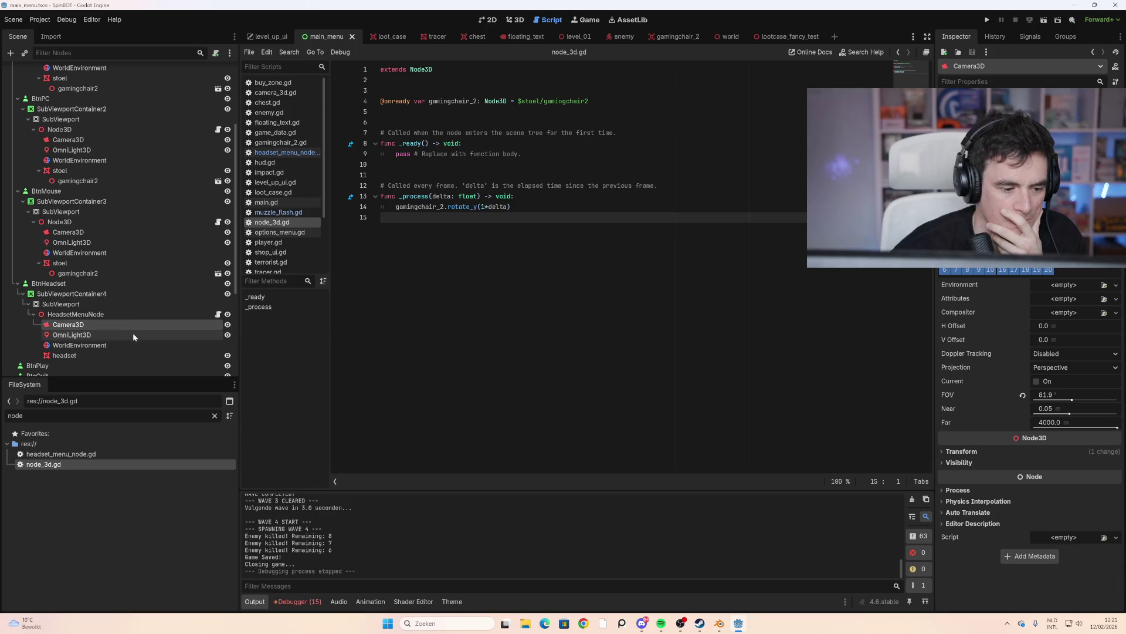
left_click(118, 343)
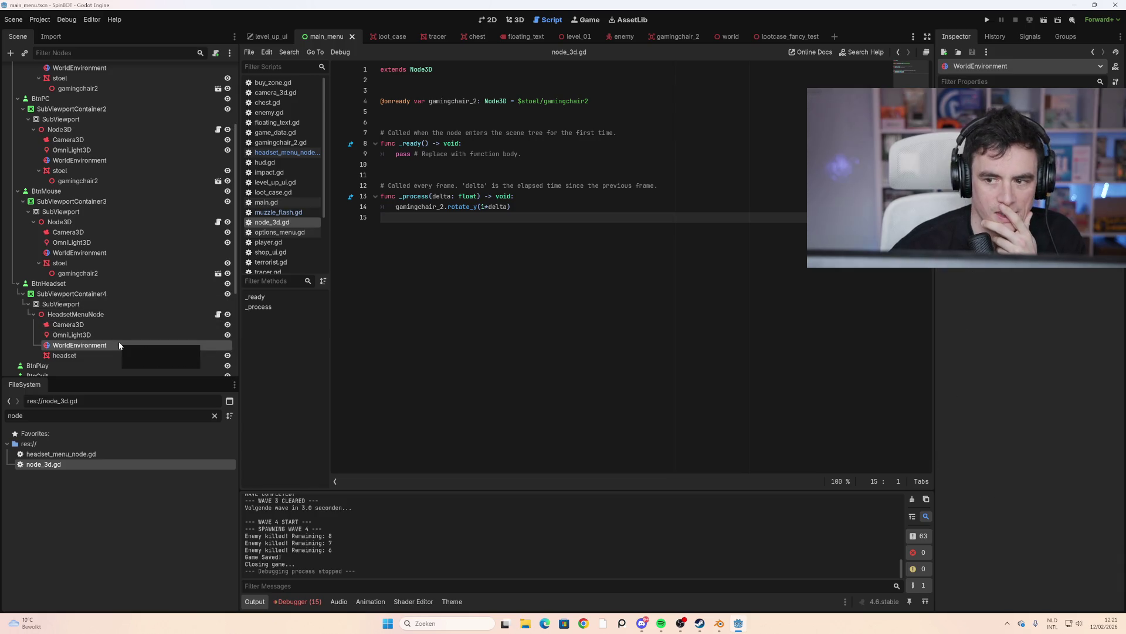
left_click(122, 328)
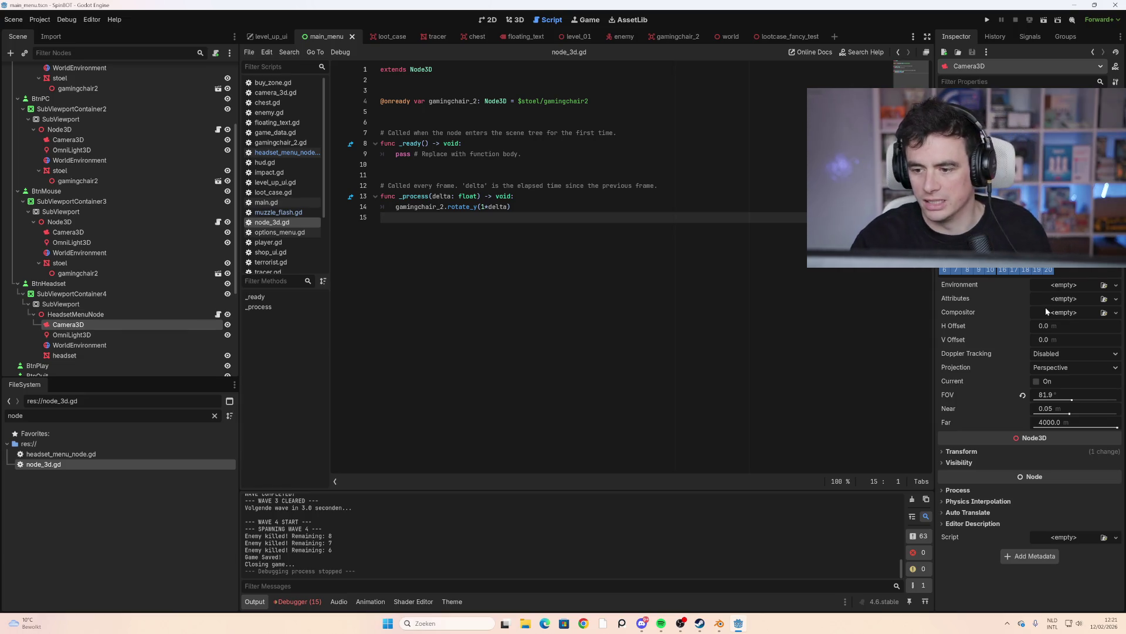
left_click(515, 21)
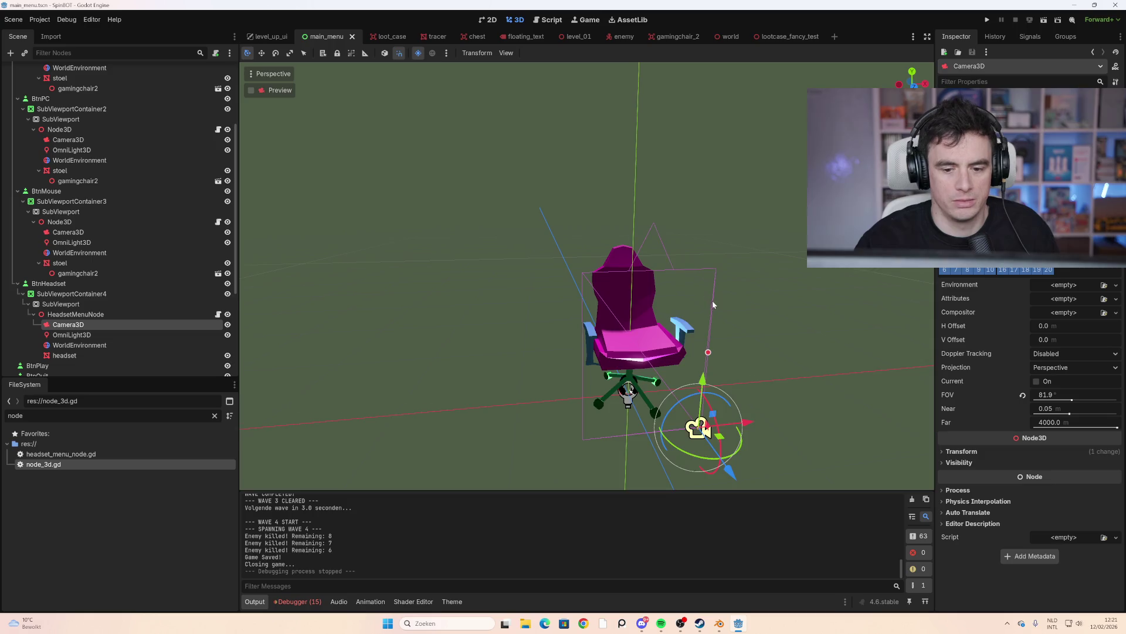
Try moving the camera 1 unit along X, test-run the game, then undo the move
scroll(712, 303, "down", 4)
left_click_drag(703, 353, 753, 344)
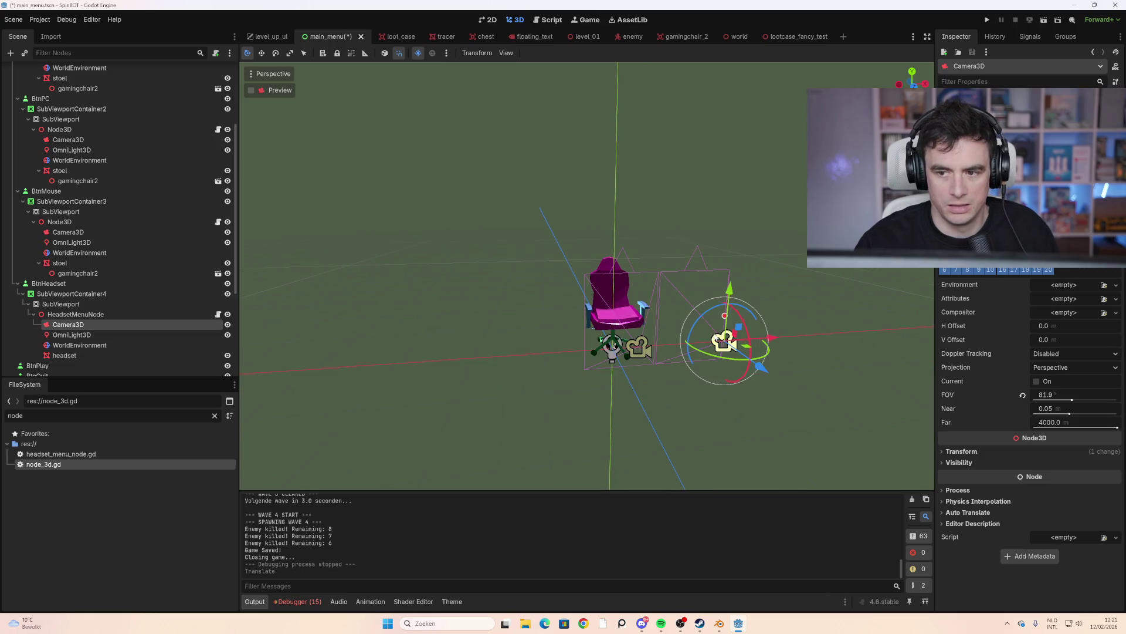
key("F5")
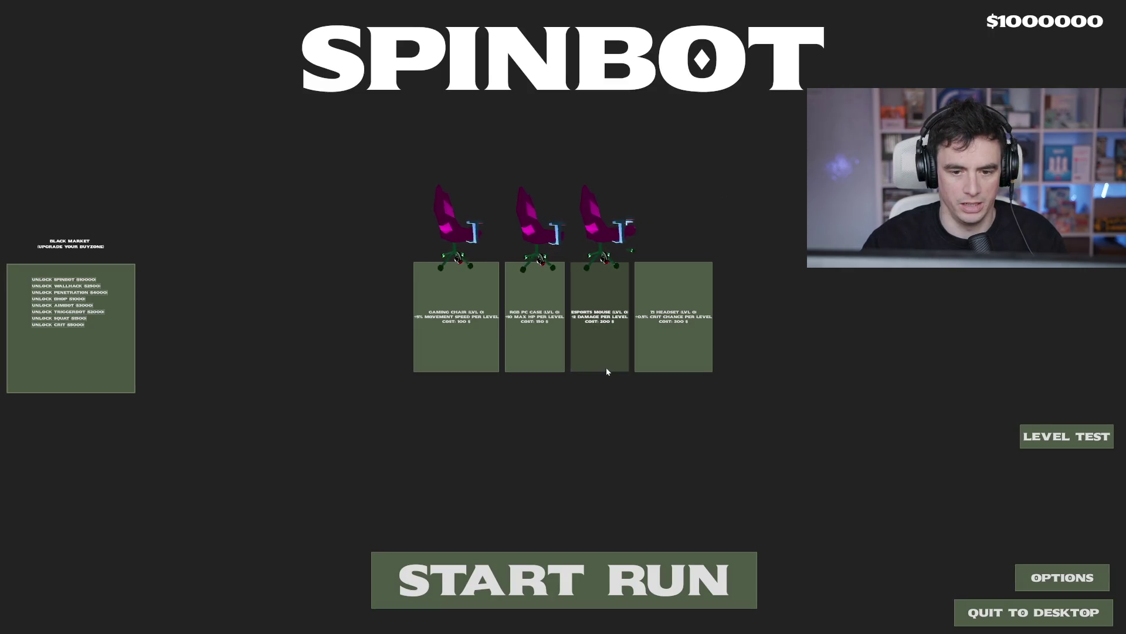
key("alt+F4")
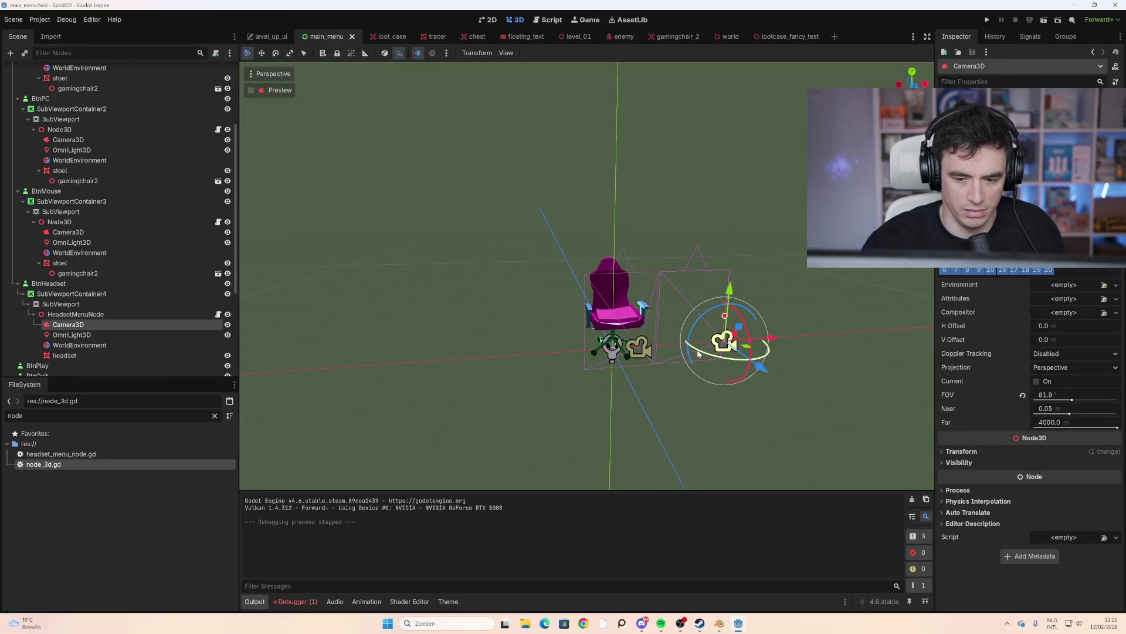
key("ctrl+z")
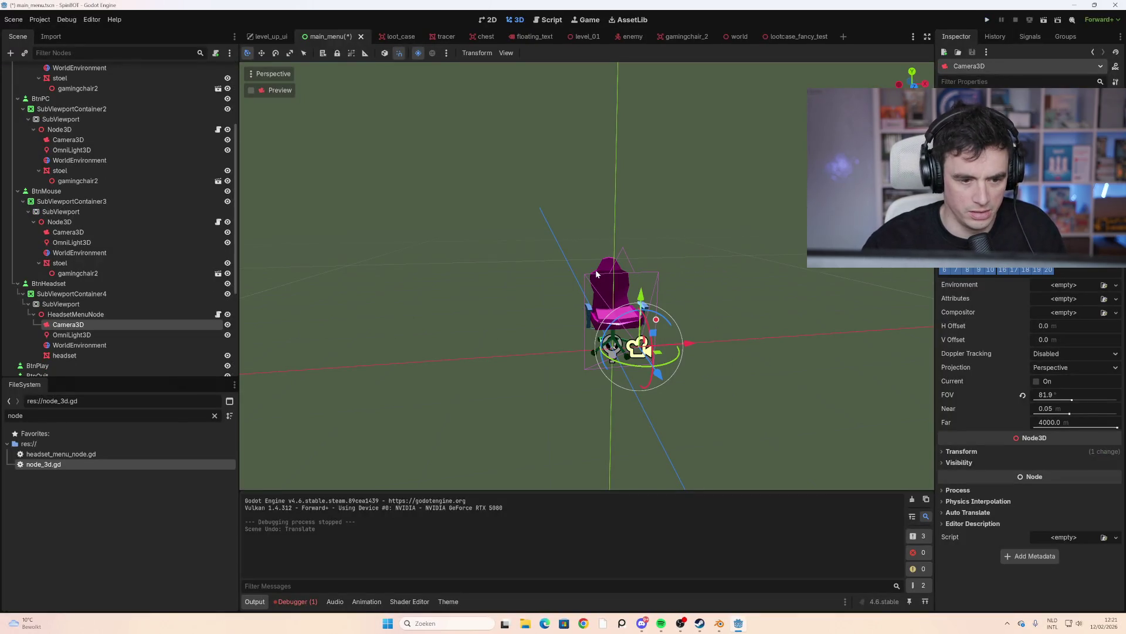
Try shifting the gaming chair model along X, then undo the move
left_click(598, 274)
scroll(131, 178, "down", 1)
scroll(113, 170, "up", 1)
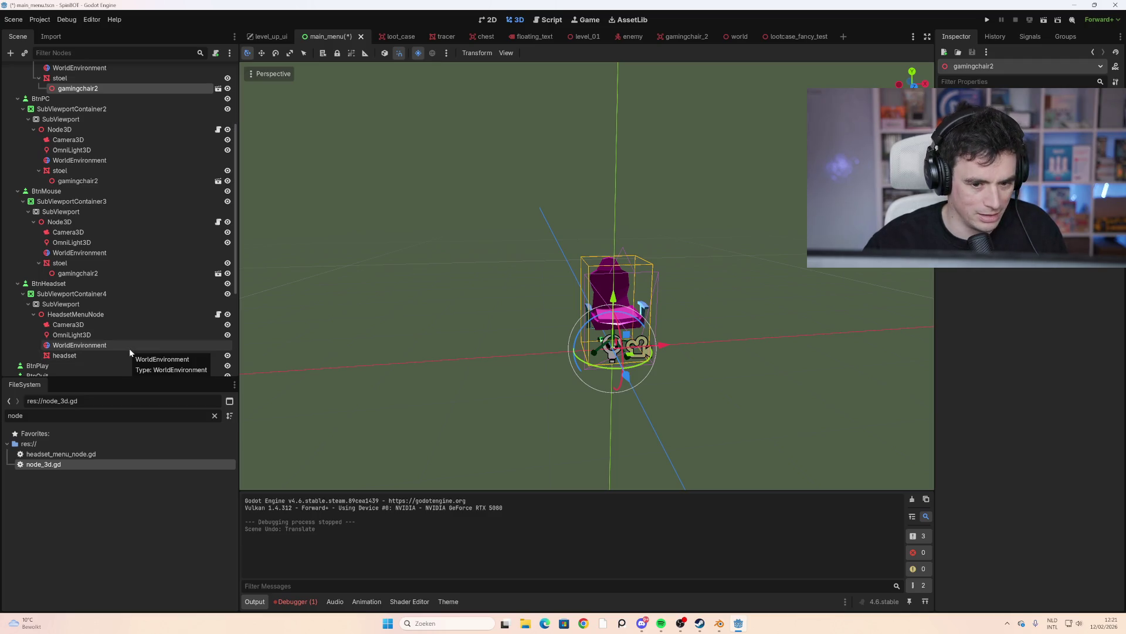
mouse_move(781, 371)
middle_mouse_down("shift")
mouse_move(649, 364)
mouse_move(591, 344)
mouse_move(666, 352)
middle_mouse_up("shift")
left_click_drag(484, 331, 574, 330)
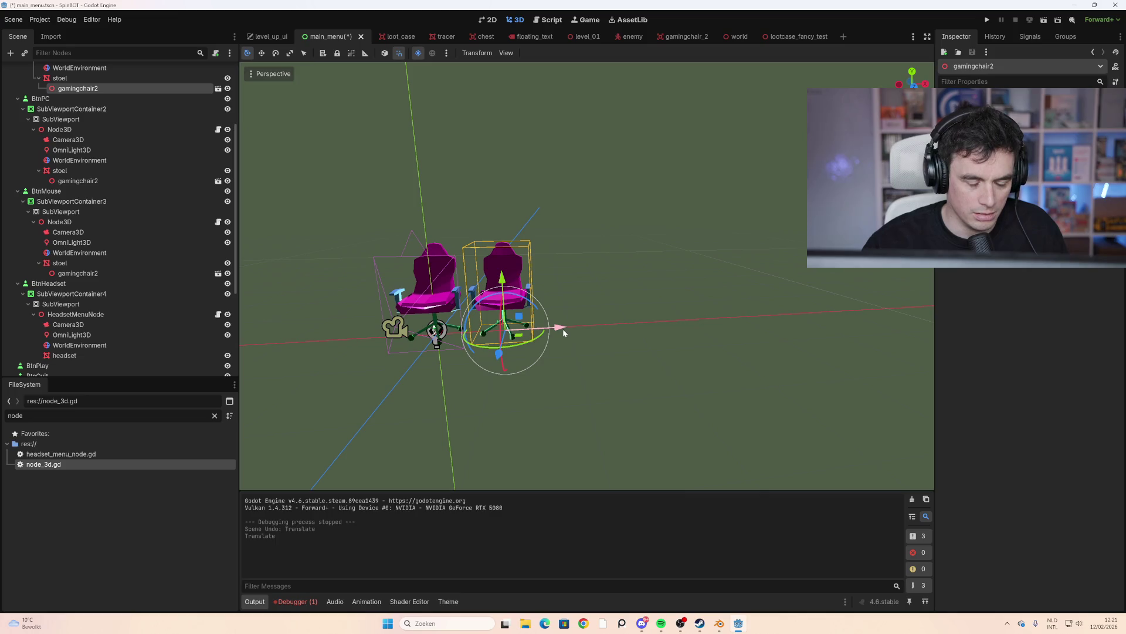
key("ctrl+z")
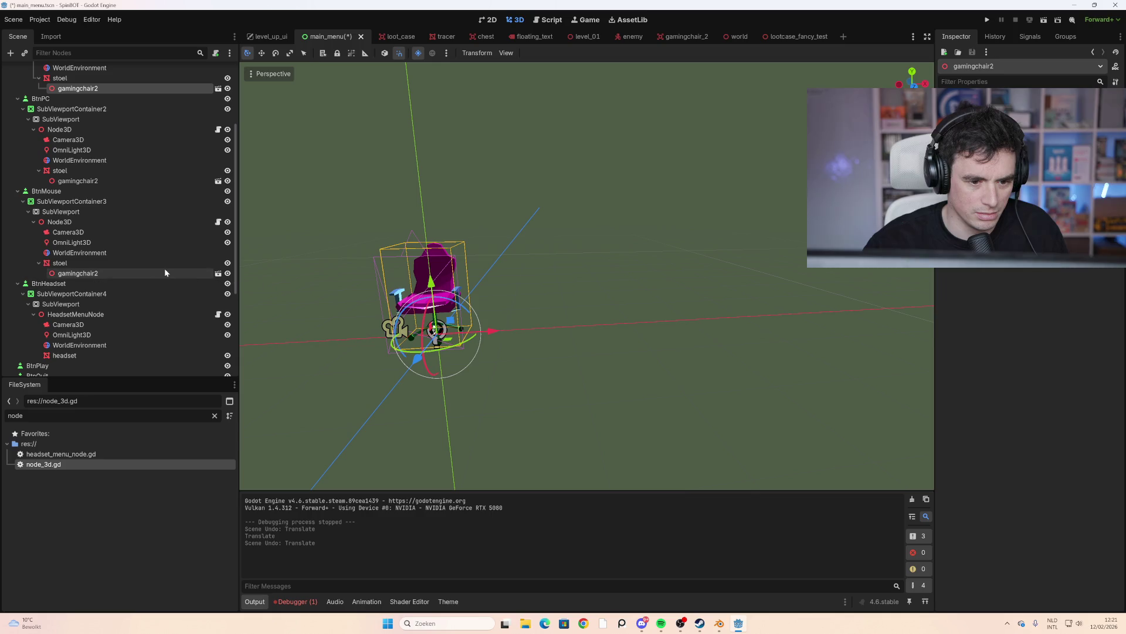
Move the headset panel's Camera3D 1 unit and the headset model 2 units along X
left_click(103, 353)
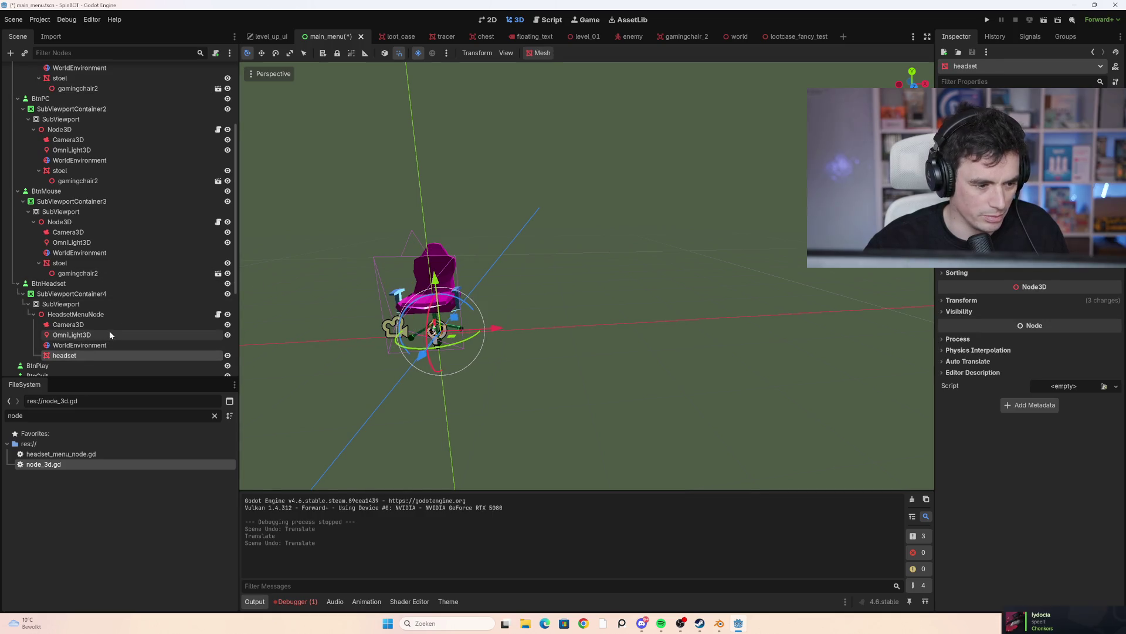
left_click(106, 332)
left_click(96, 325)
key("g")
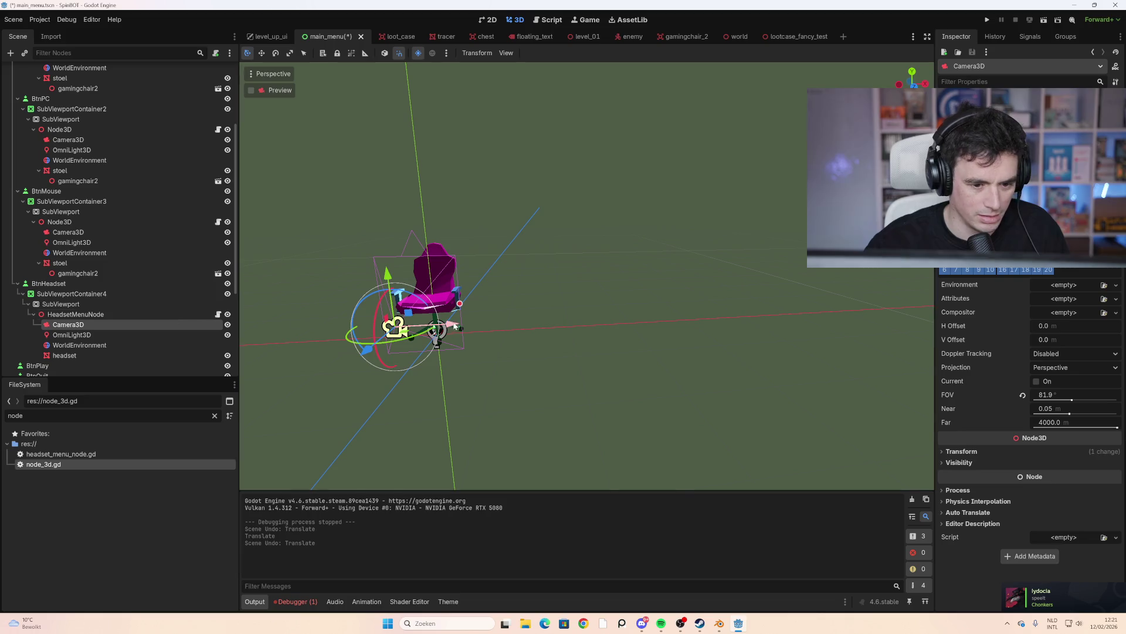
key("x")
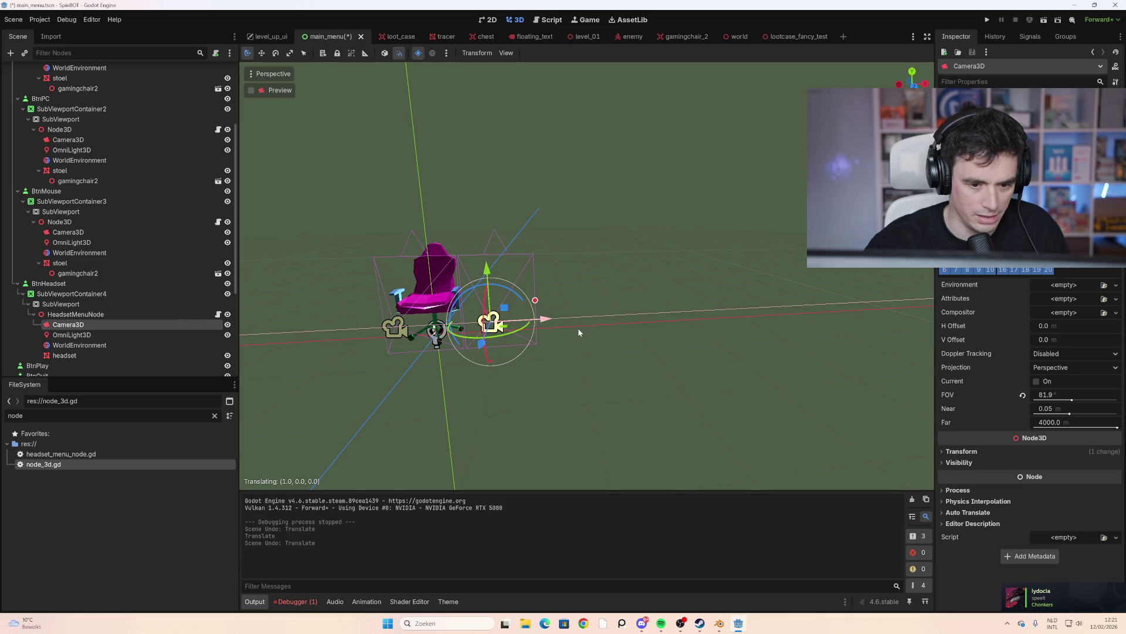
left_click(627, 333)
left_click(94, 355)
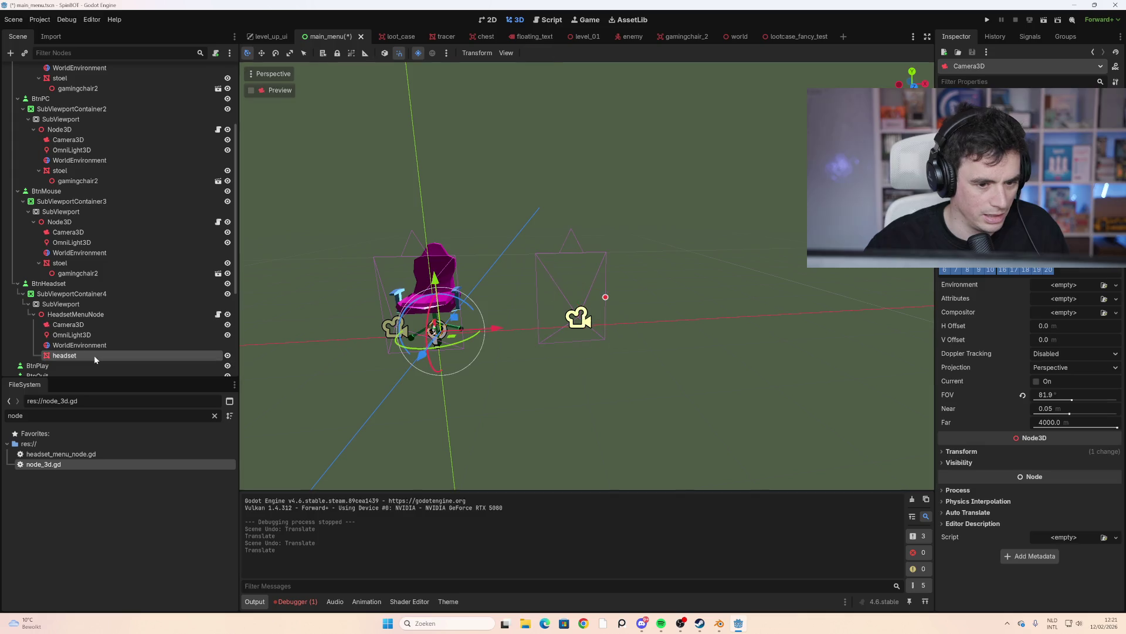
key("g")
key("x")
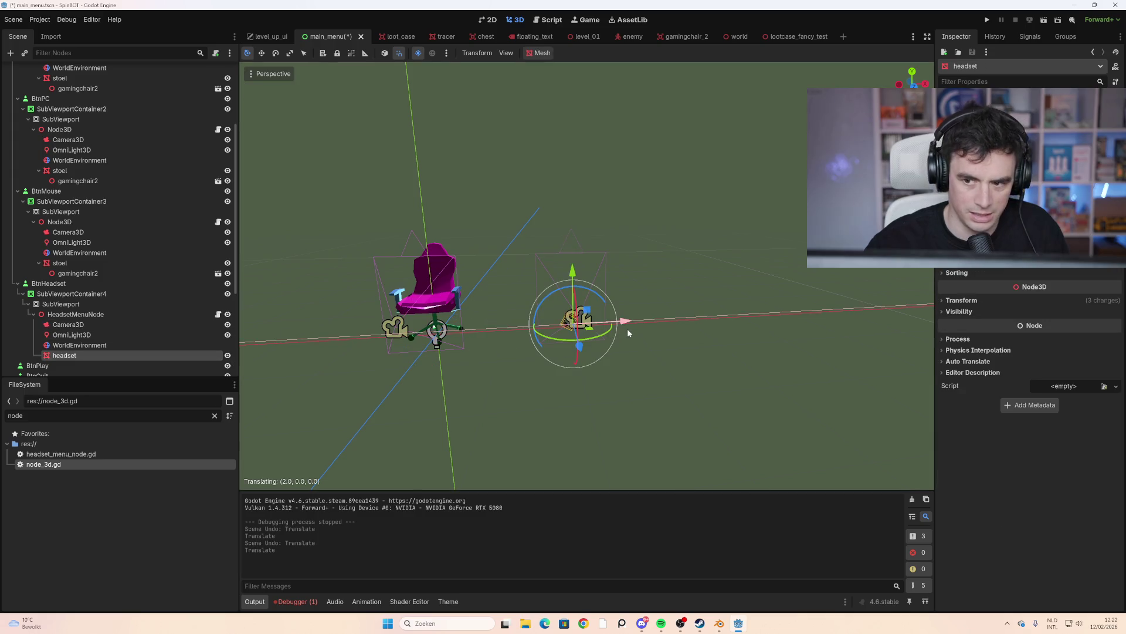
left_click(628, 332)
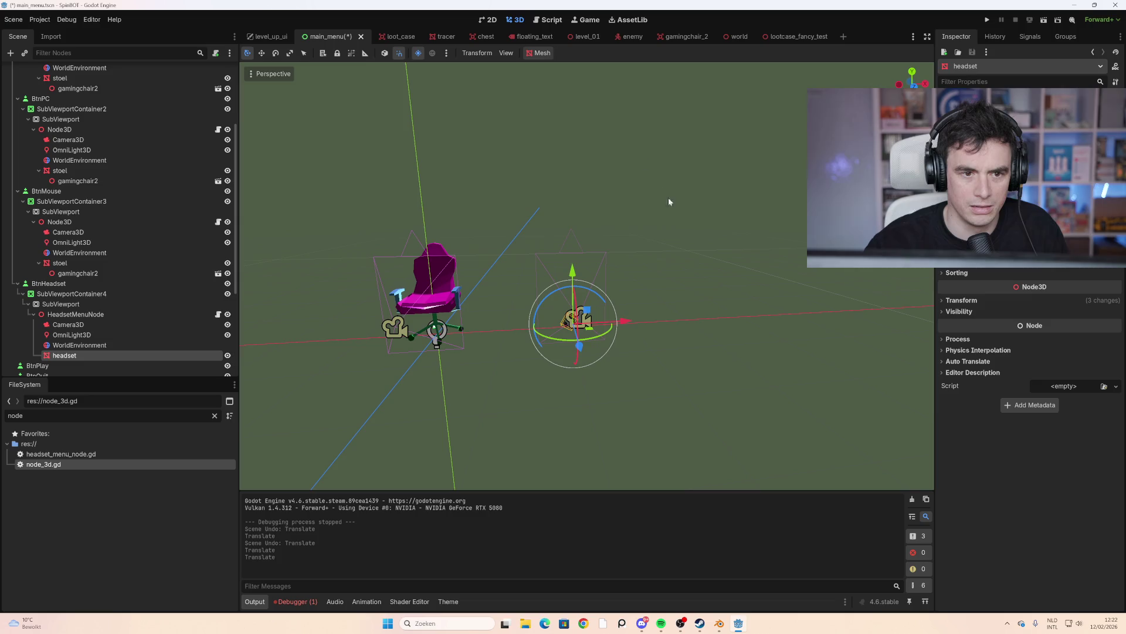
Lower Camera3D 1 unit along Y and run the game to check the headset panel
middle_click_drag(663, 267, 635, 265)
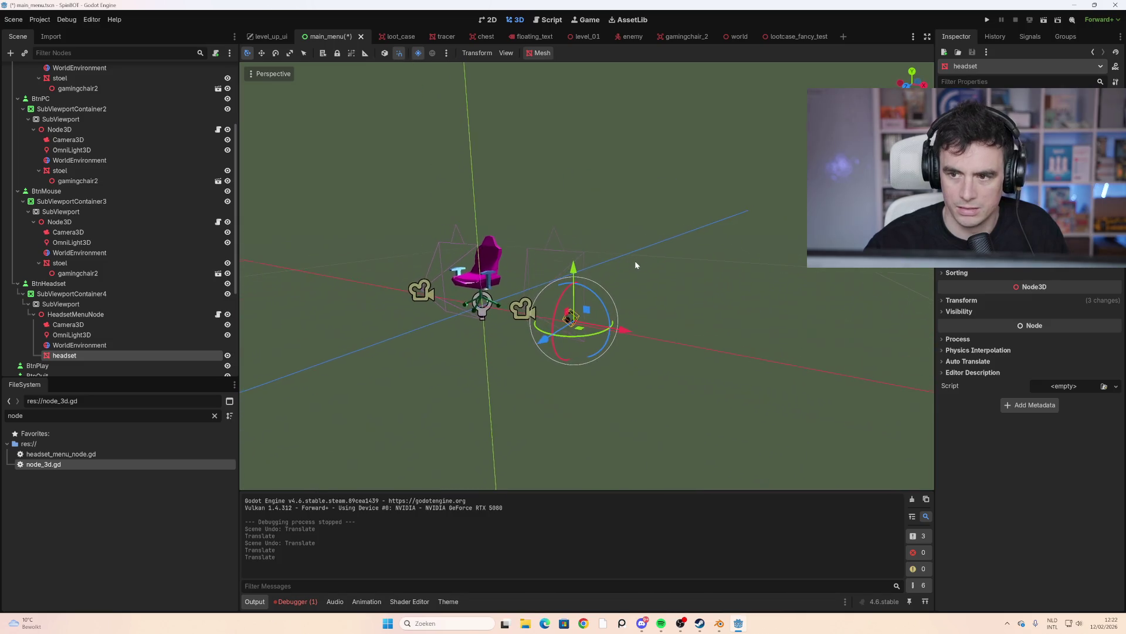
scroll(729, 334, "up", 4)
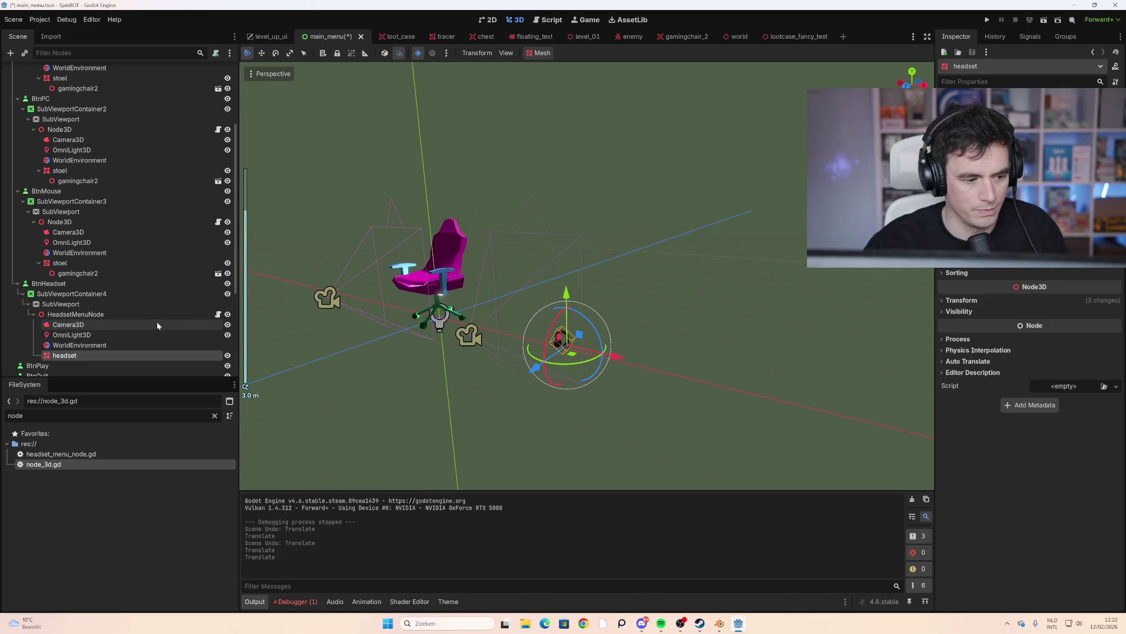
left_click(98, 325)
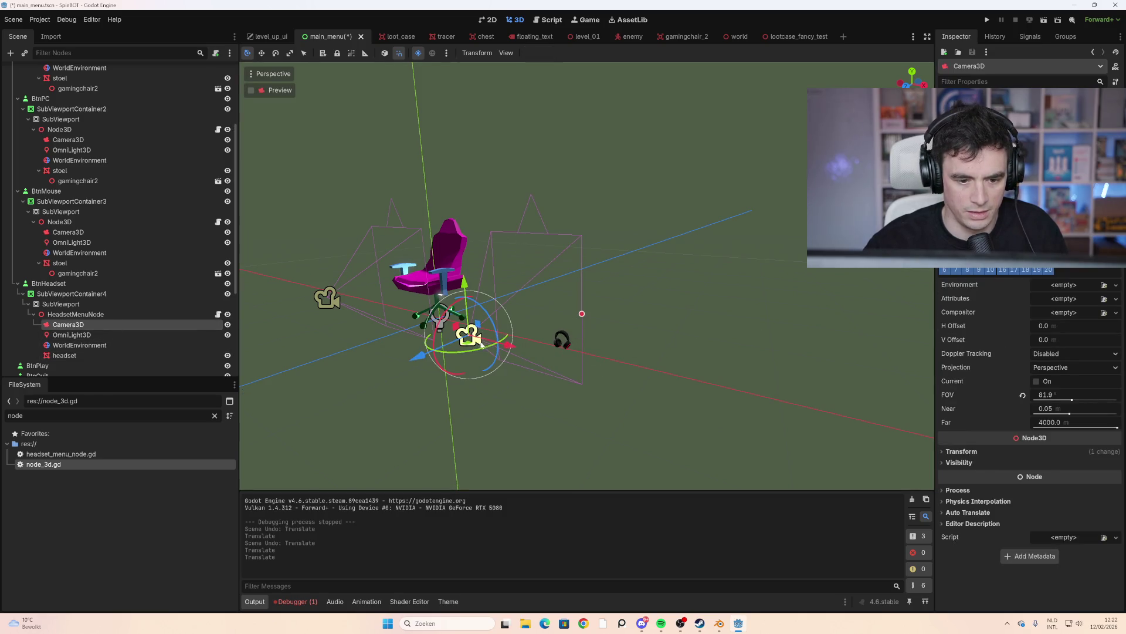
left_click(567, 342)
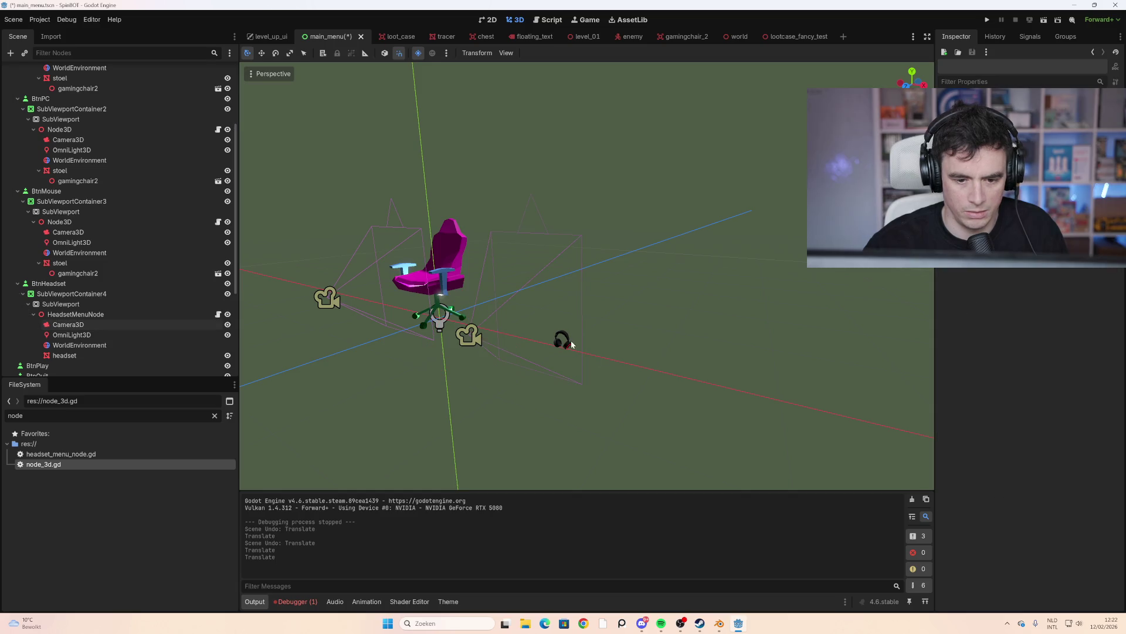
left_click(467, 336)
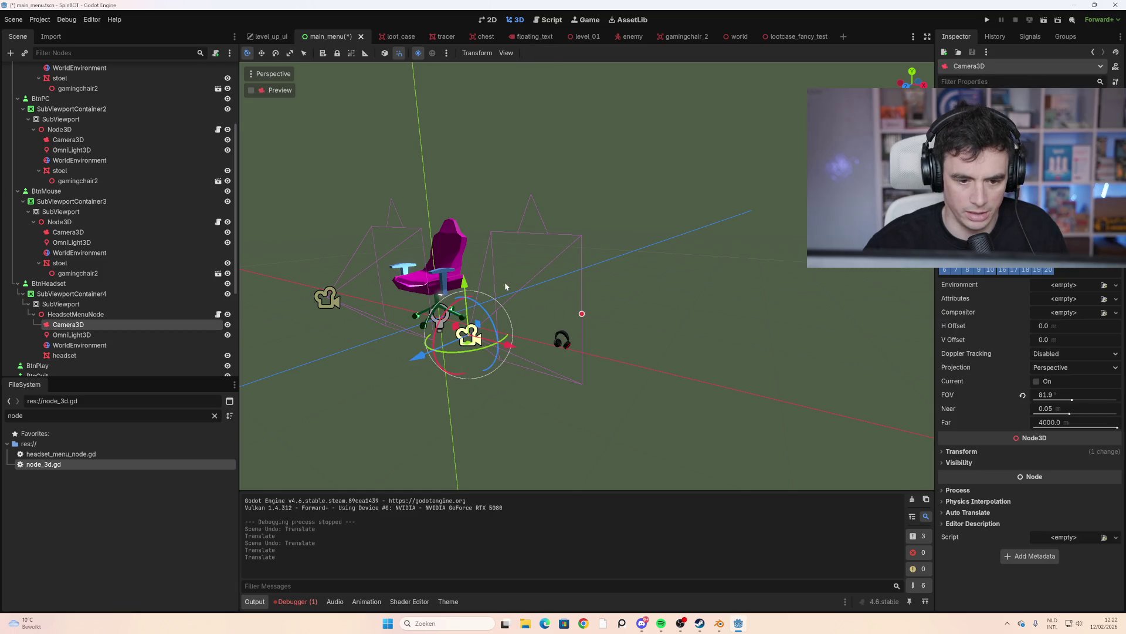
mouse_move(467, 293)
left_mouse_down()
mouse_move(472, 373)
mouse_move(435, 426)
mouse_move(552, 382)
mouse_move(535, 395)
left_mouse_up()
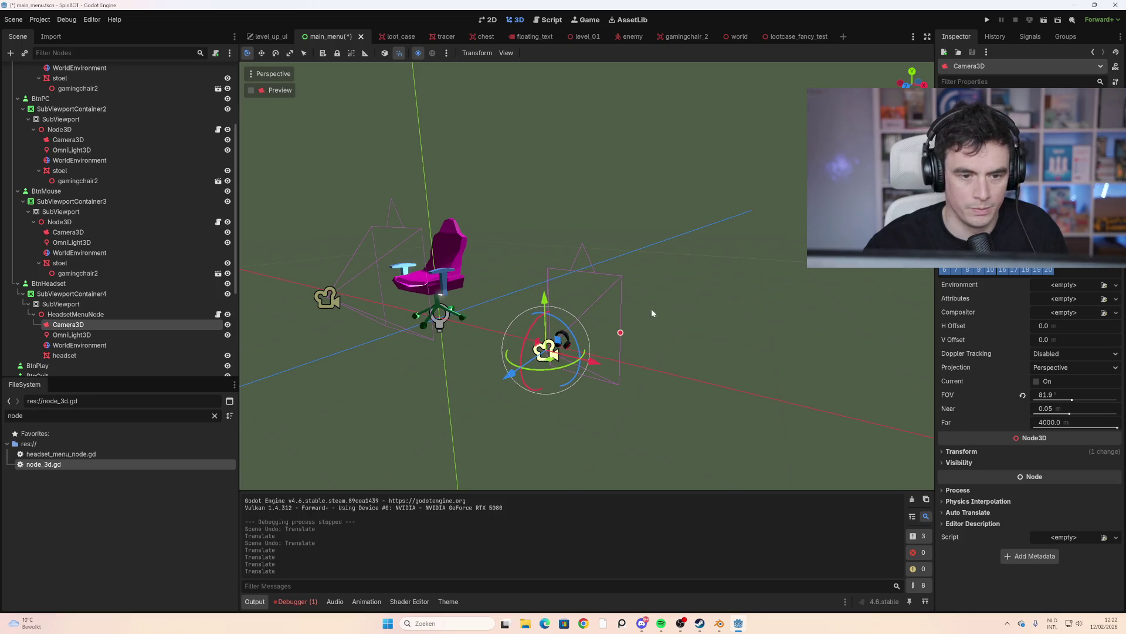
left_click(769, 292)
key("F5")
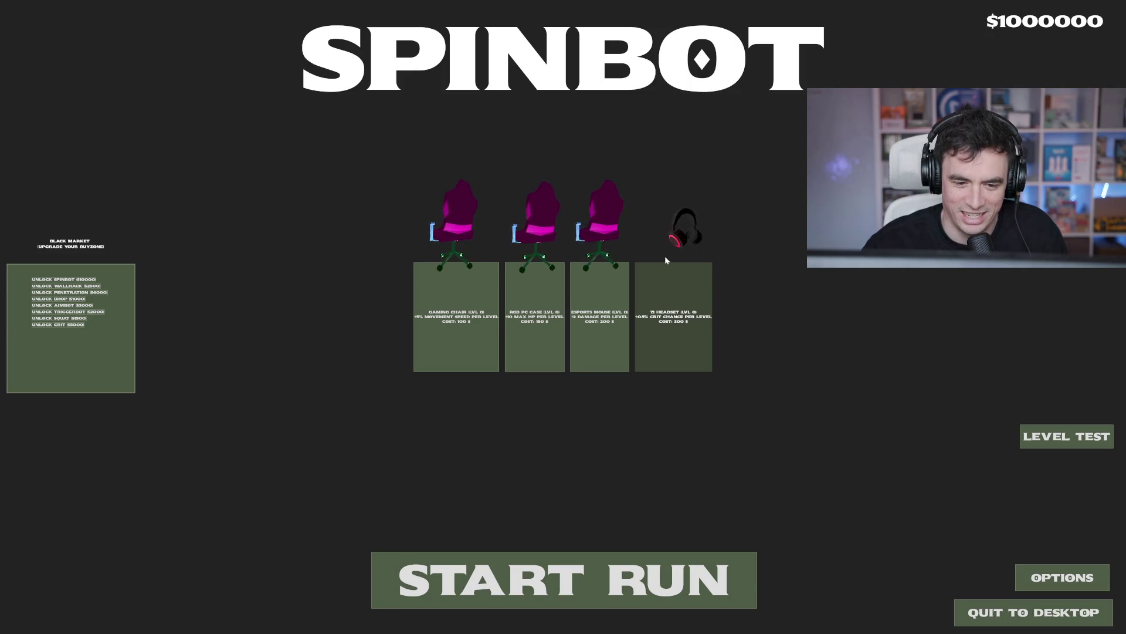
Stop the SpinBot test with Quit to Desktop and return to the main_menu scene
left_click(1009, 612)
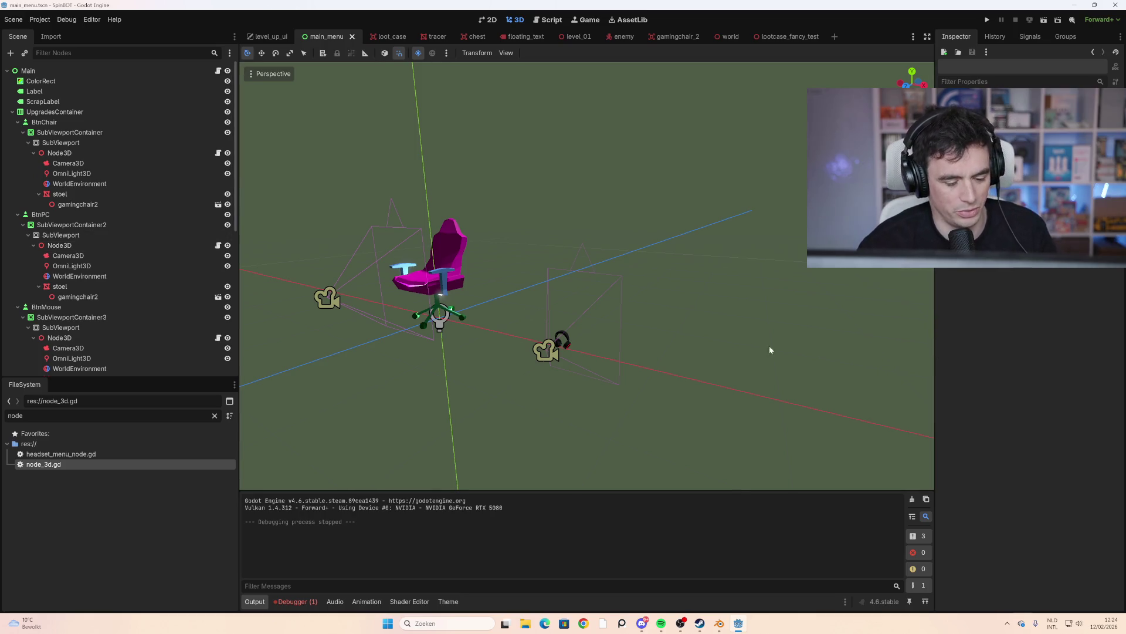
Launch the game, start a run, and fight the first wave's enemies with WASD and shots
key("F5")
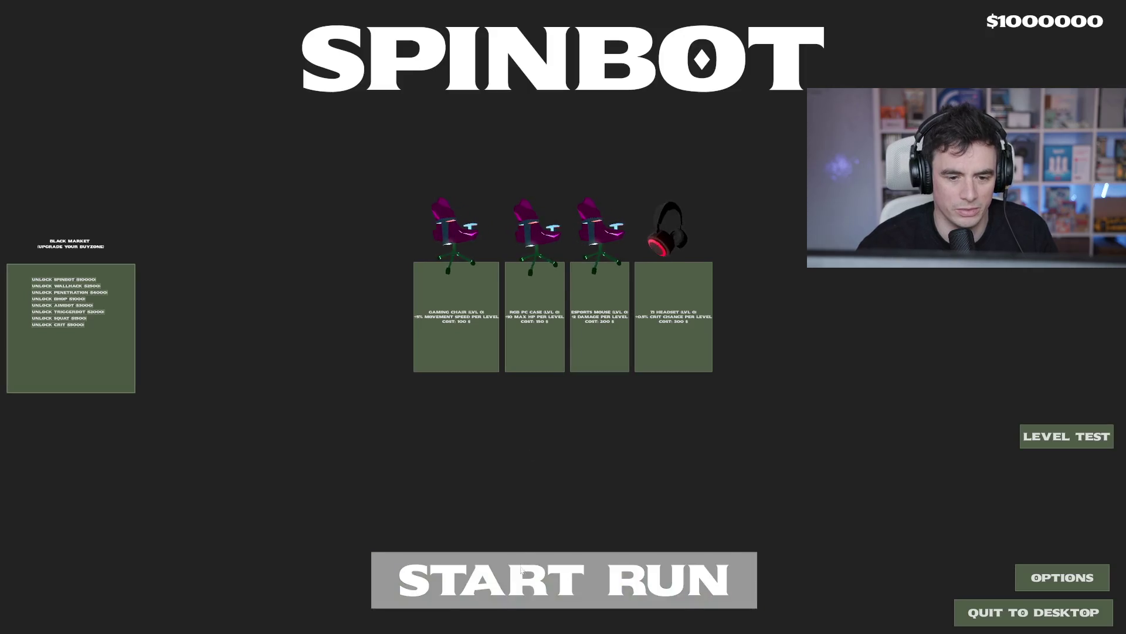
left_click(522, 569)
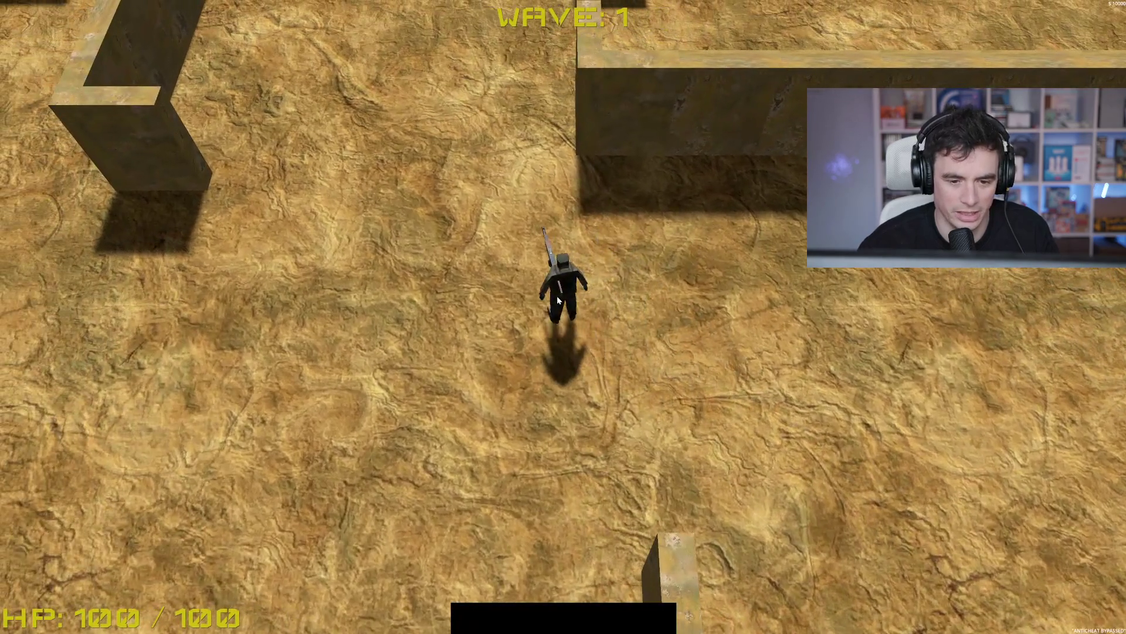
key("w")
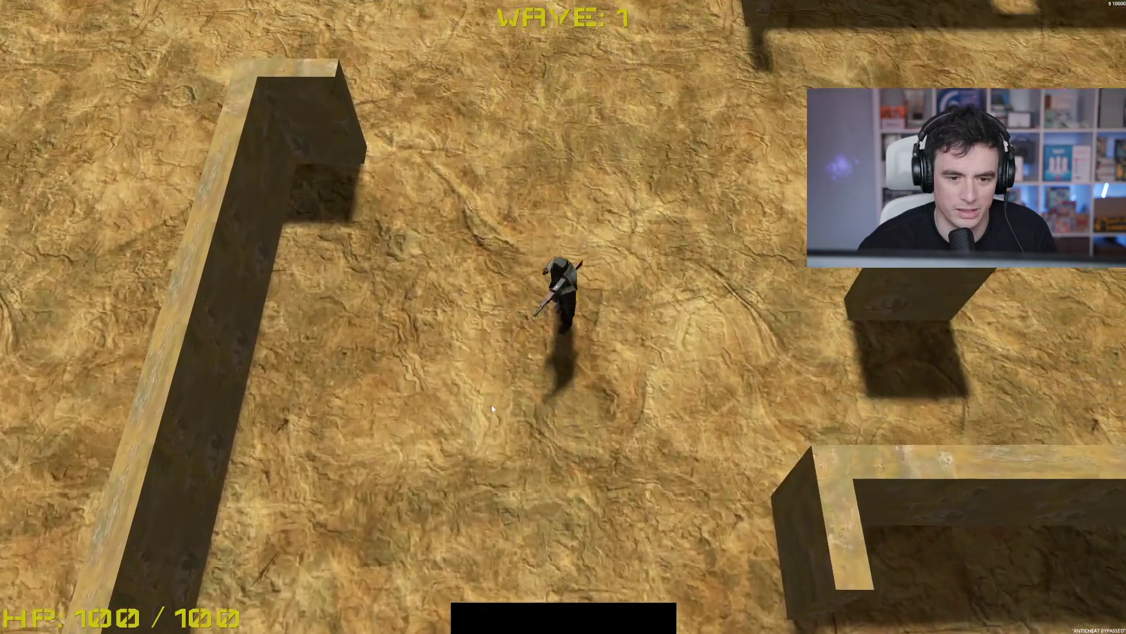
left_click(535, 189)
key("a")
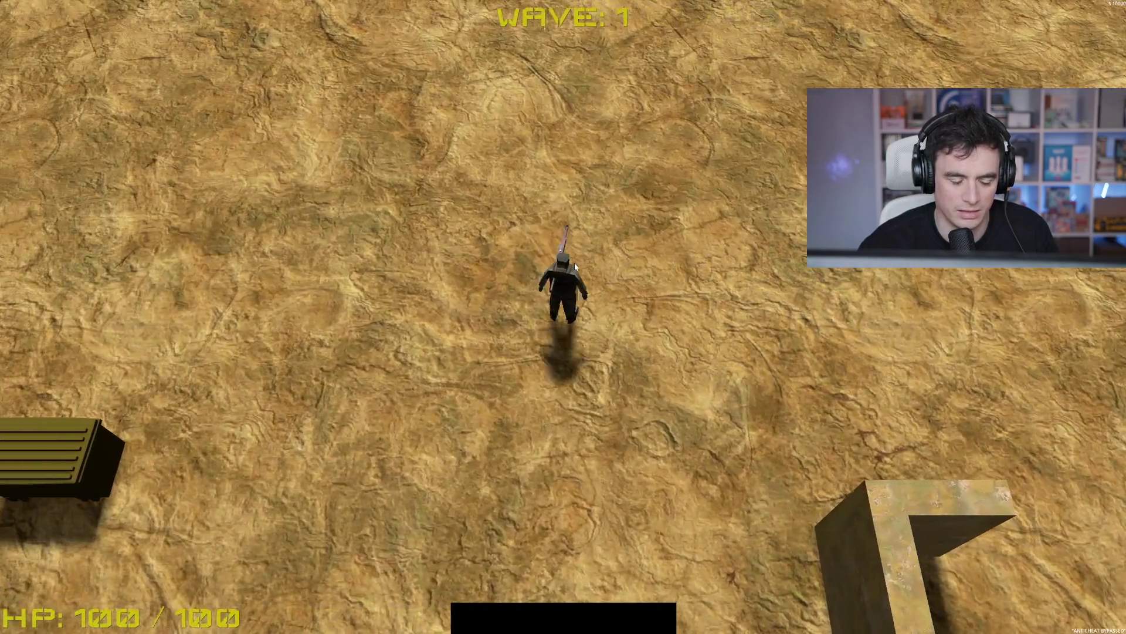
key("a")
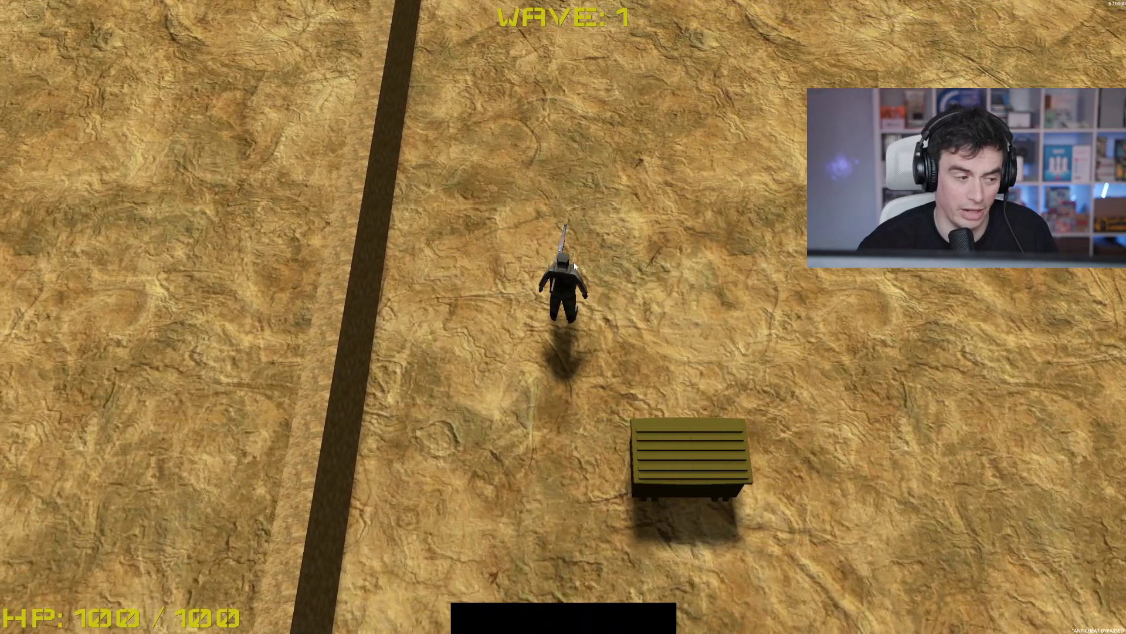
key("w")
key("d")
left_click(725, 136)
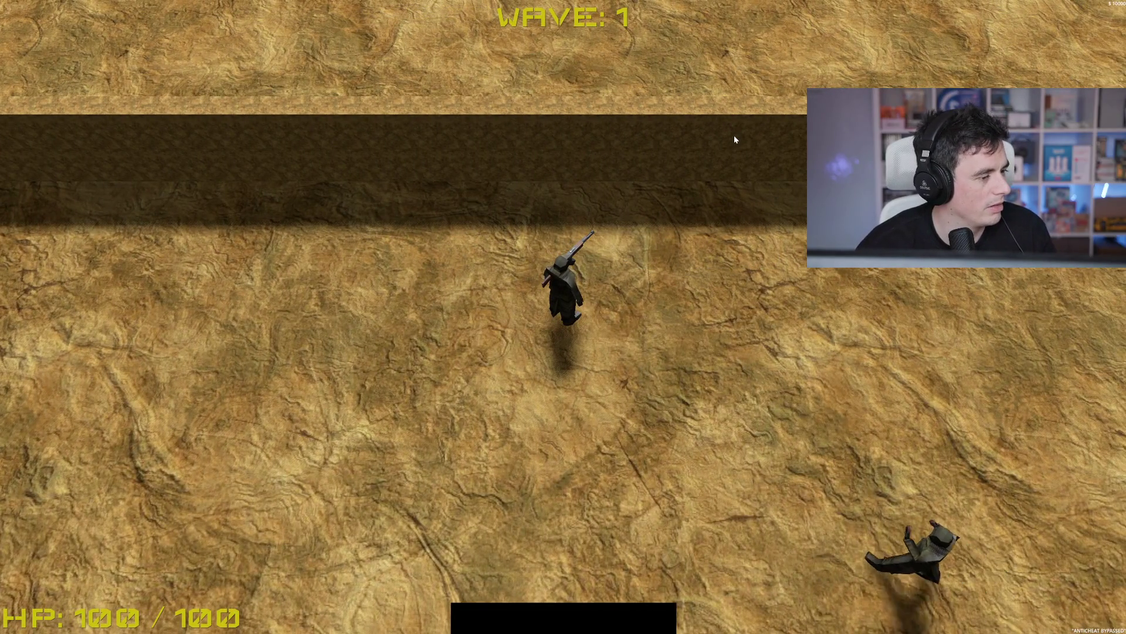
key("s")
left_click(760, 312)
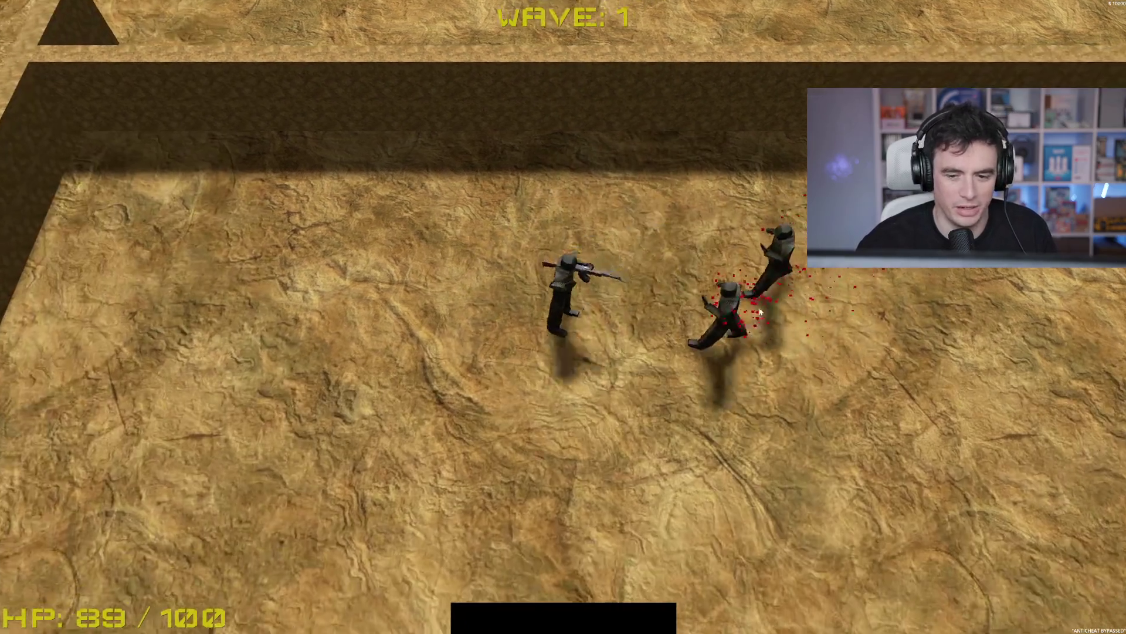
key("s")
key("a")
left_click(725, 101)
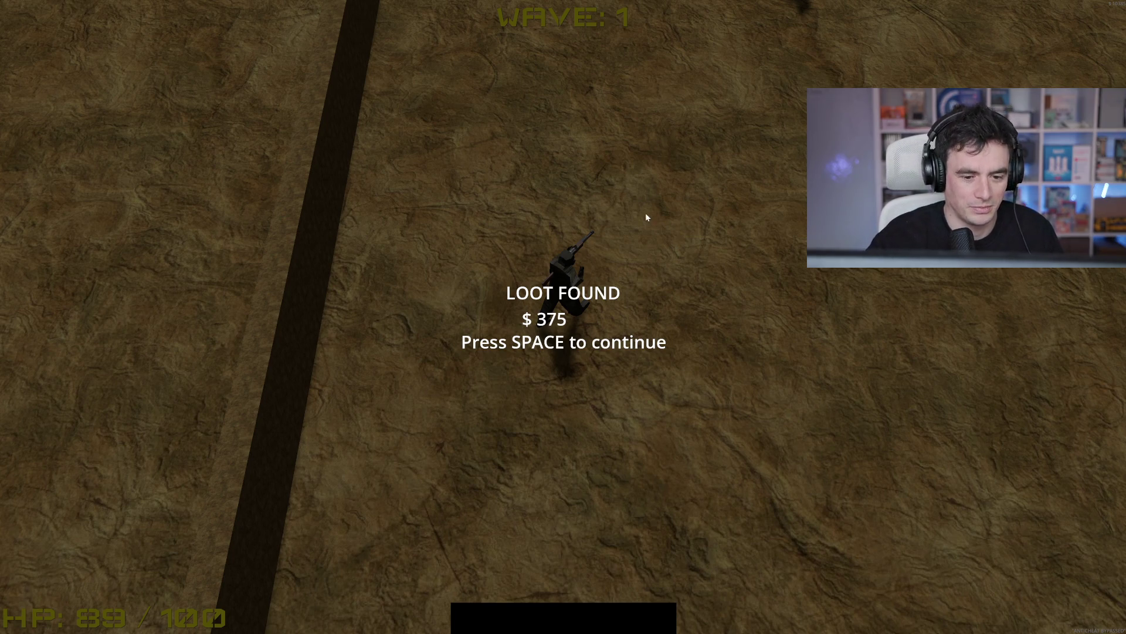
Dismiss the loot message, shoot the last enemies to clear the lobby, and walk into wave 2
key("space")
key("w")
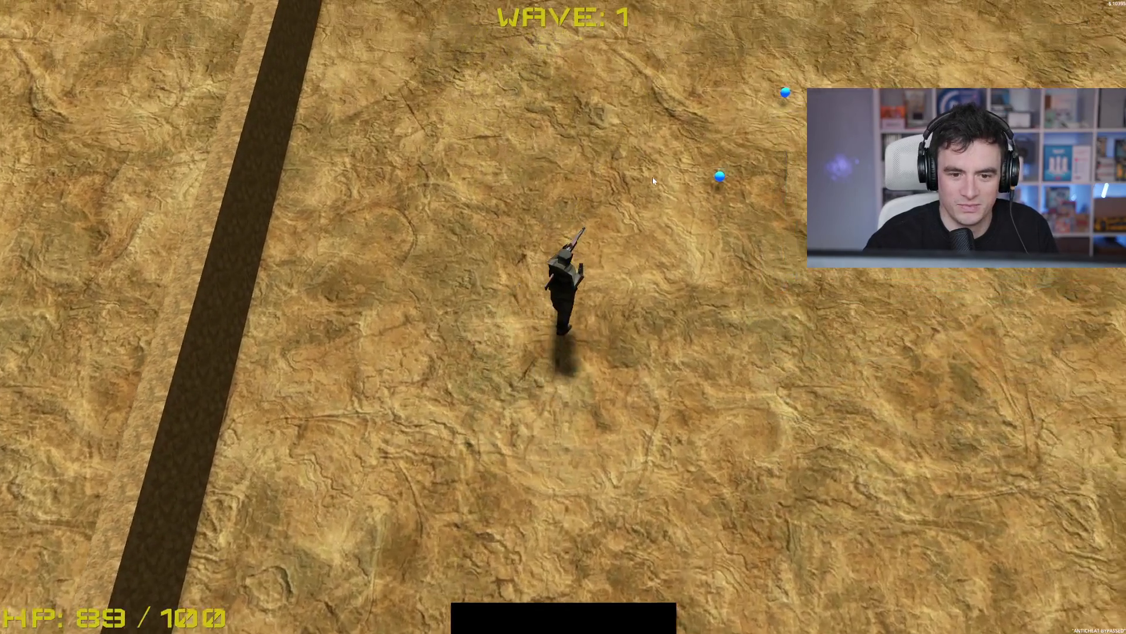
key("d")
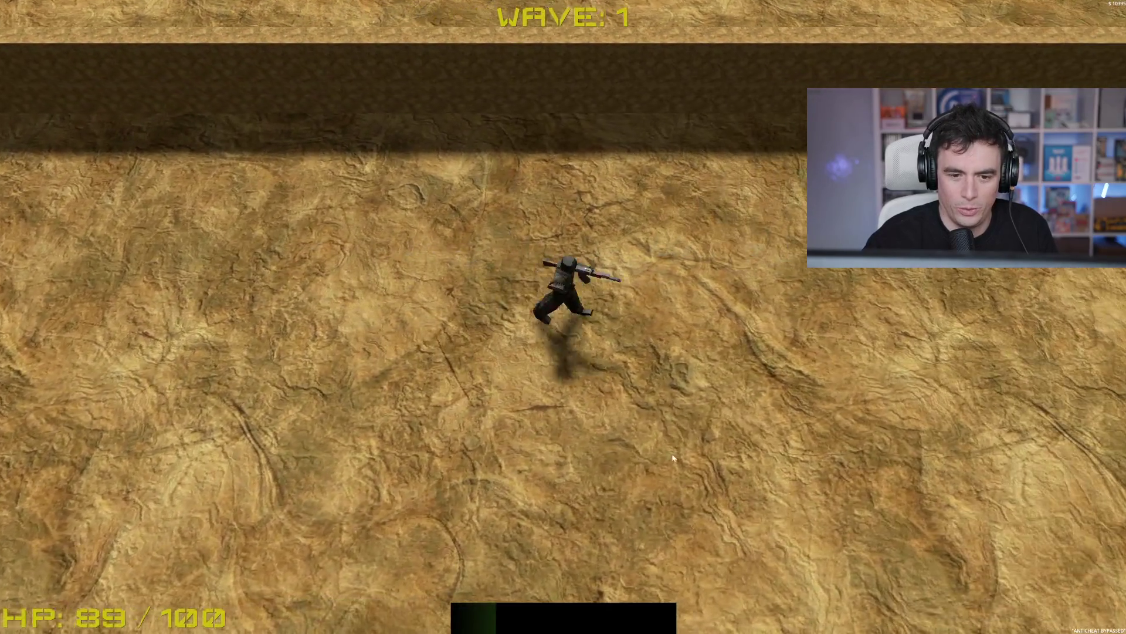
key("s")
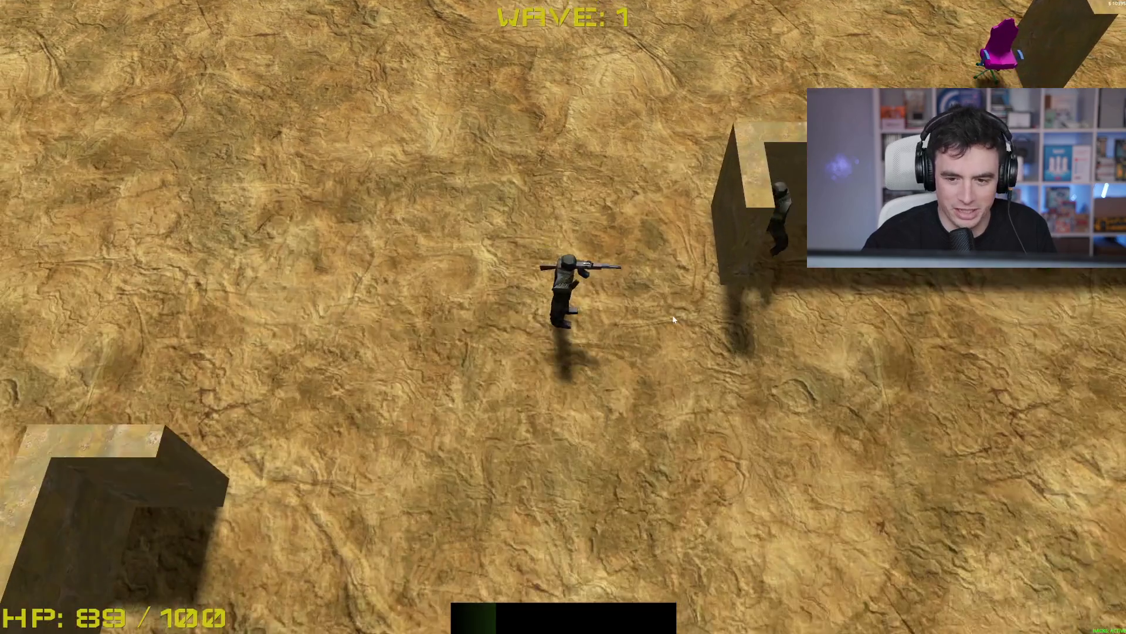
left_click(721, 171)
key("w")
left_click(603, 53)
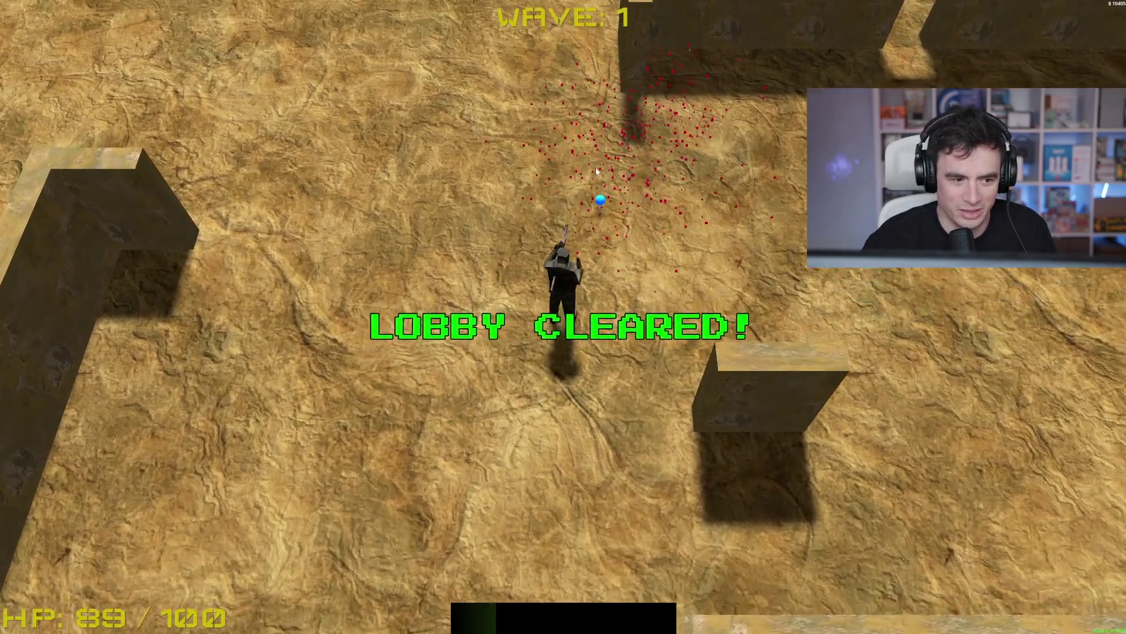
key("w")
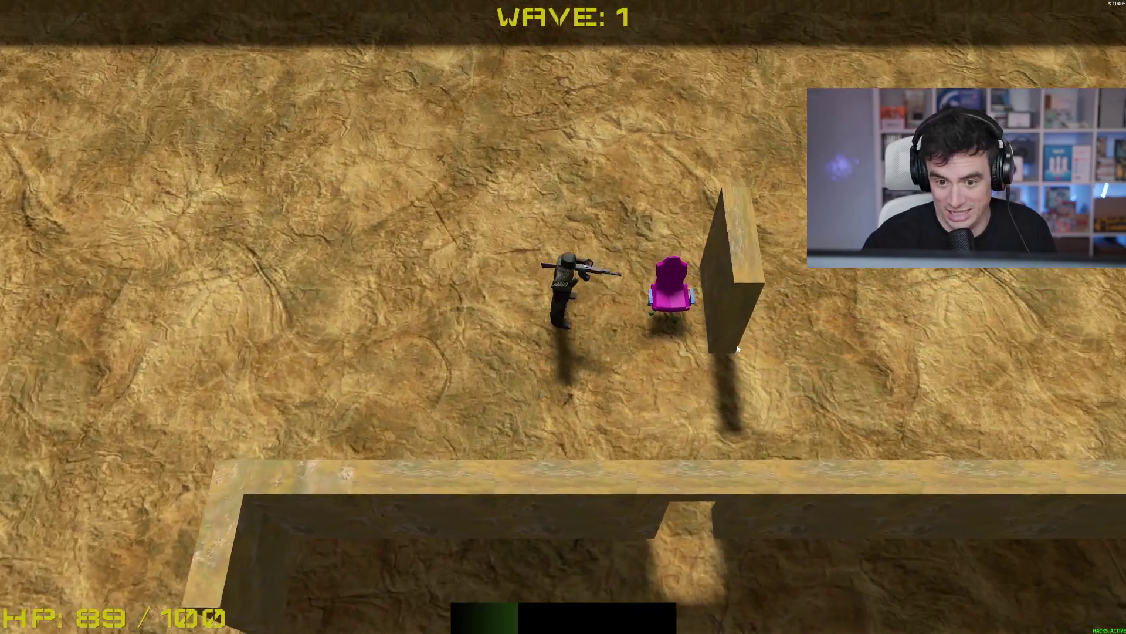
key("s")
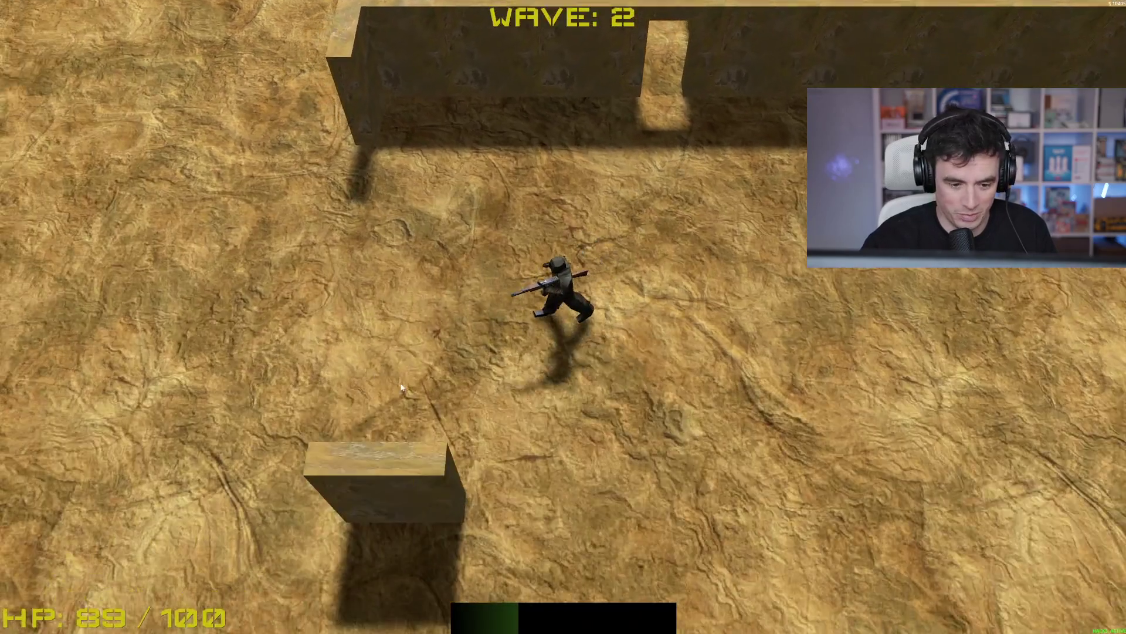
Relaunch the game, raise RGB PC Case to level 19 leaving $747271, and start a run
key("F8")
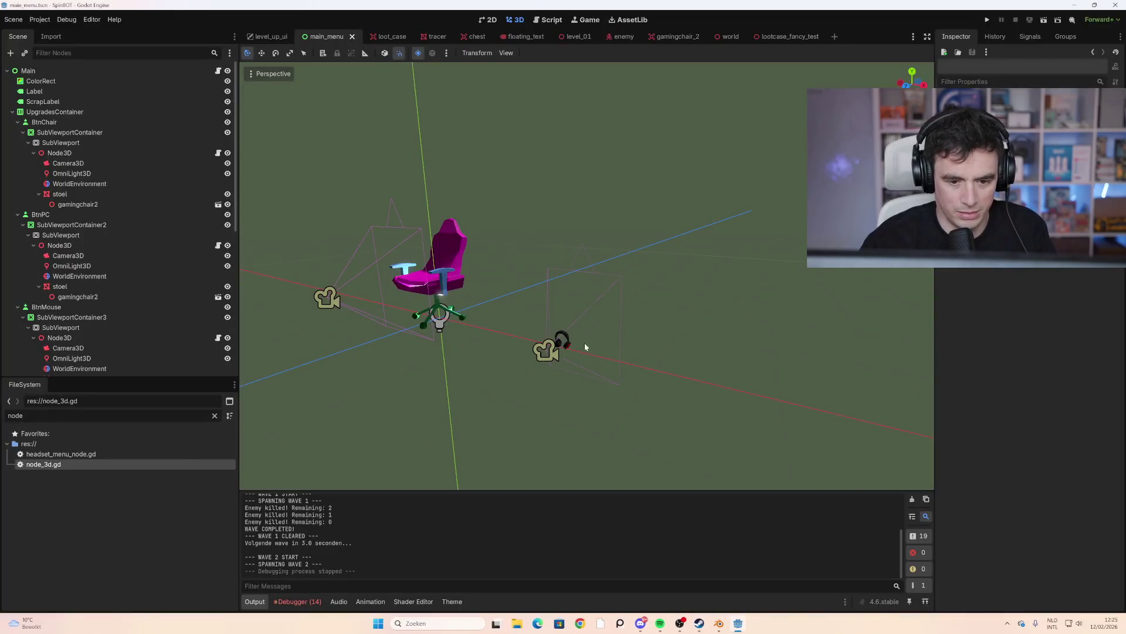
key("F5")
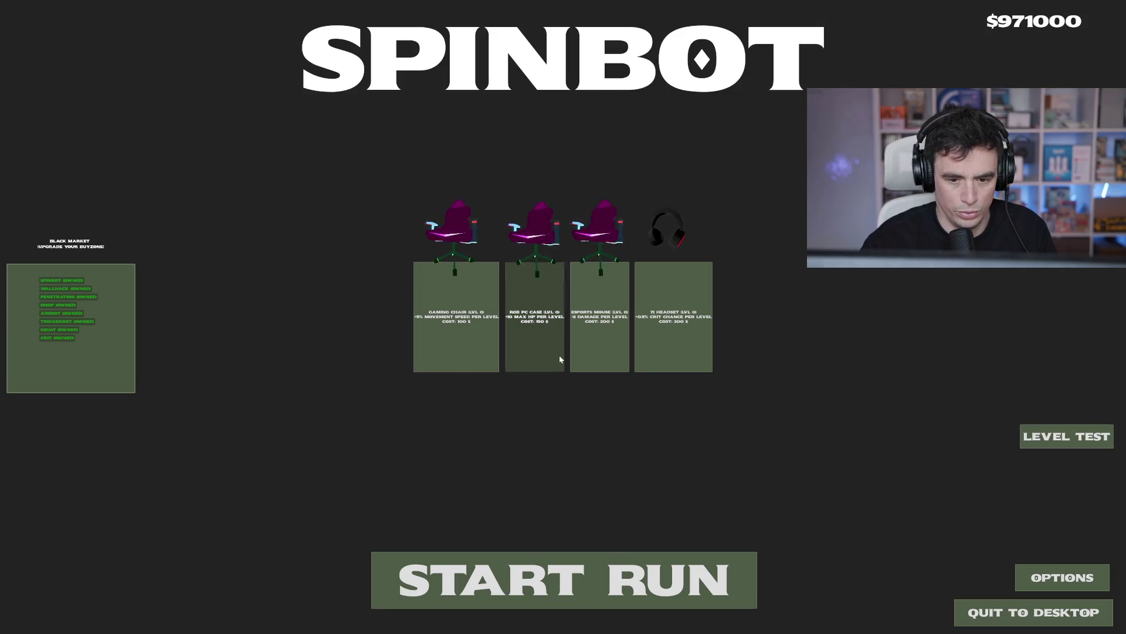
left_click(531, 352)
left_click(535, 346)
left_click(536, 345)
left_click(536, 344)
left_click(536, 344)
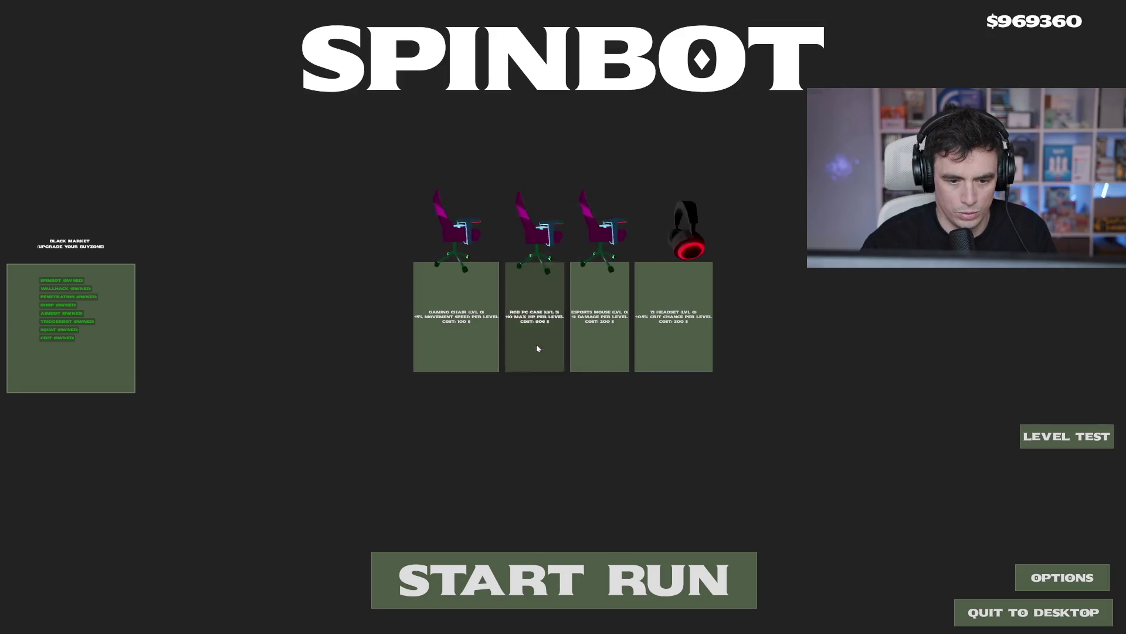
double_click(536, 347)
double_click(535, 347)
triple_click(534, 347)
double_click(534, 348)
double_click(534, 347)
triple_click(533, 346)
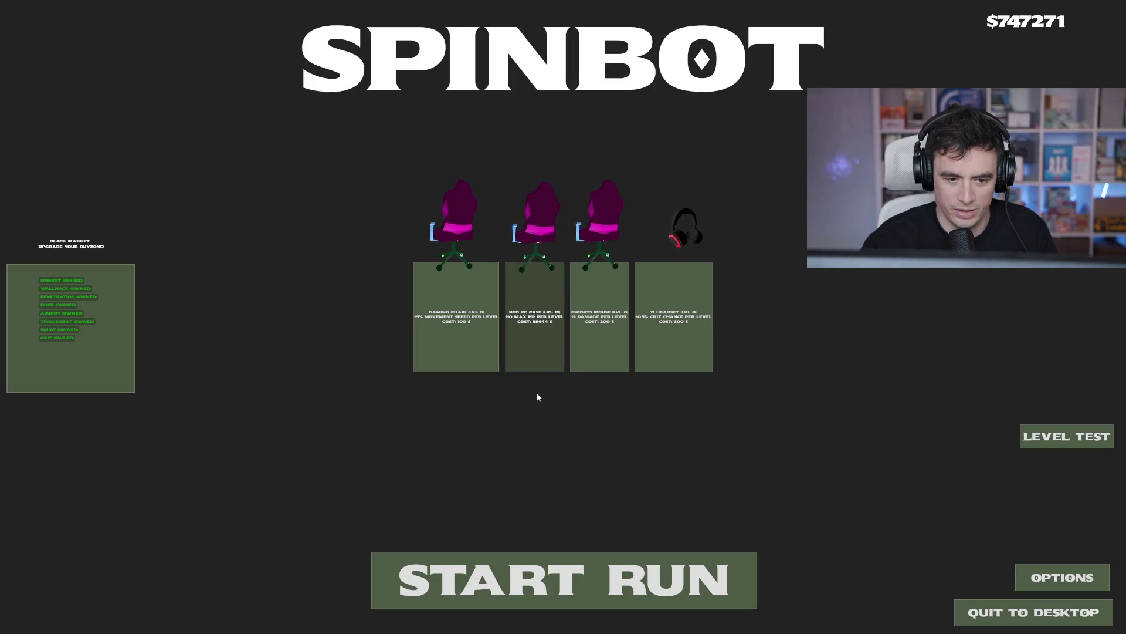
left_click(580, 569)
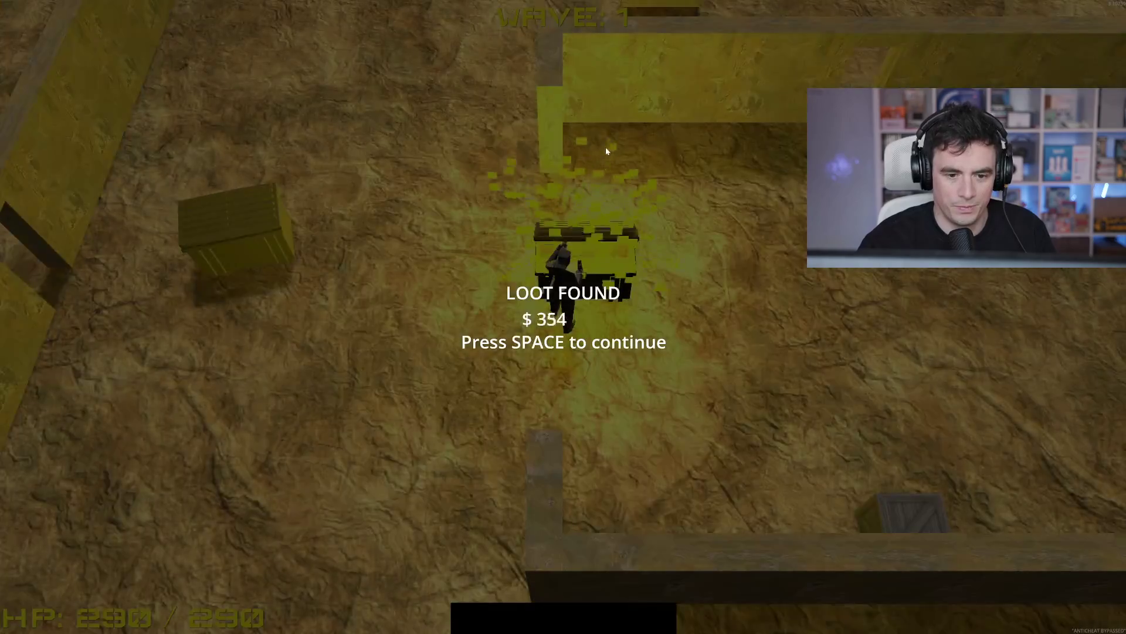
Dismiss the loot-found messages, shoot the left enemy, and collect loot from the crate
key("space")
key("space")
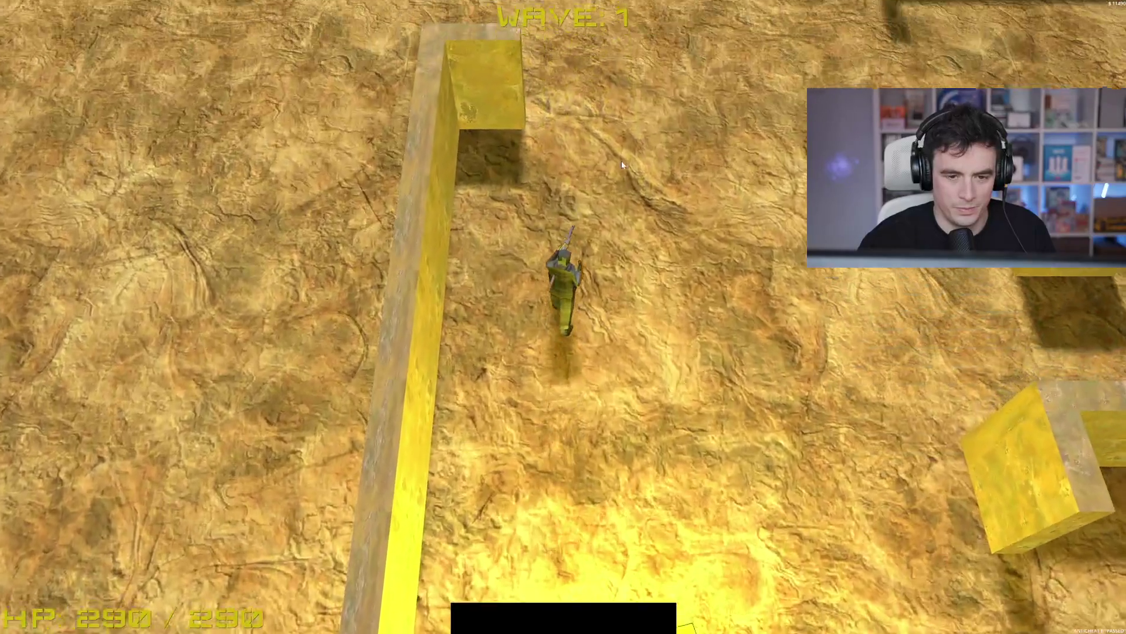
key("w")
left_click(271, 248)
key("a")
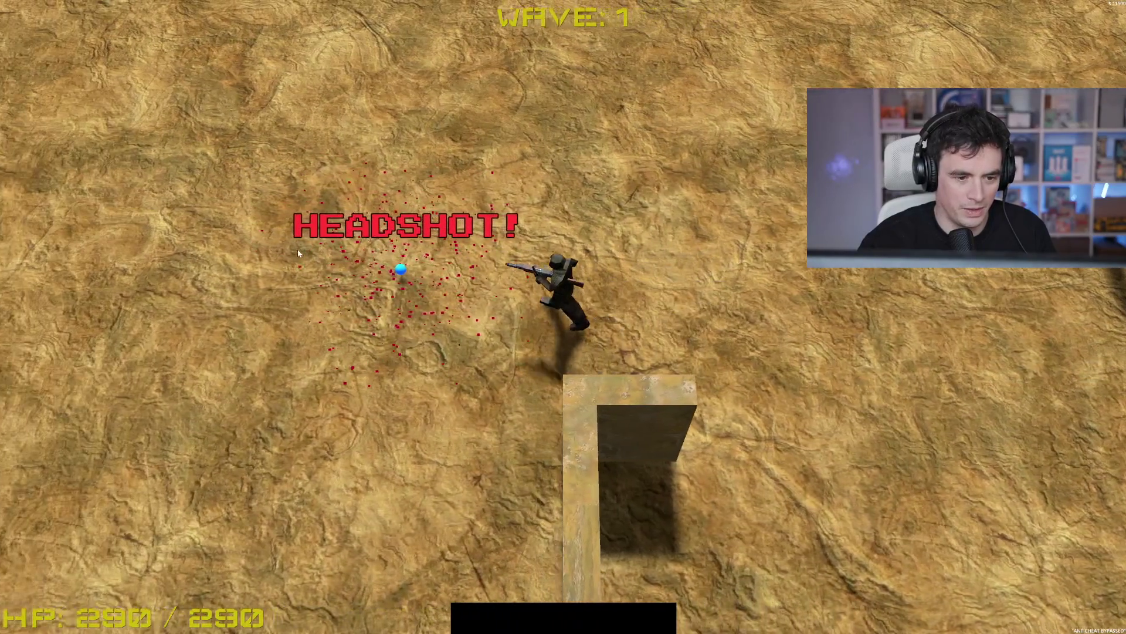
key("s")
key("w")
key("a")
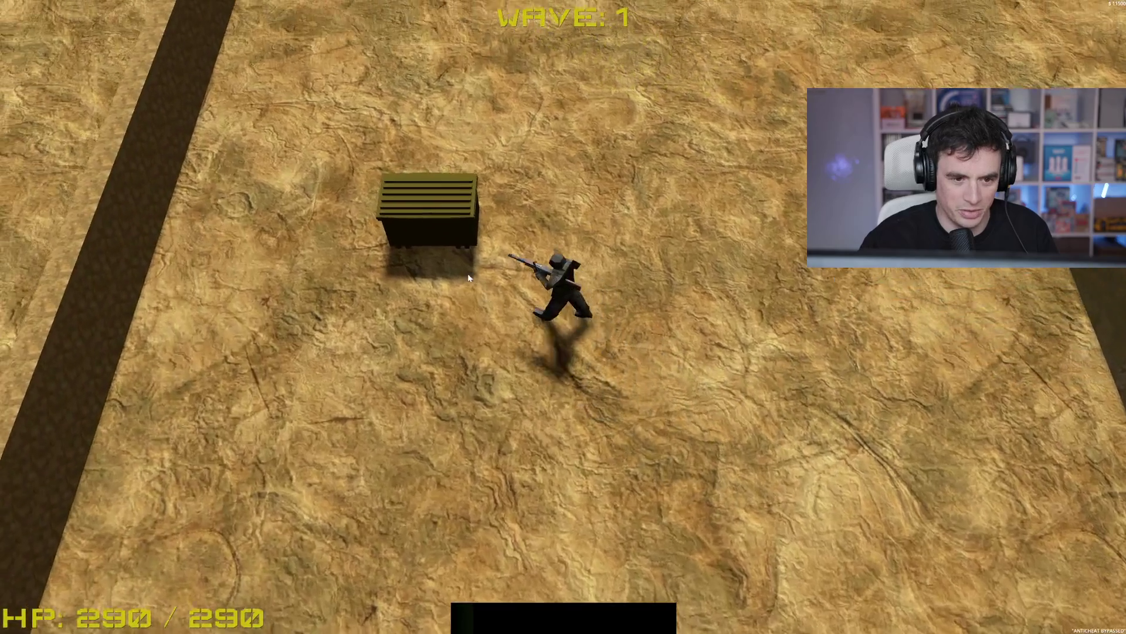
key("space")
key("s")
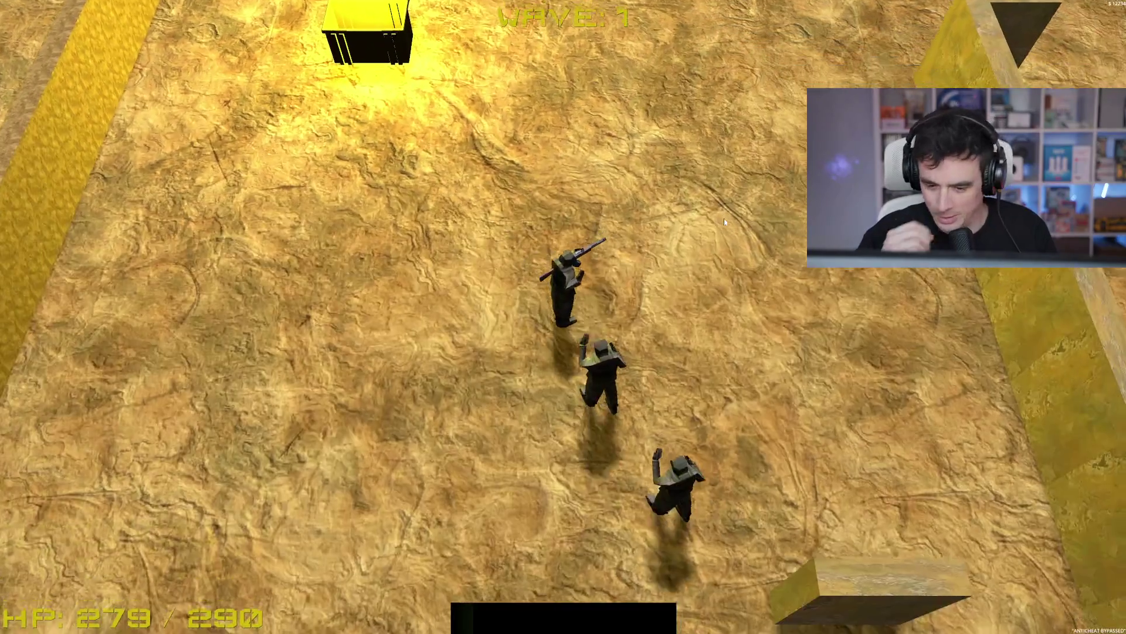
Shoot the enemies below, then move right across the arena toward the wall gap
left_click(558, 414)
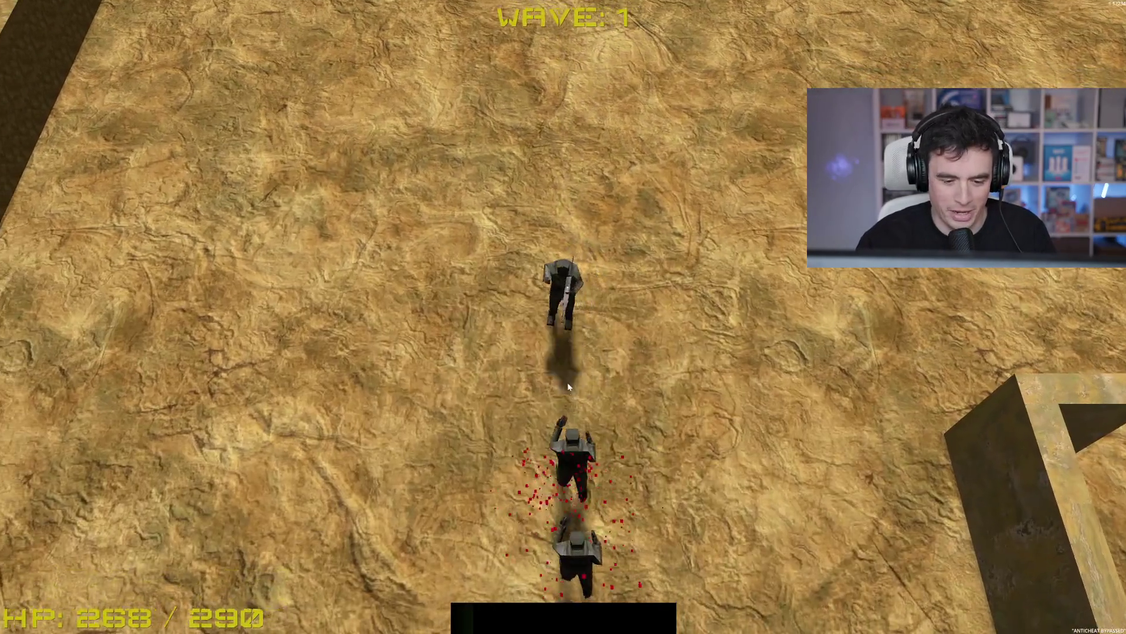
key("a")
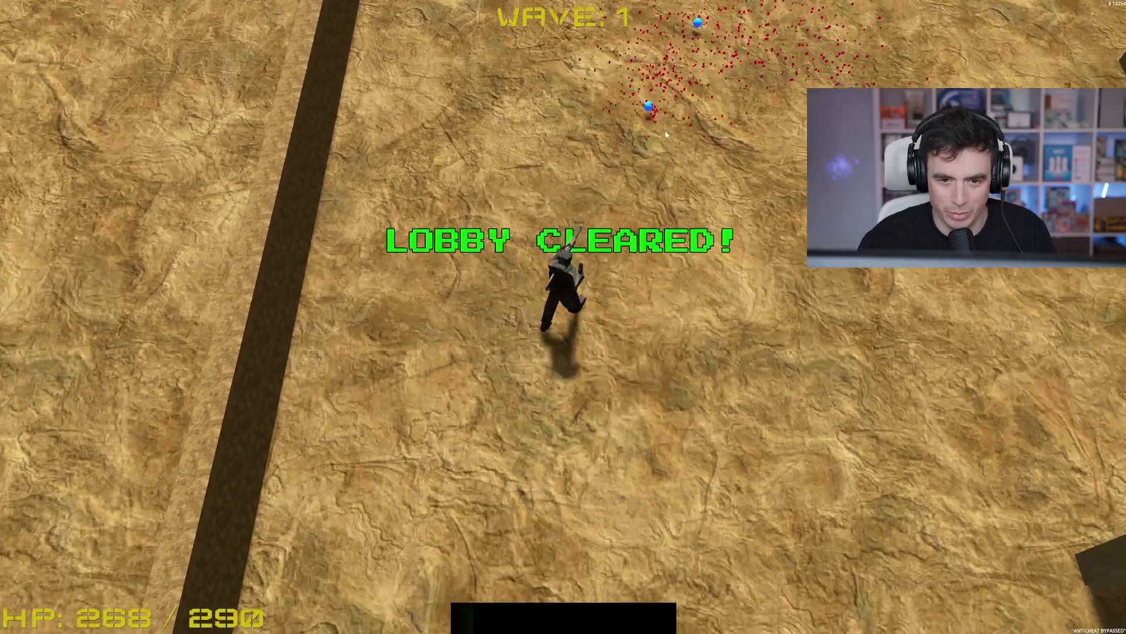
key("d")
key("s")
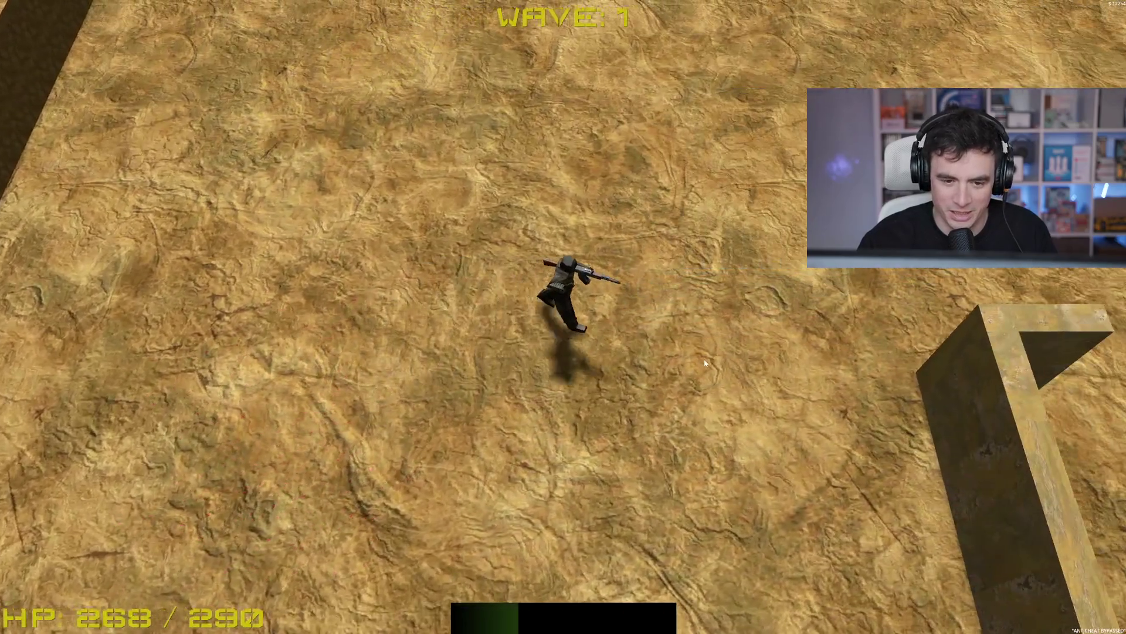
key("d")
key("w")
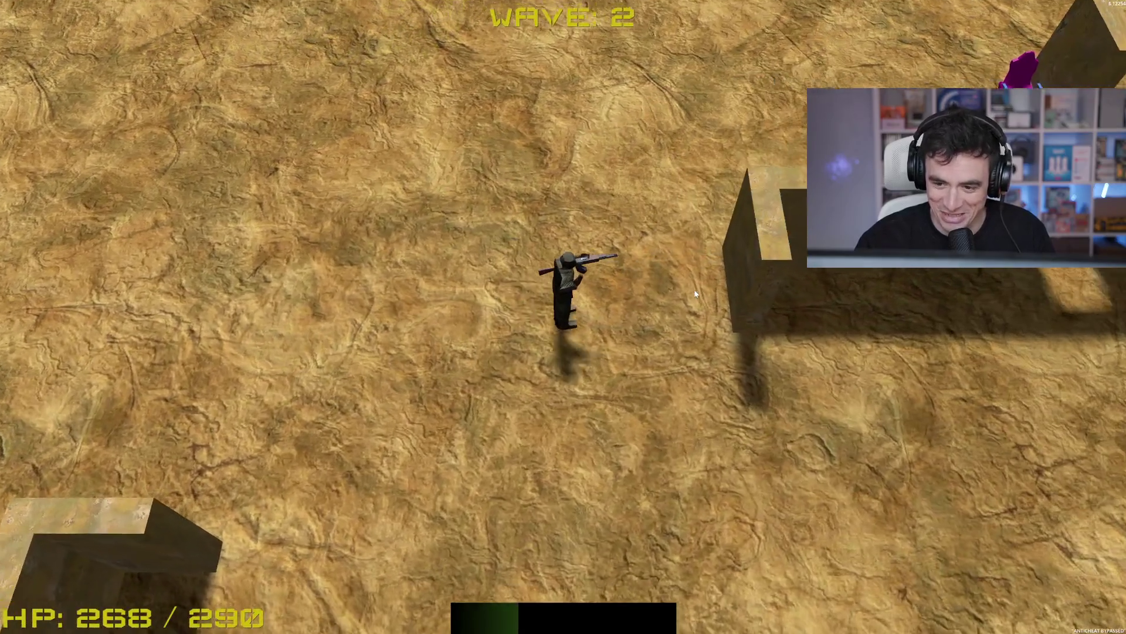
key("s")
key("d")
Pass up through the wall gap and head down-right past the 7-shaped wall
key("w")
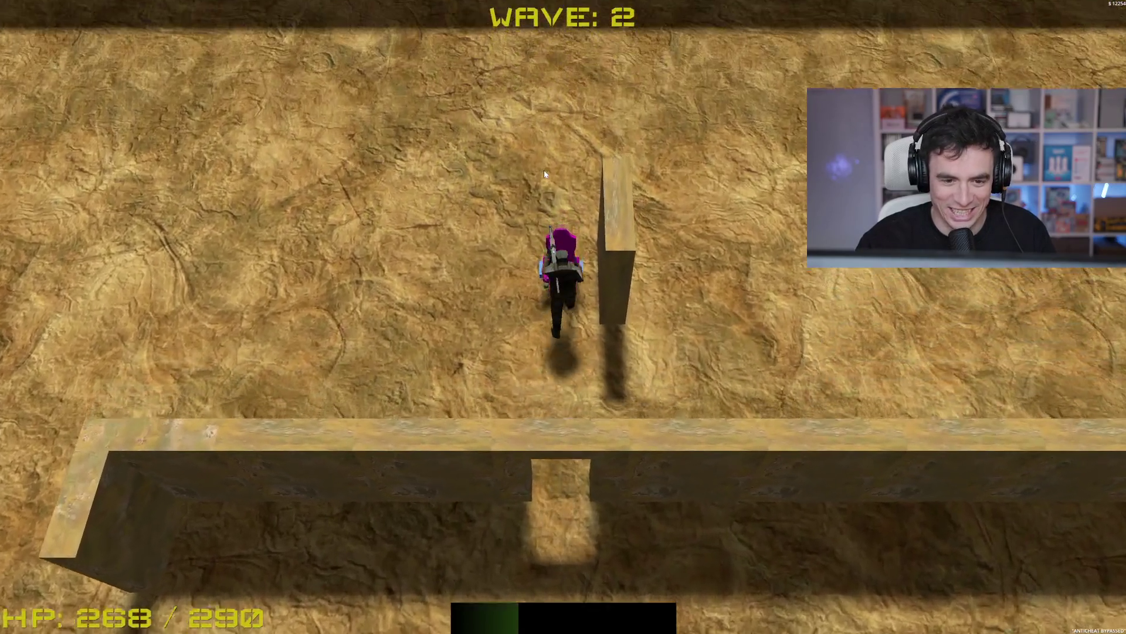
key("d")
key("w")
key("s")
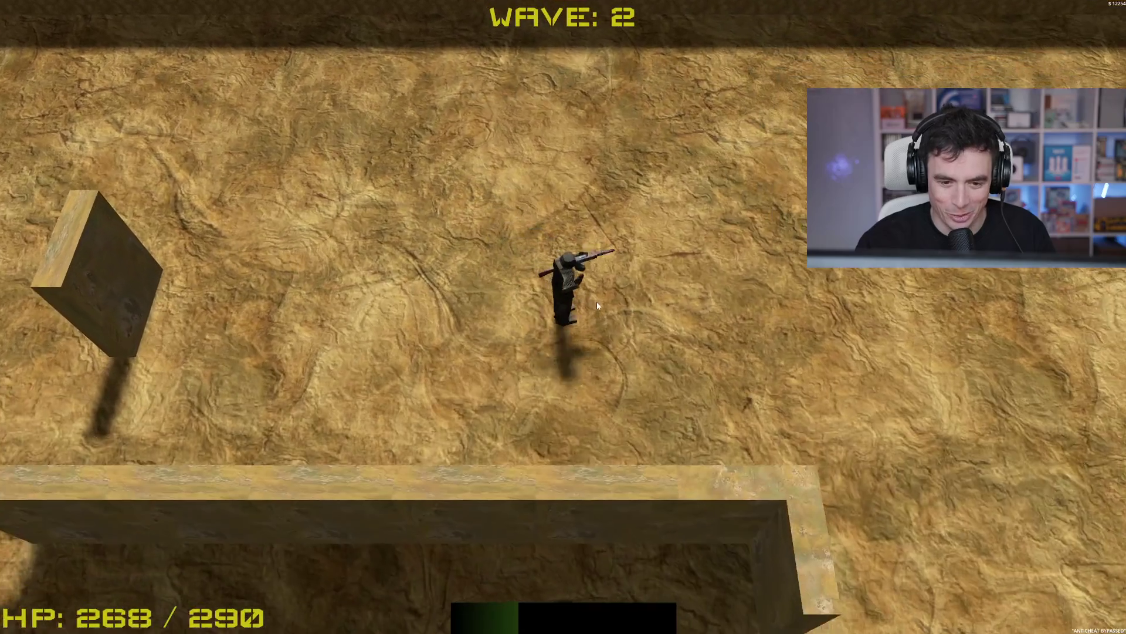
key("s")
key("d")
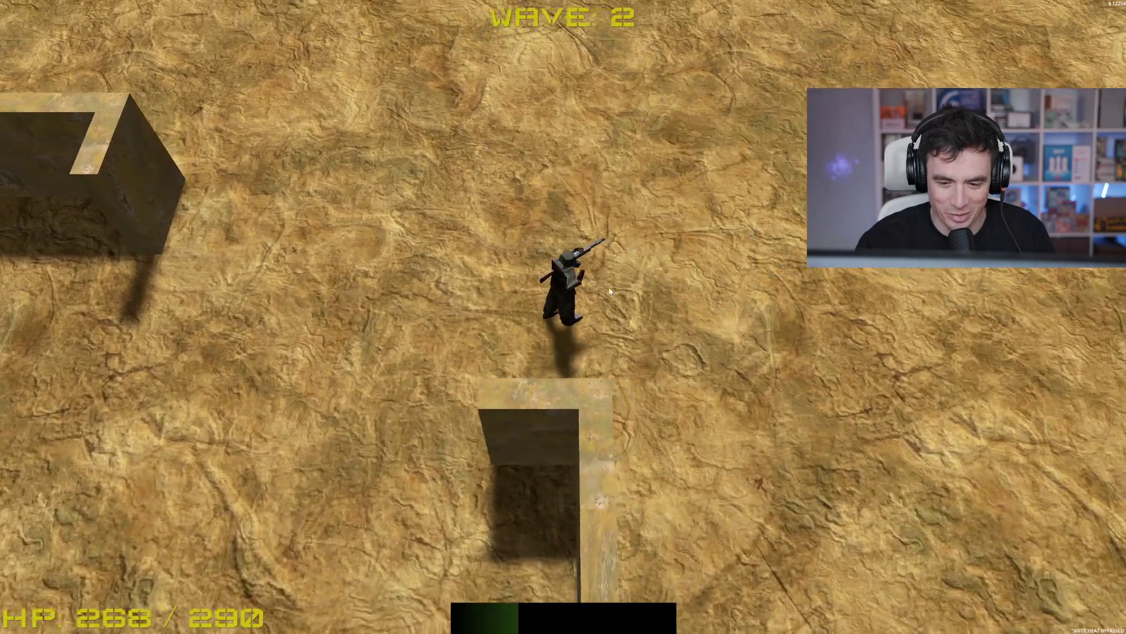
key("s")
key("d")
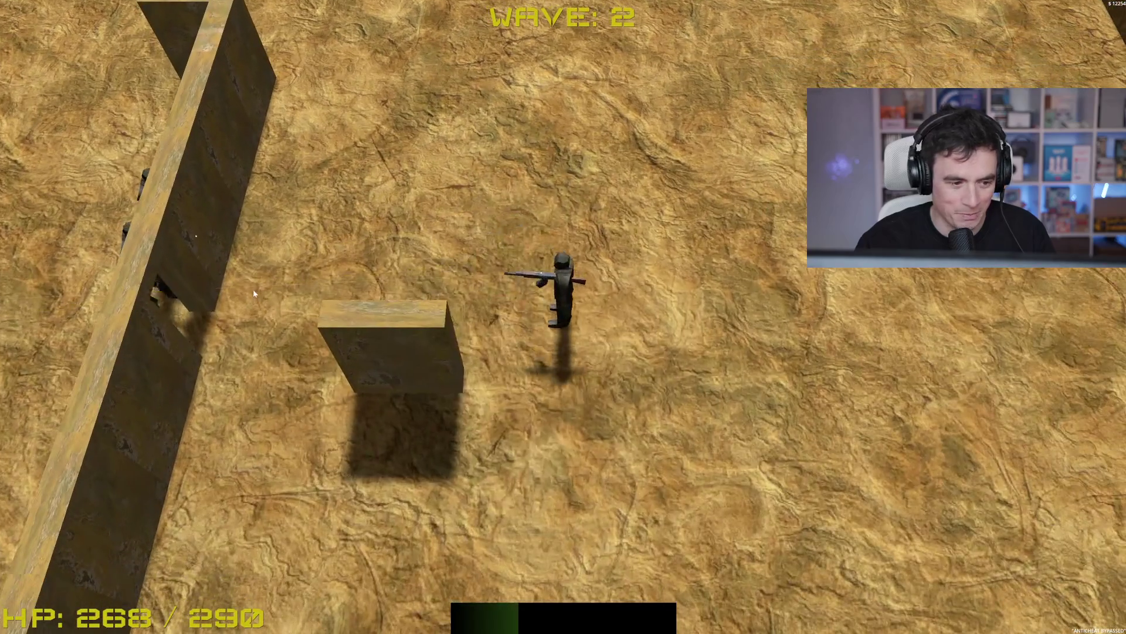
key("d")
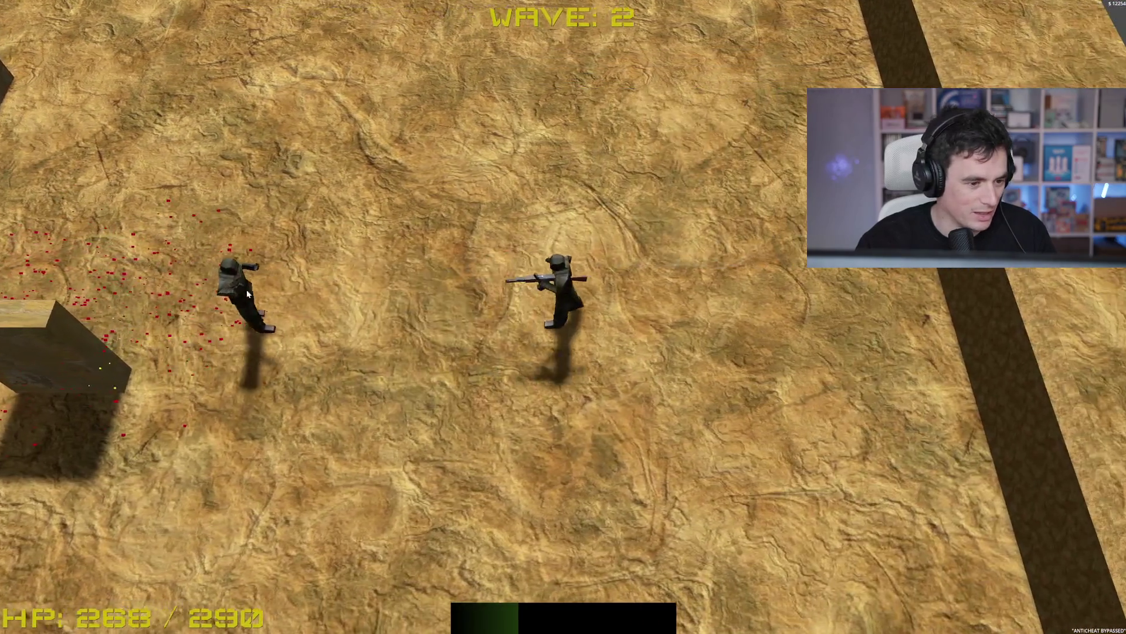
Shoot the approaching enemies, grab the dropped blue orb, and finish the upper-left enemy
left_click(221, 290)
key("a")
key("w")
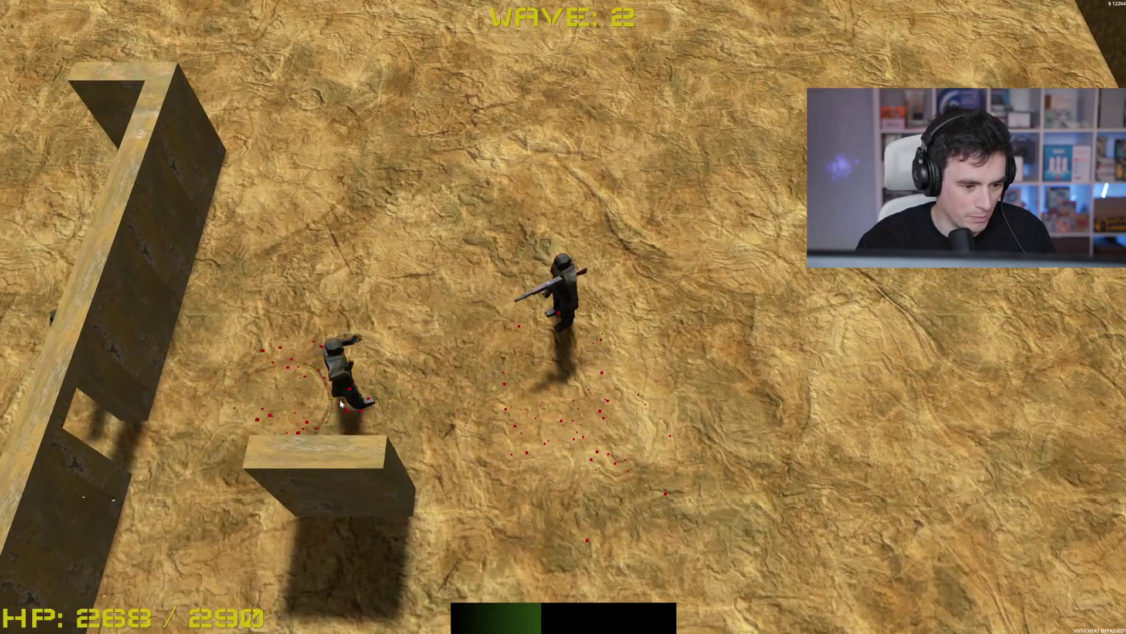
key("d")
key("d")
left_click(382, 294)
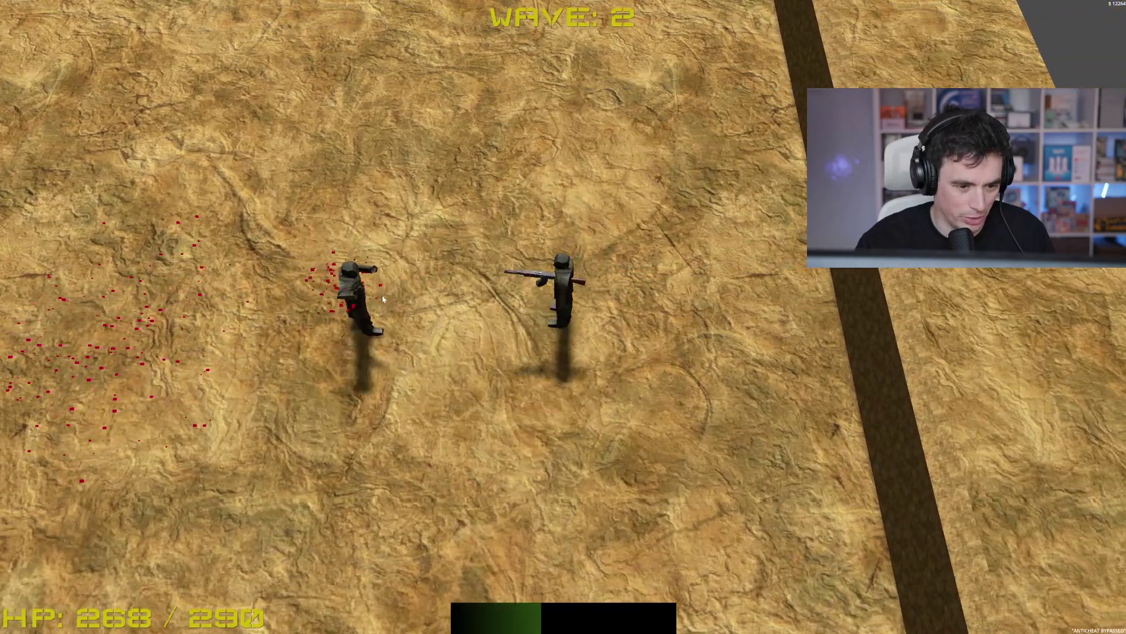
key("a")
left_click(339, 154)
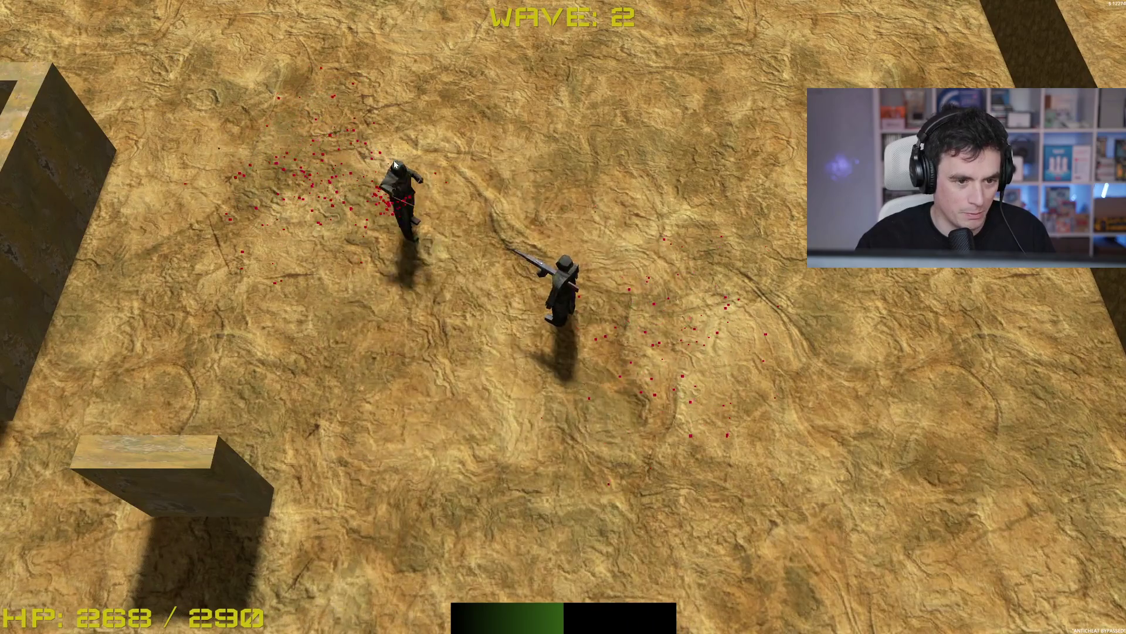
key("a")
left_click(441, 163)
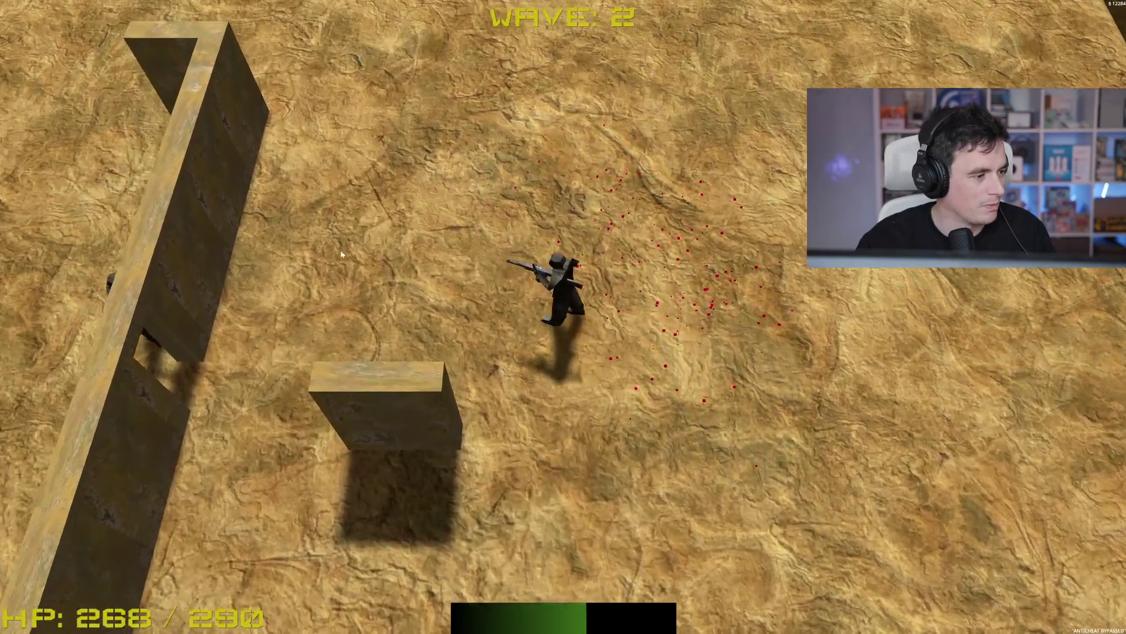
Kill the remaining wave 2 enemies near the long wall to clear the lobby
key("a")
left_click(423, 250)
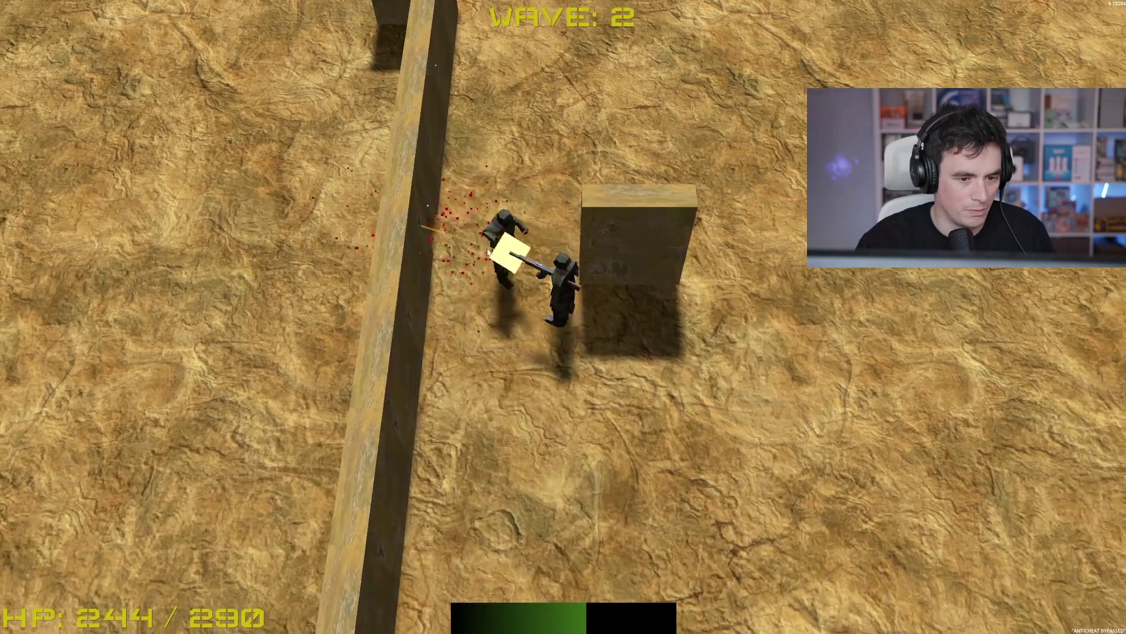
left_click(562, 194)
key("s")
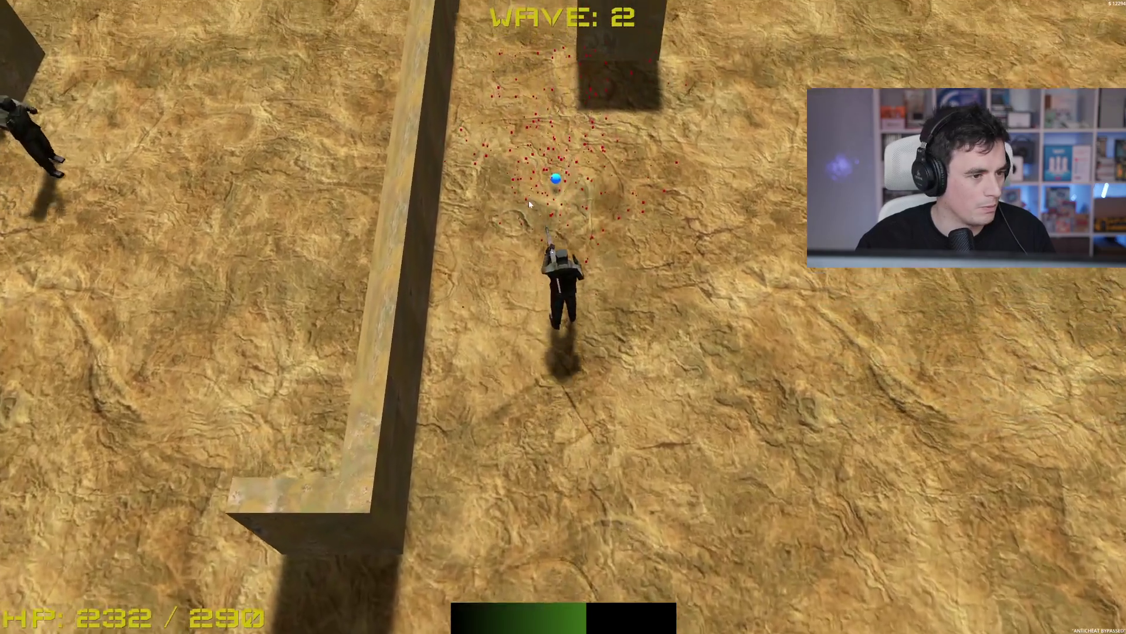
key("s")
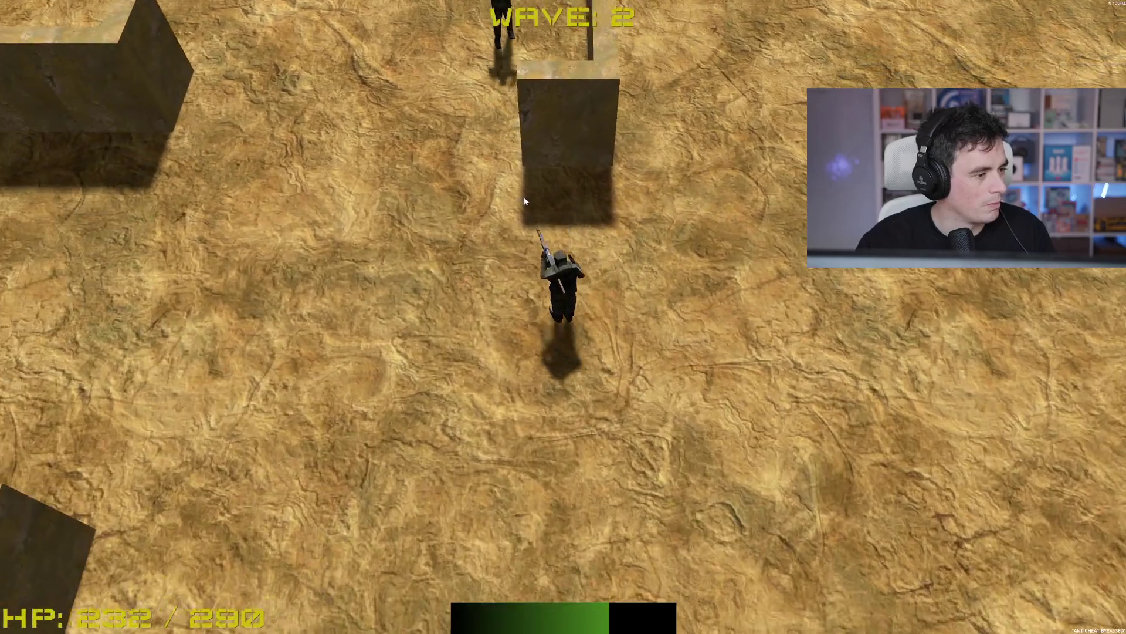
key("w")
left_click(756, 182)
key("a")
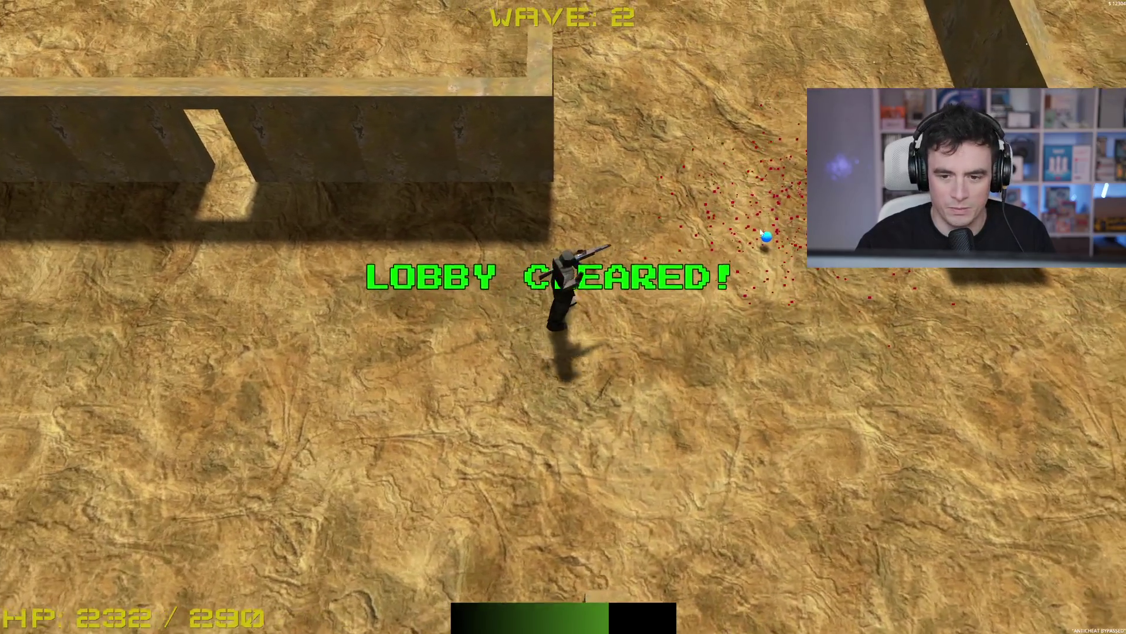
key("w")
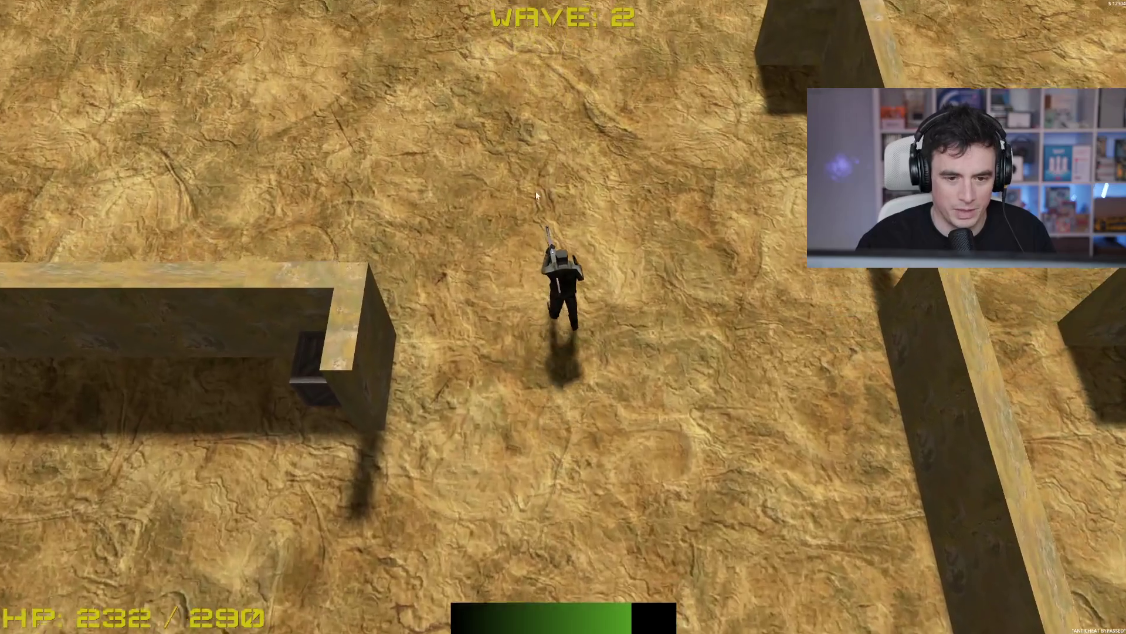
As wave 3 starts, retreat south-east while shooting the closing enemy group
key("w")
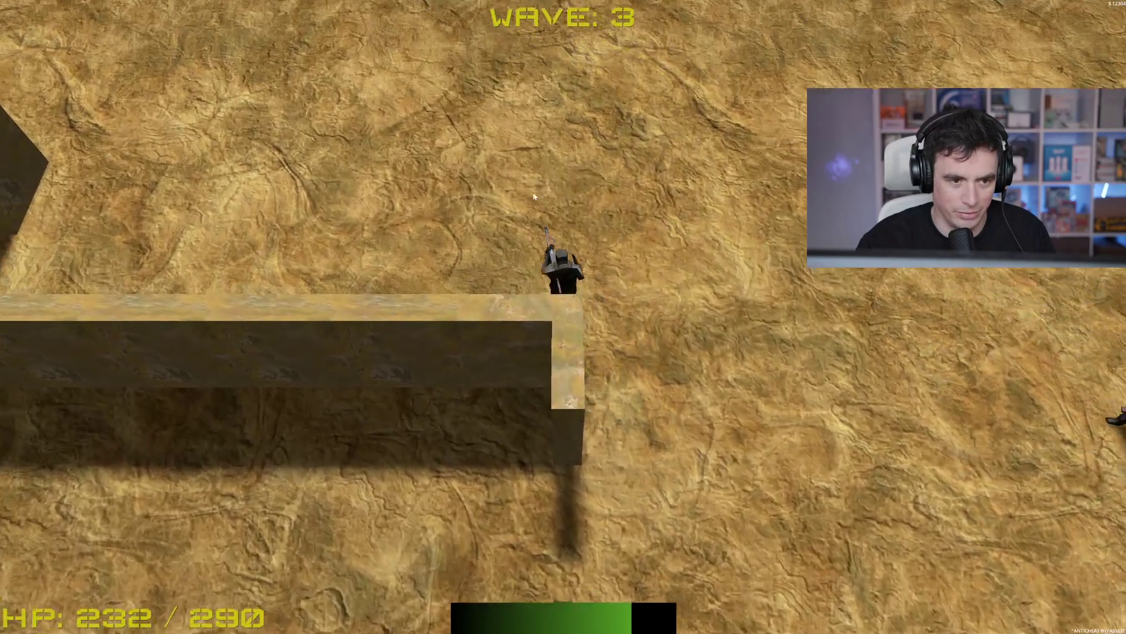
key("a")
key("w")
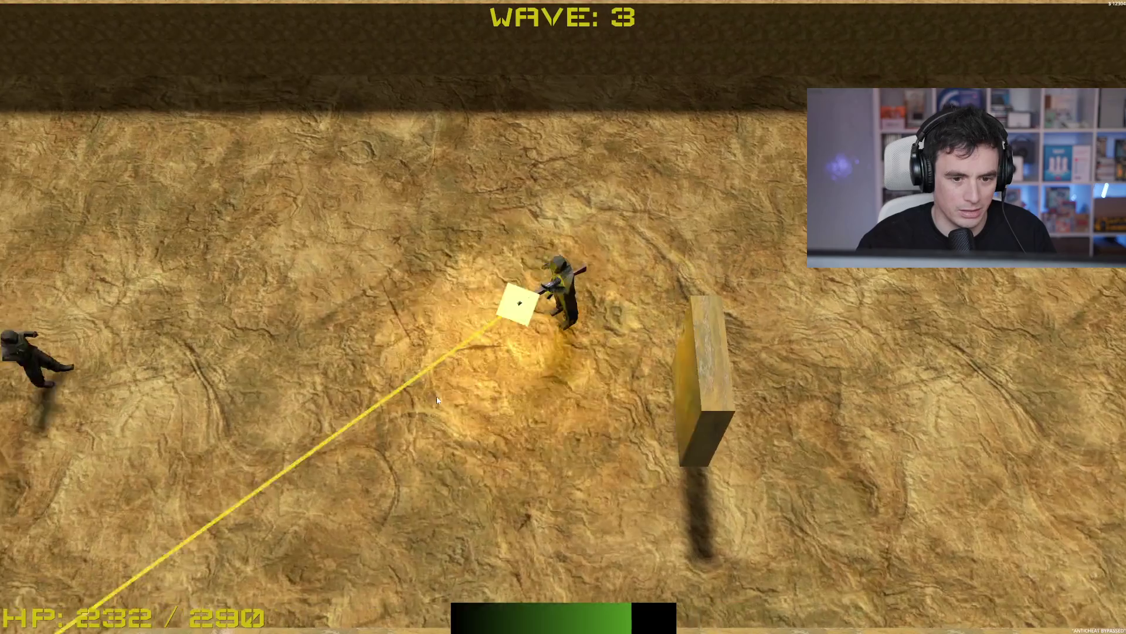
key("d")
key("w")
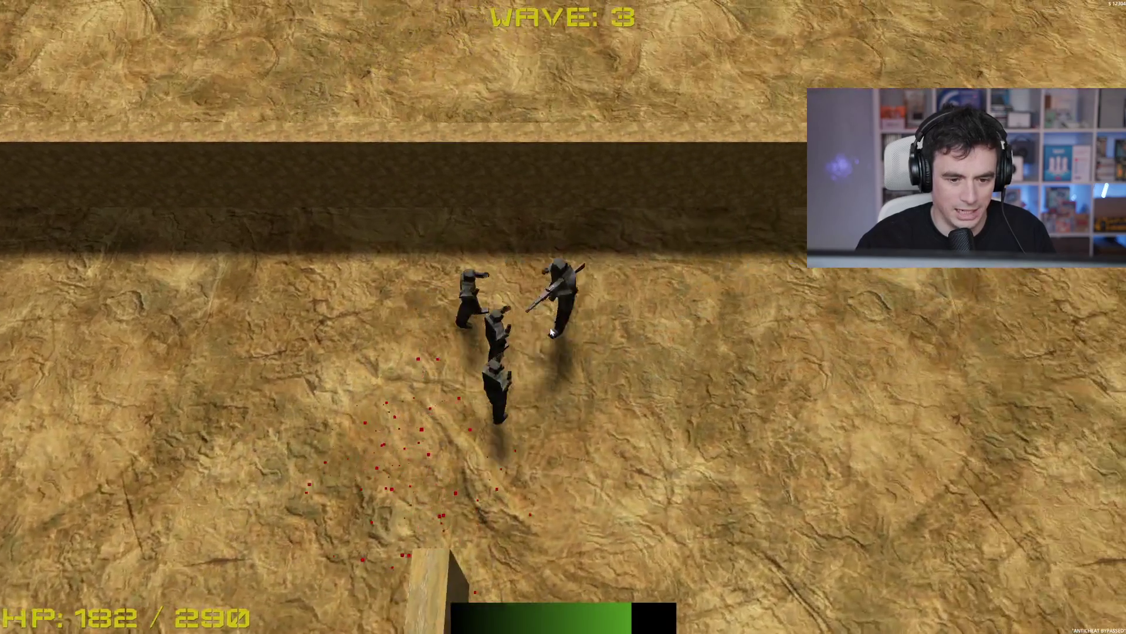
key("s")
left_click(463, 225)
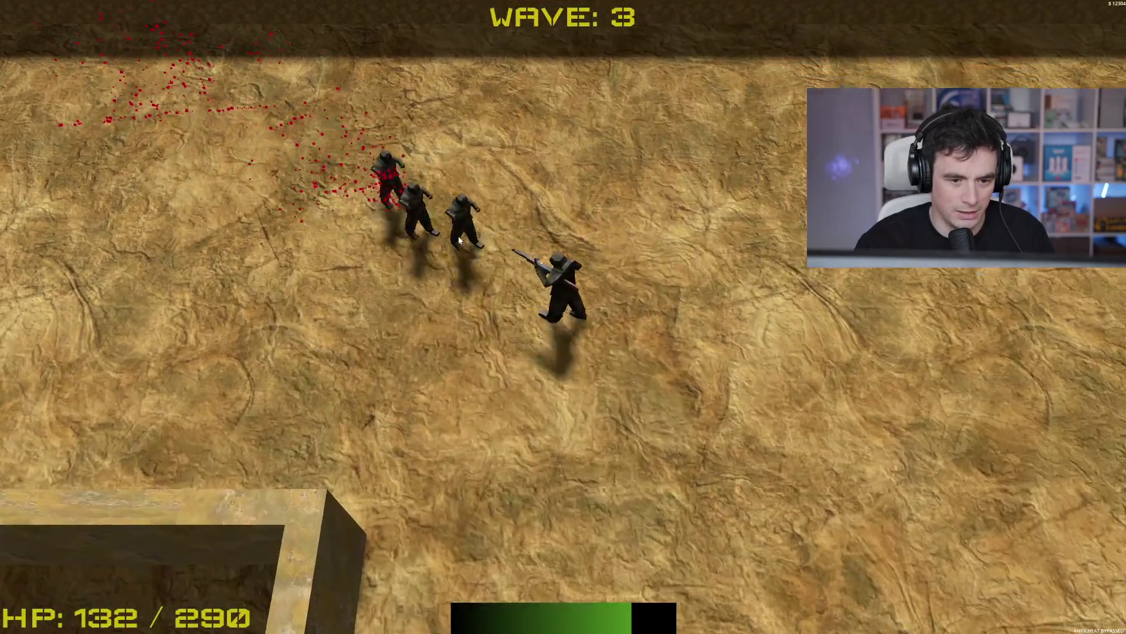
key("s")
left_click(463, 226)
key("d")
left_click(449, 192)
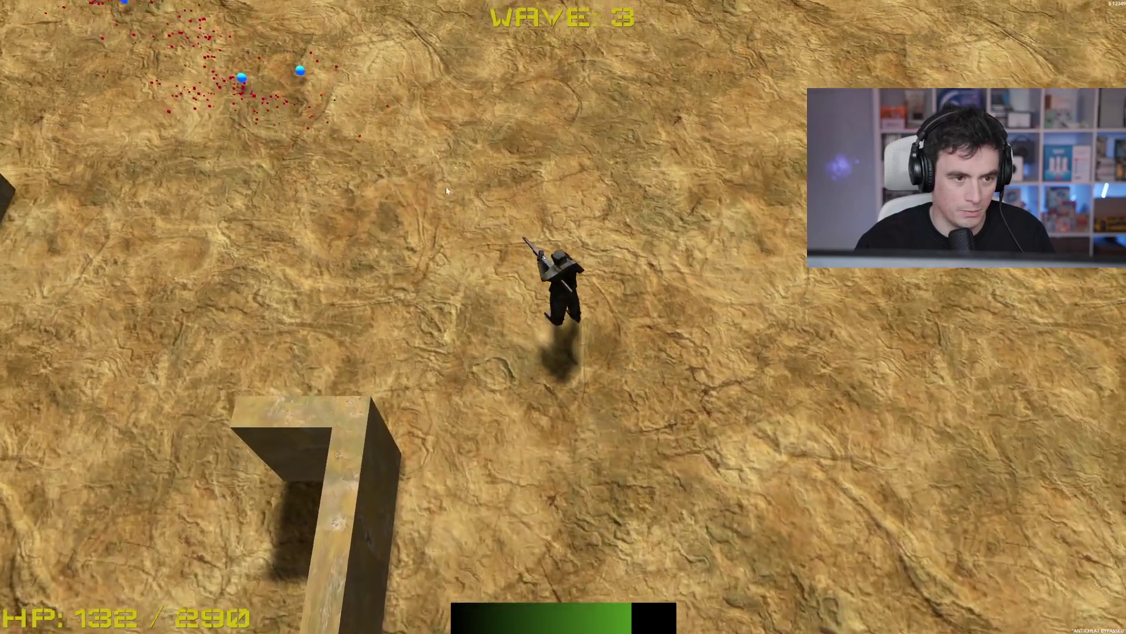
Collect the blue XP orbs and take the Double Barrel upgrade
key("w")
key("a")
key("w")
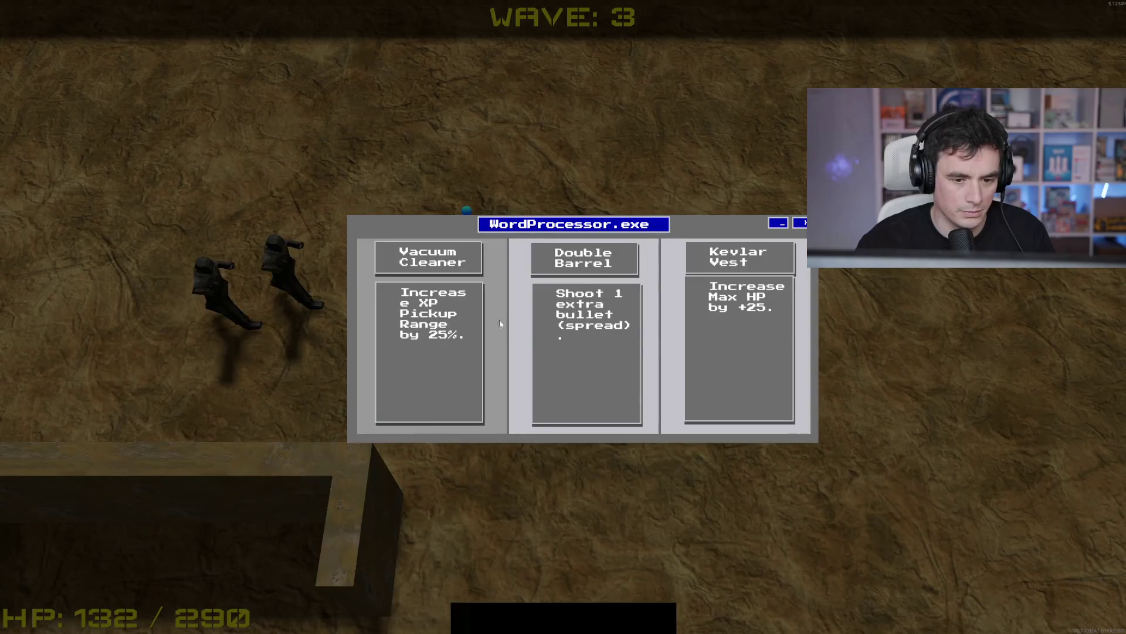
left_click(610, 350)
key("d")
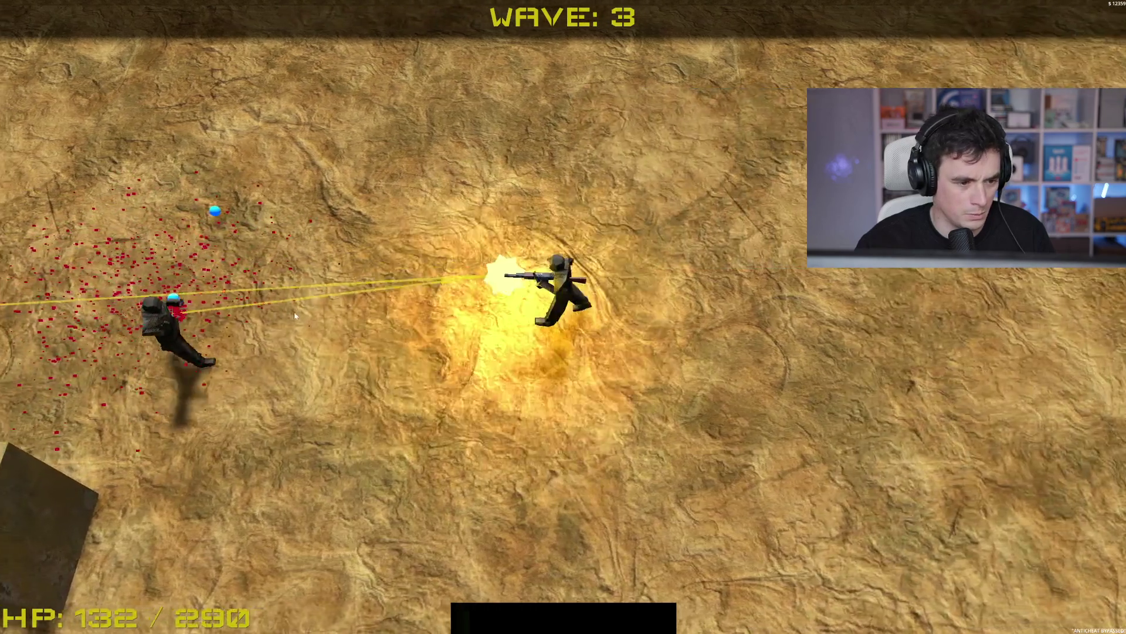
Sweep west and south across the arena searching for remaining wave 3 enemies
key("a")
key("w")
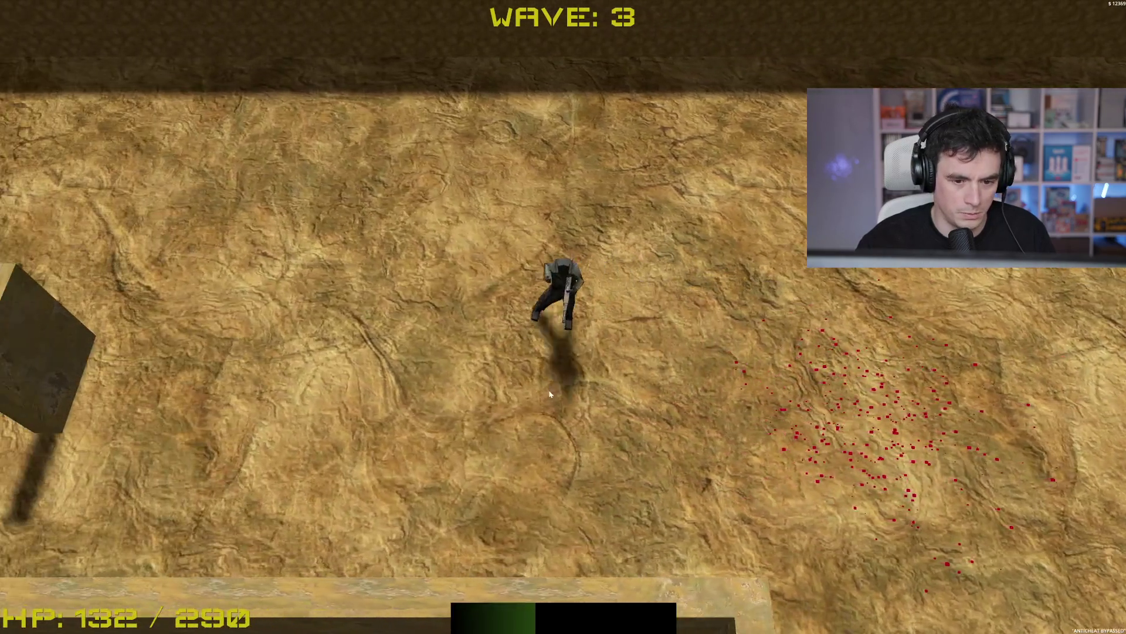
key("a")
key("w")
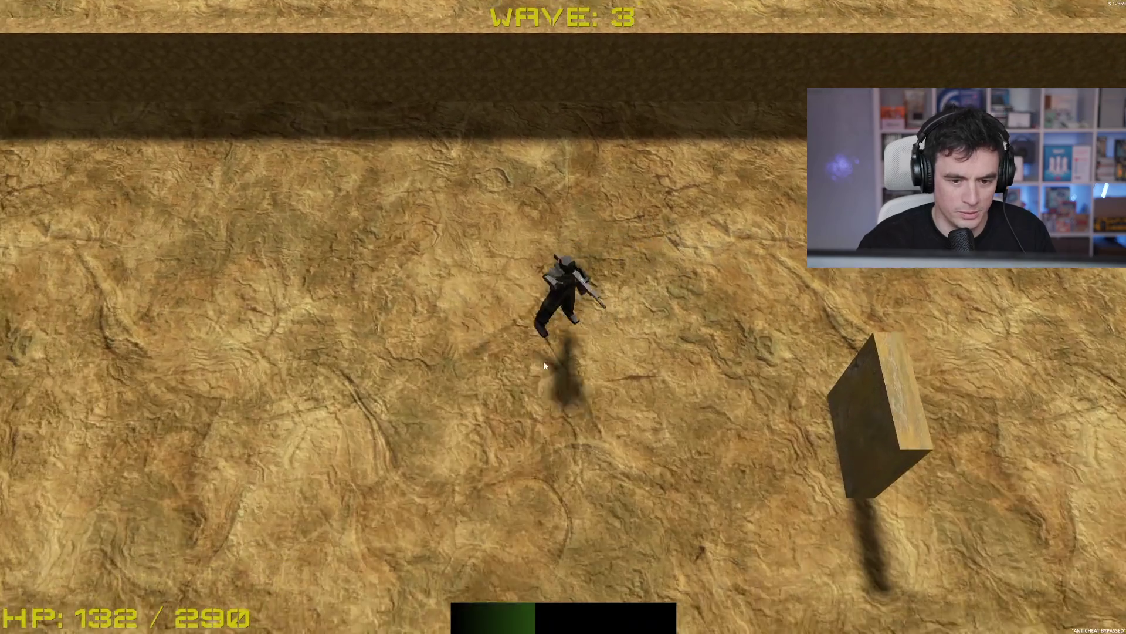
key("s")
key("a")
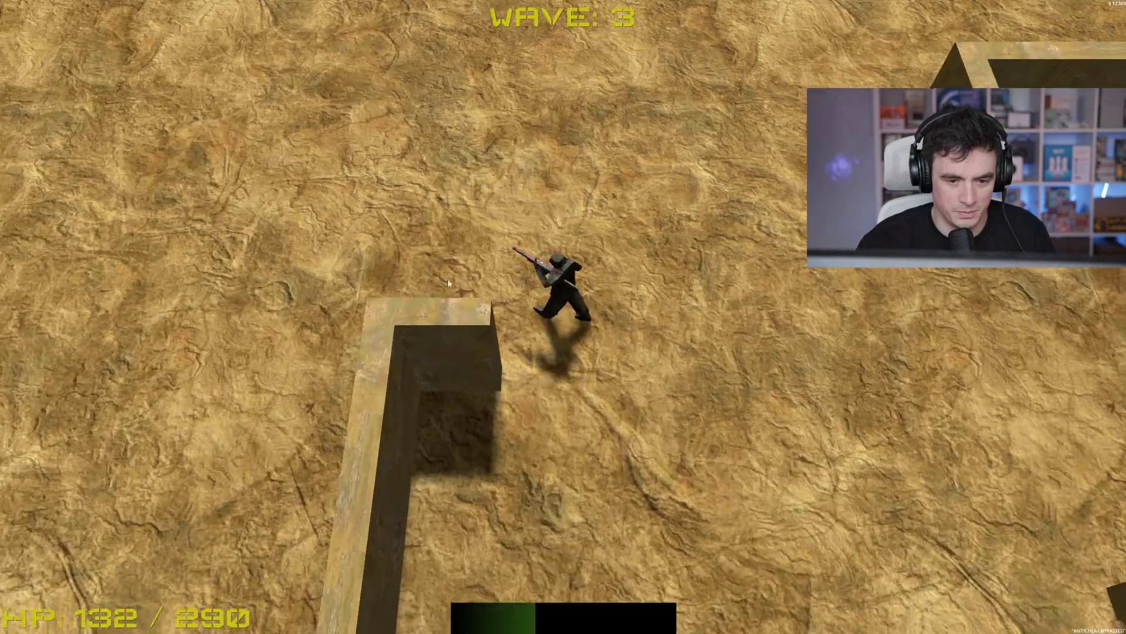
key("a")
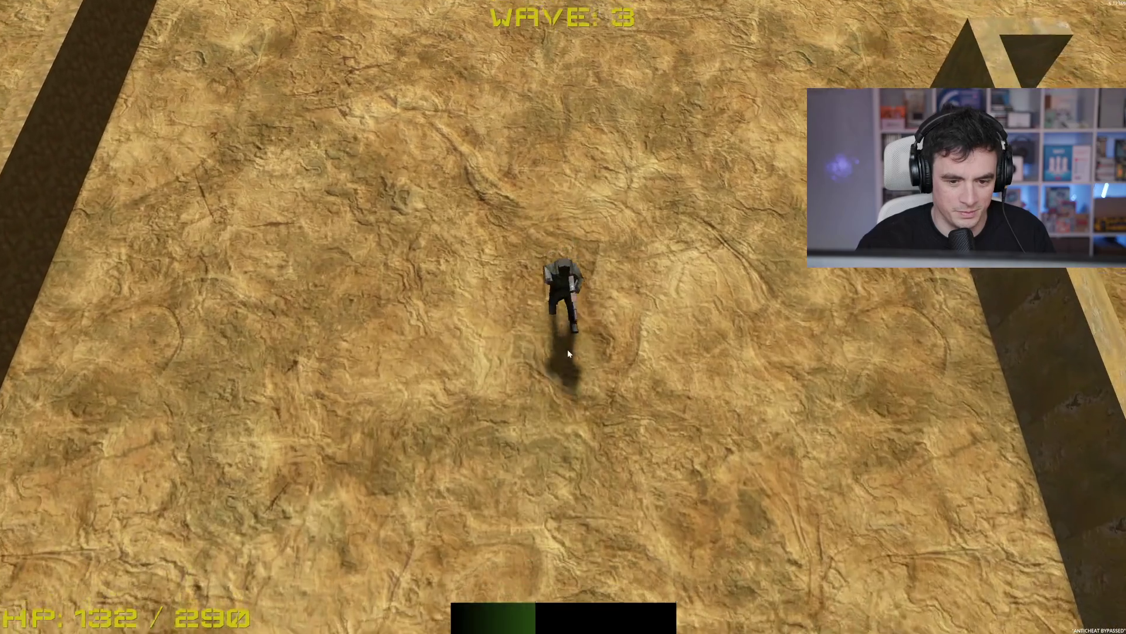
key("s")
key("d")
Shoot the enemies behind the wall, killing the last enemy of wave 3
left_click(758, 279)
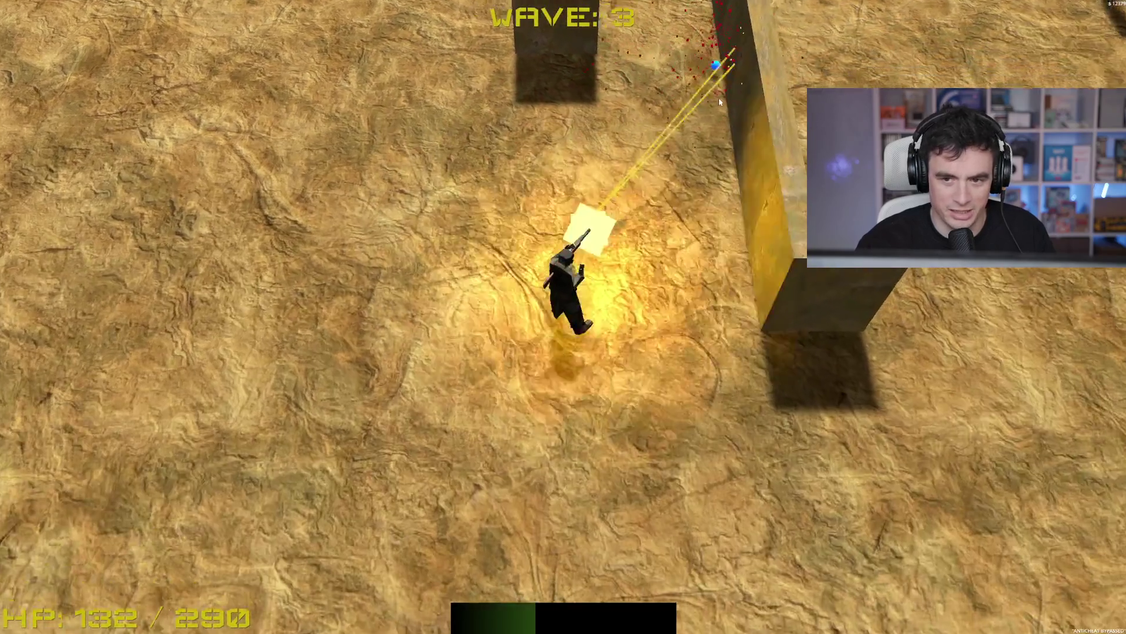
key("d")
key("w")
left_click(713, 178)
key("s")
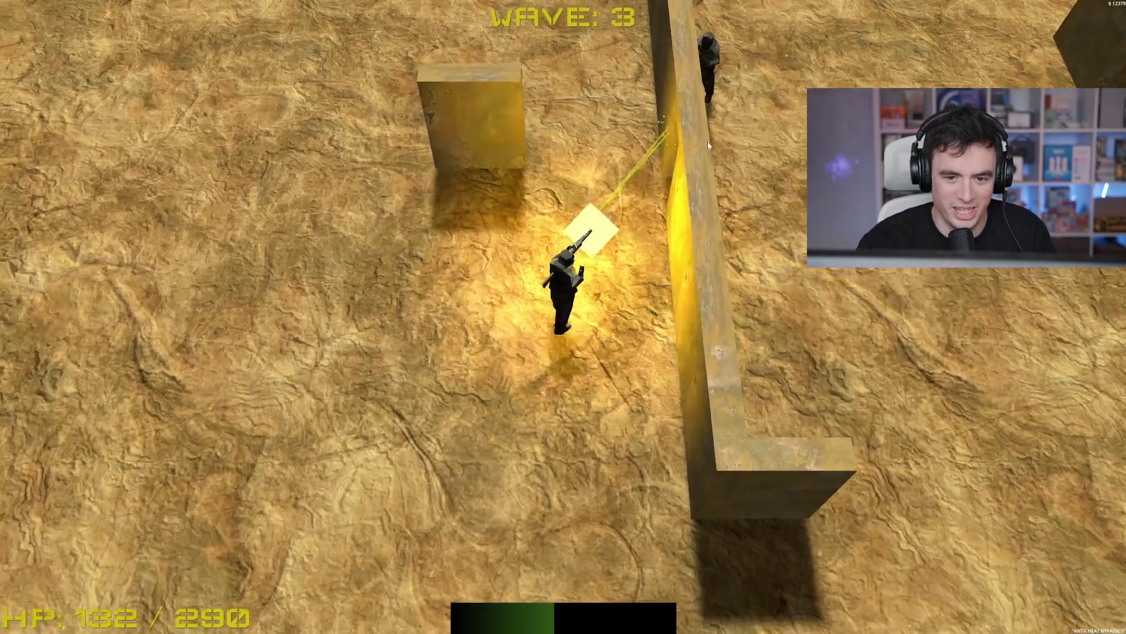
key("d")
left_click(412, 89)
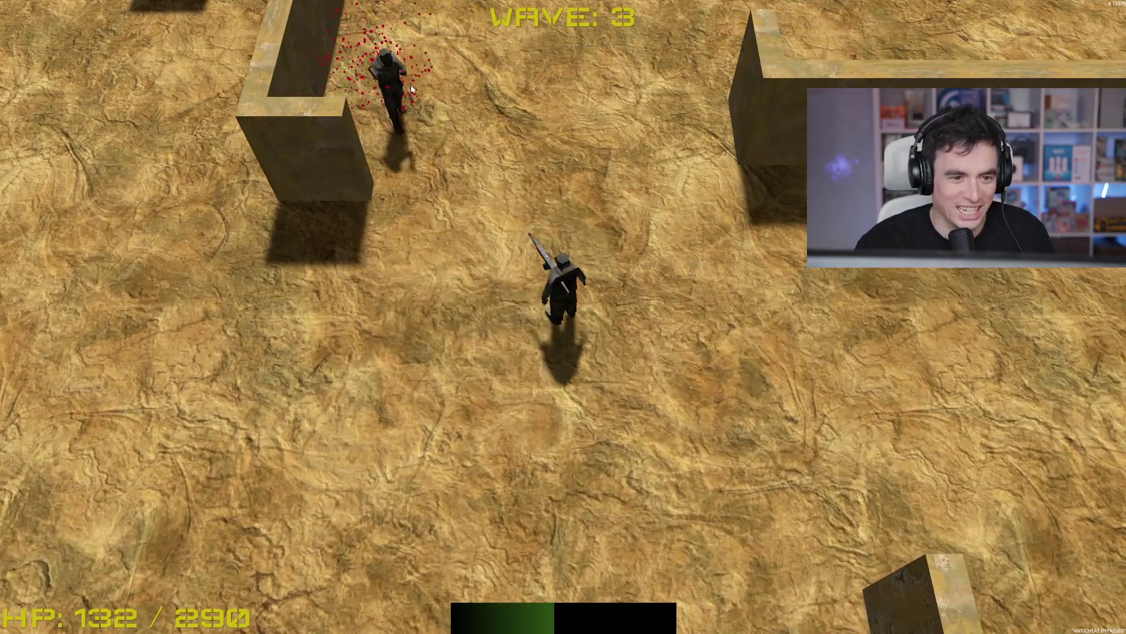
Head north as wave 4 begins and shoot enemies arriving right and left
key("w")
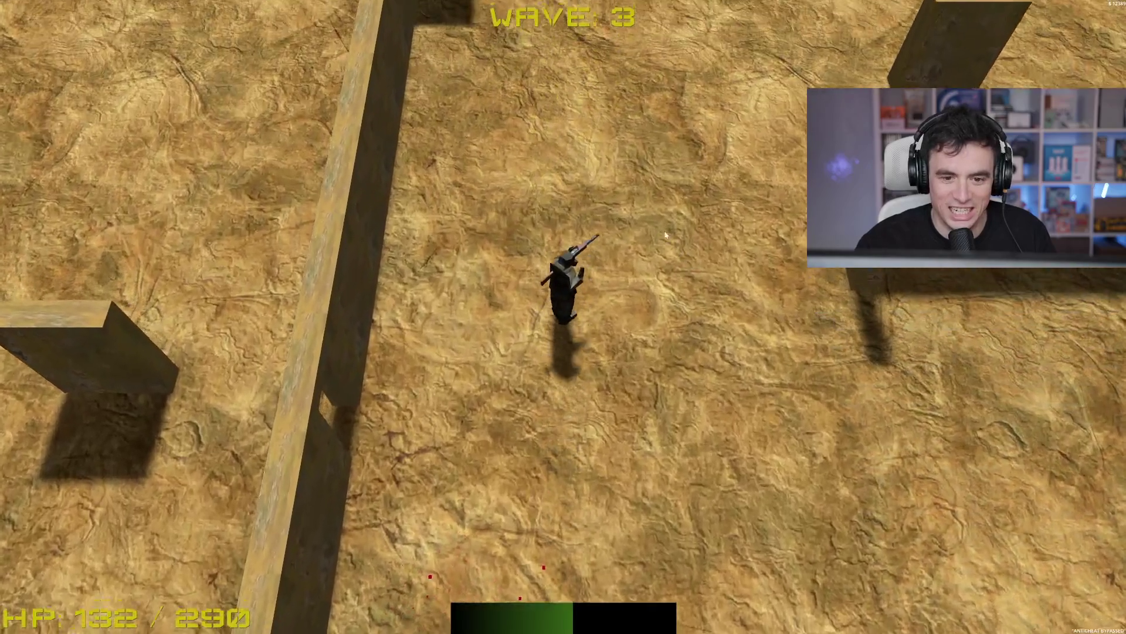
key("w")
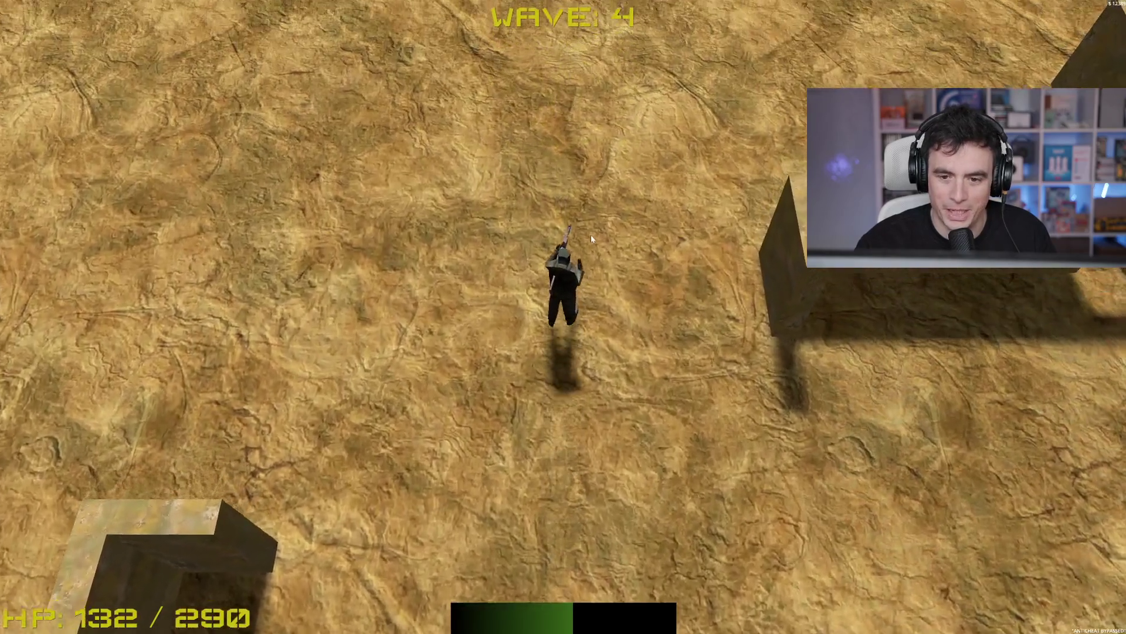
key("w")
key("d")
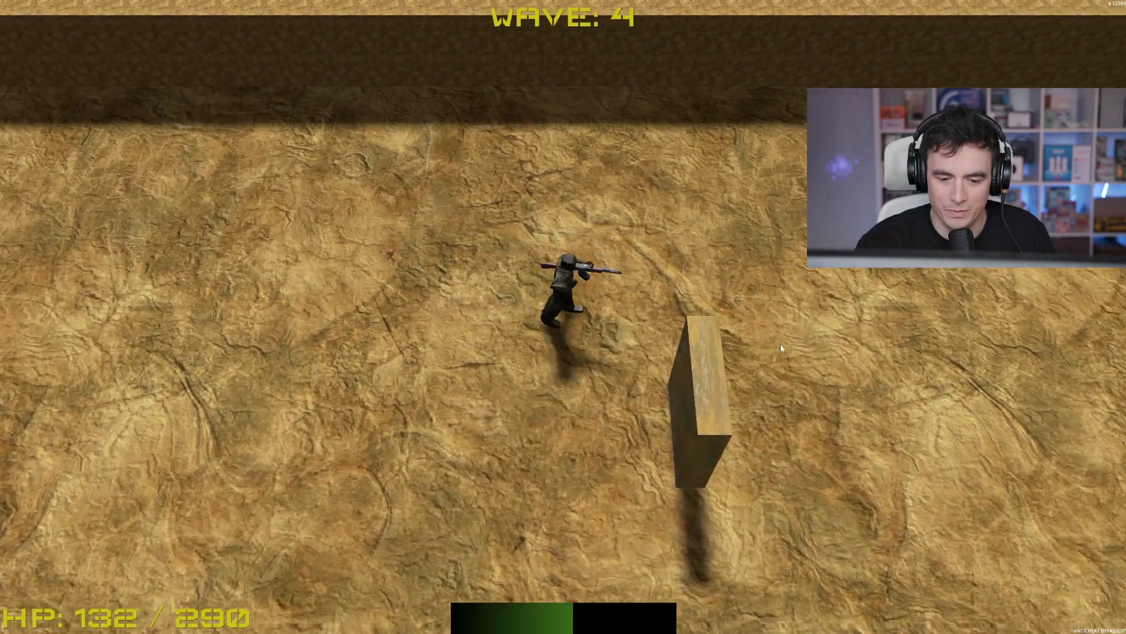
key("d")
left_click(681, 298)
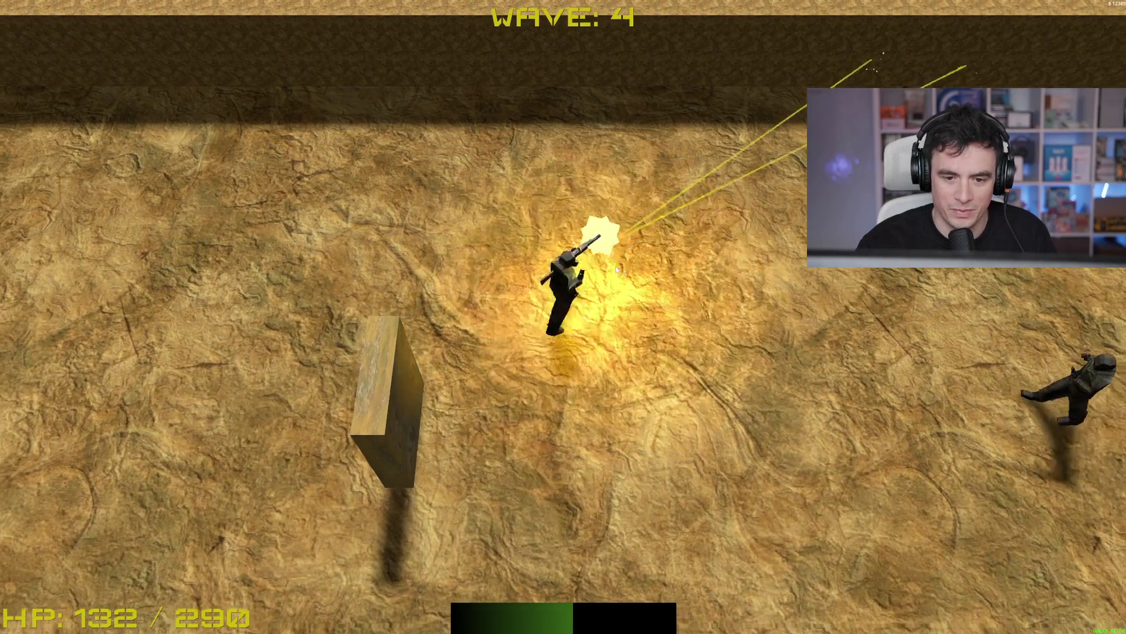
key("a")
key("w")
left_click(451, 339)
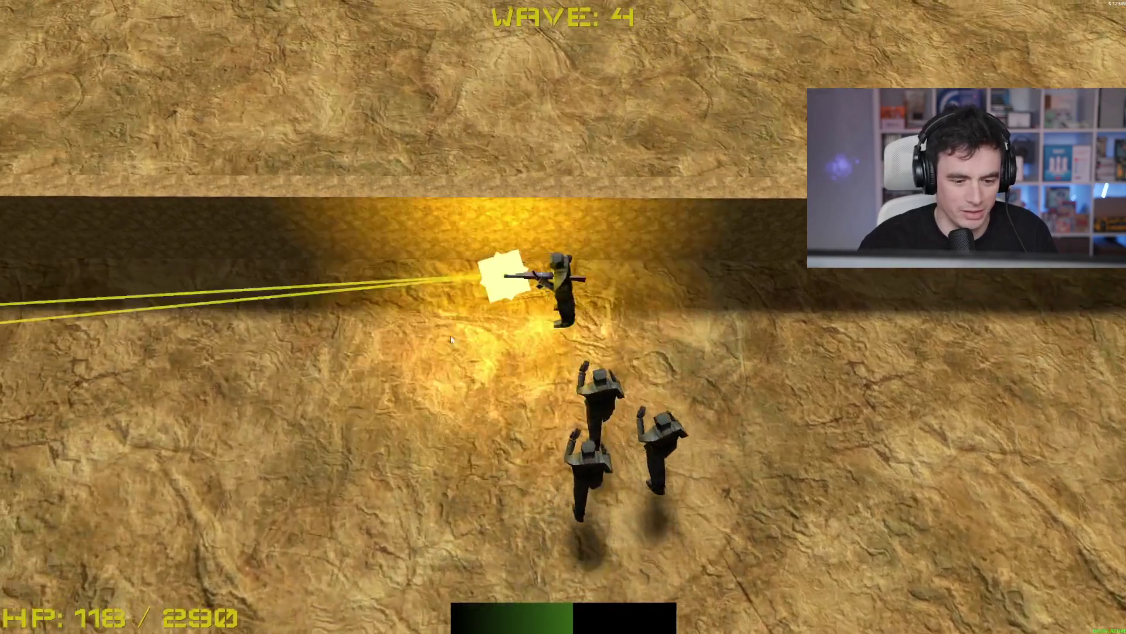
Keep firing at enemies up-right, left and right while moving around
key("s")
left_click(696, 222)
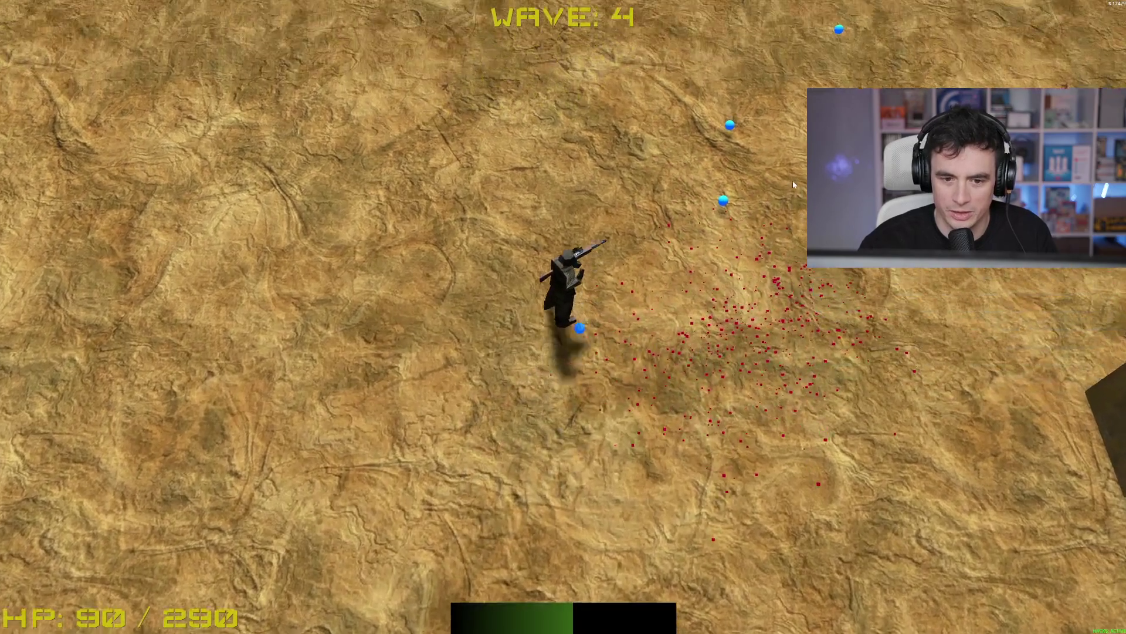
left_click(763, 191)
key("w")
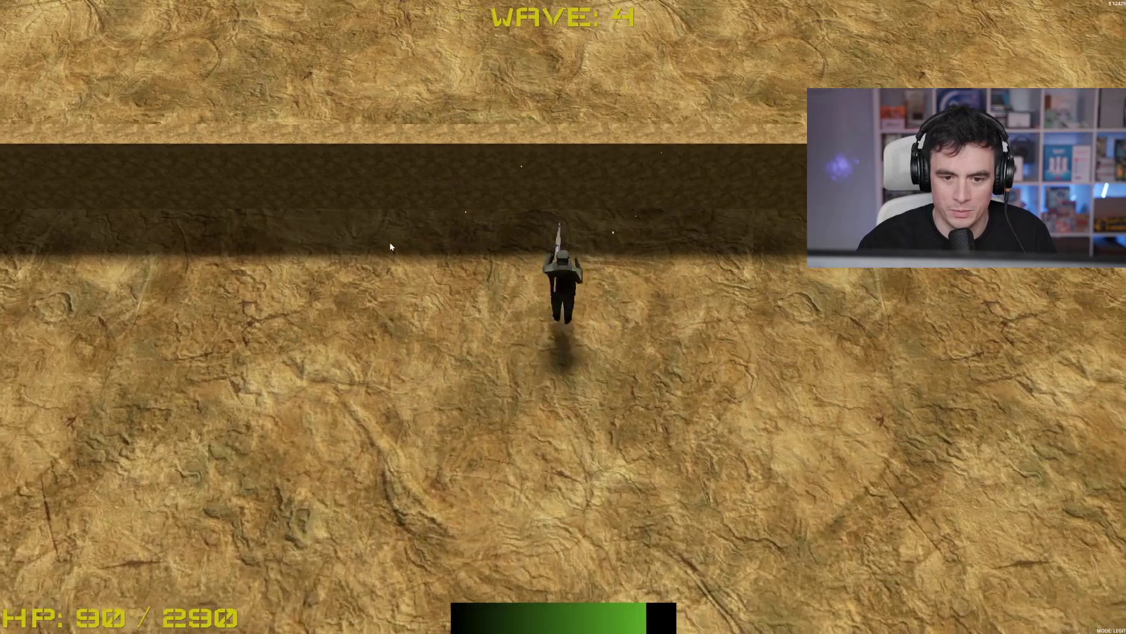
left_click(391, 246)
key("a")
key("s")
left_click(824, 372)
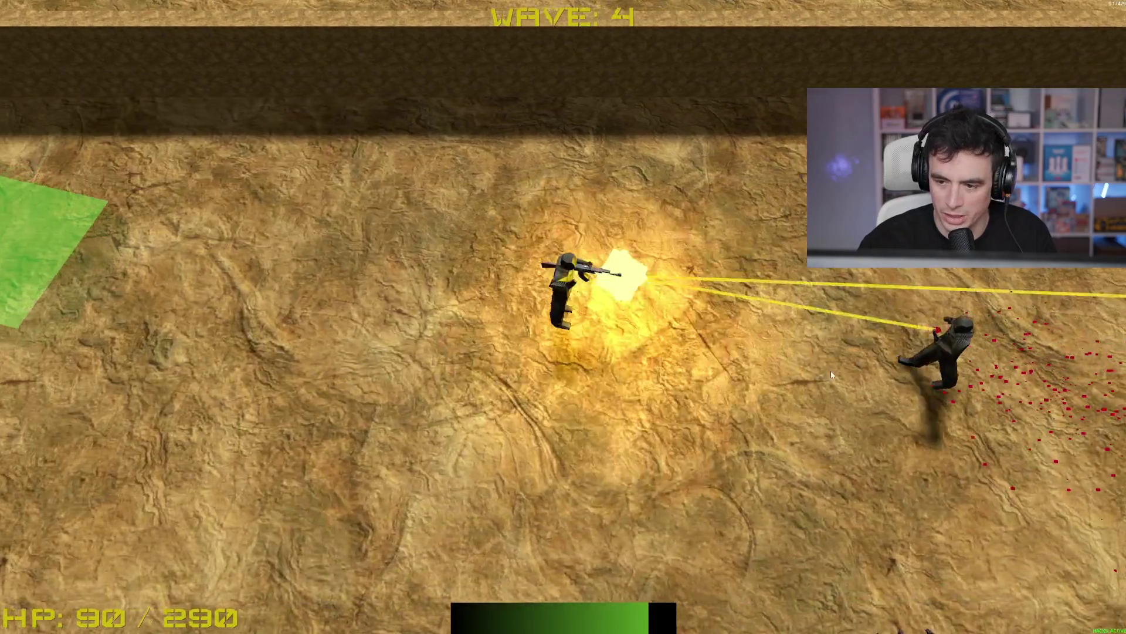
Move west and step onto the green shop pad
key("s")
key("a")
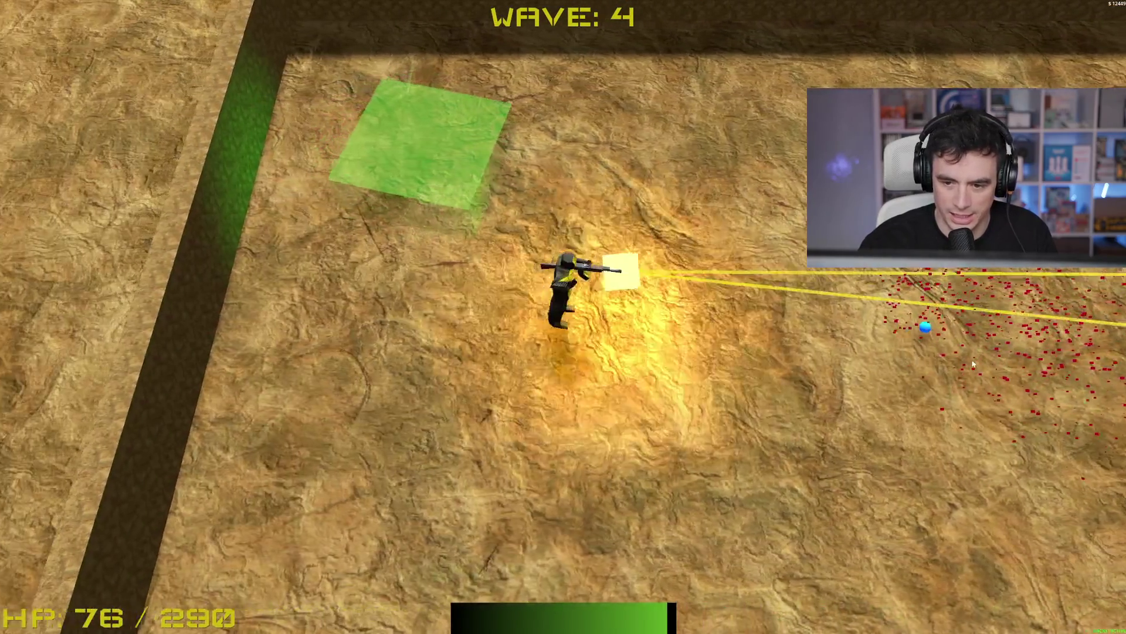
key("w")
key("a")
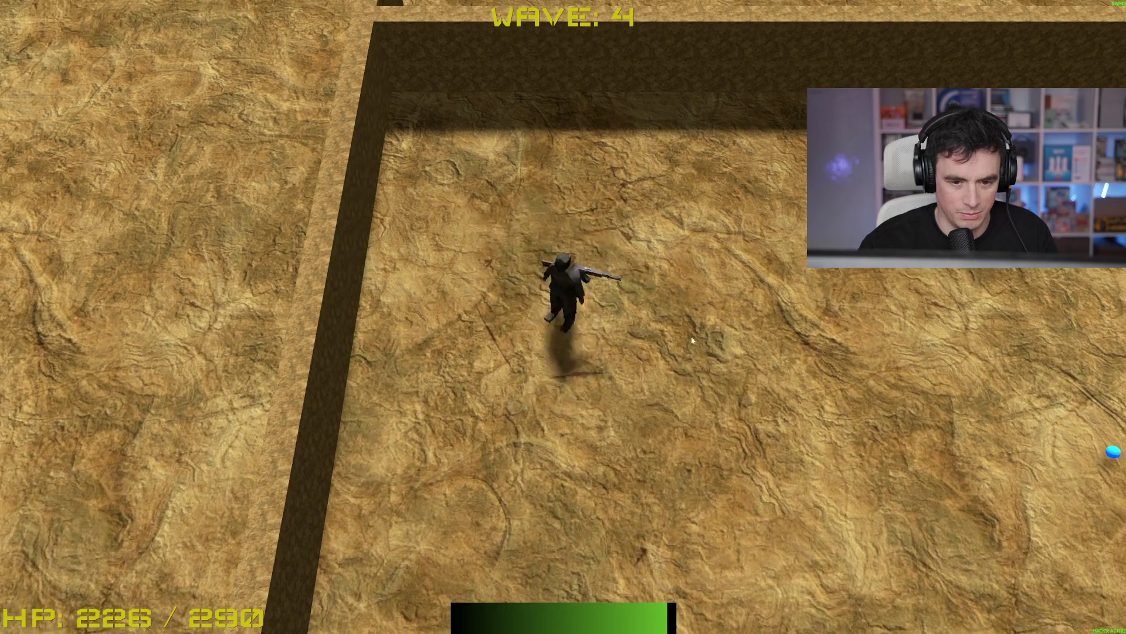
Collect the blue orbs and choose the Rapid FireTrigger upgrade
key("d")
key("w")
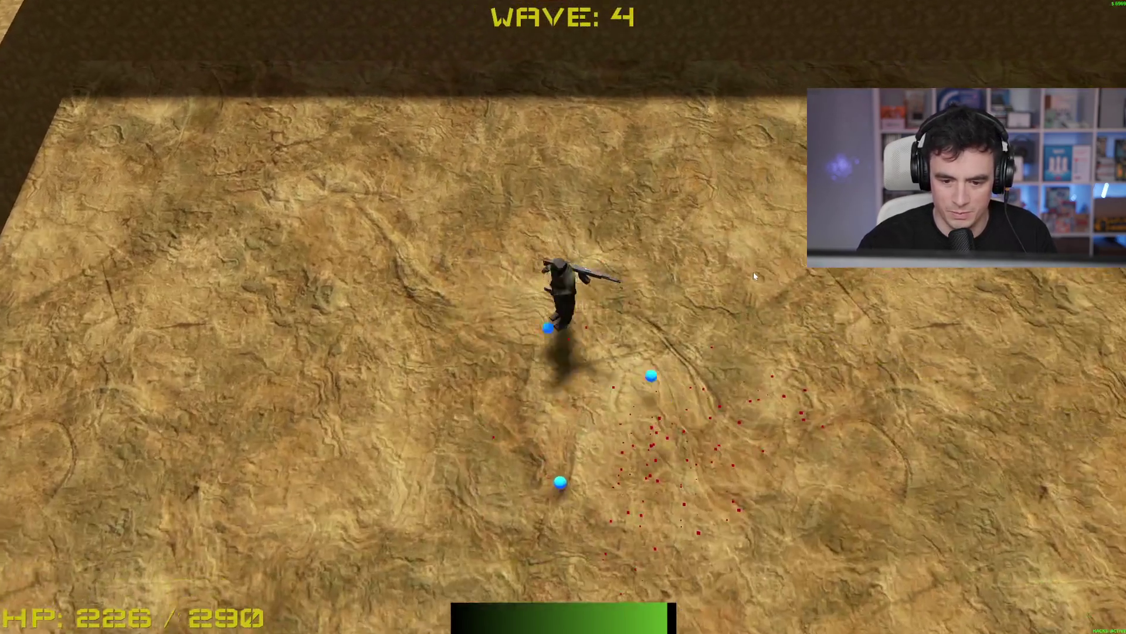
key("s")
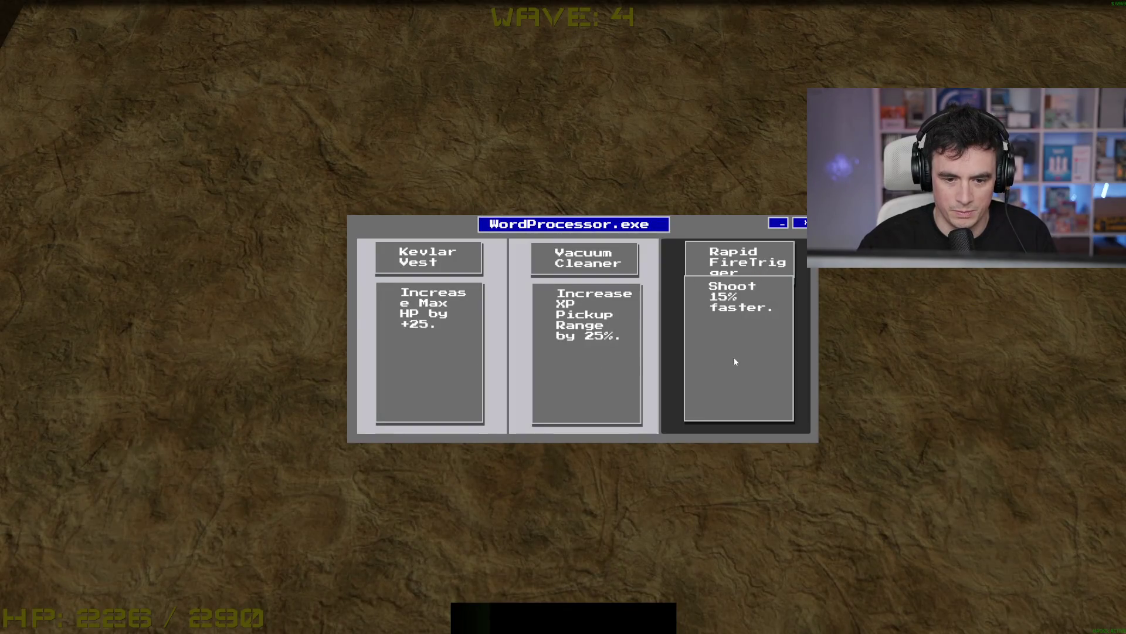
left_click(733, 357)
Run around the arena in all directions until wave 5 begins
key("d")
key("d")
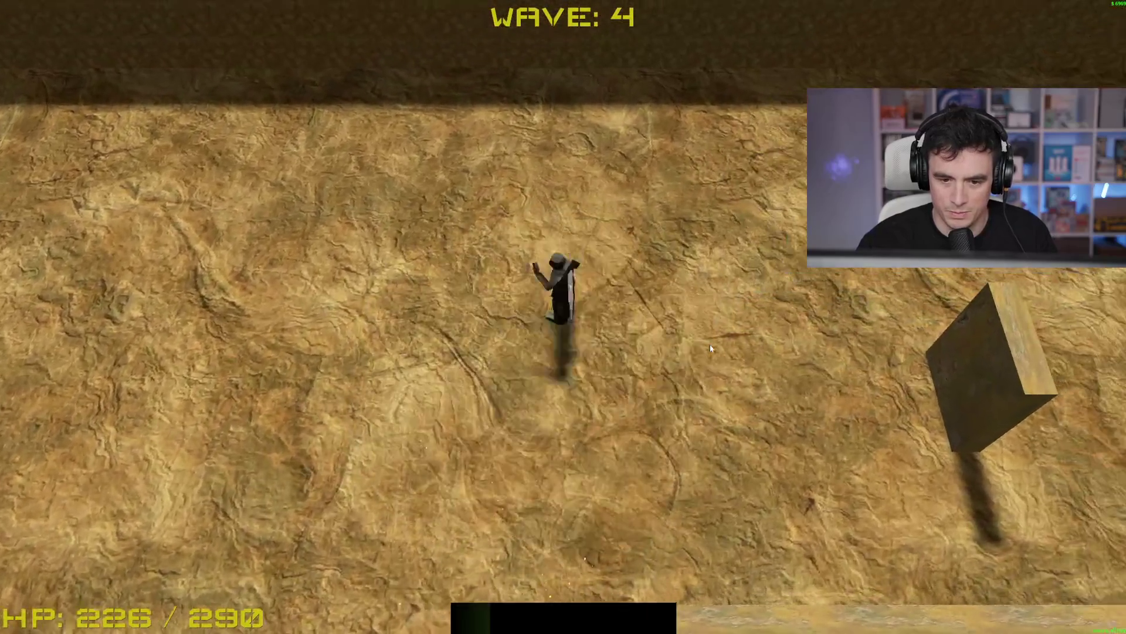
key("w")
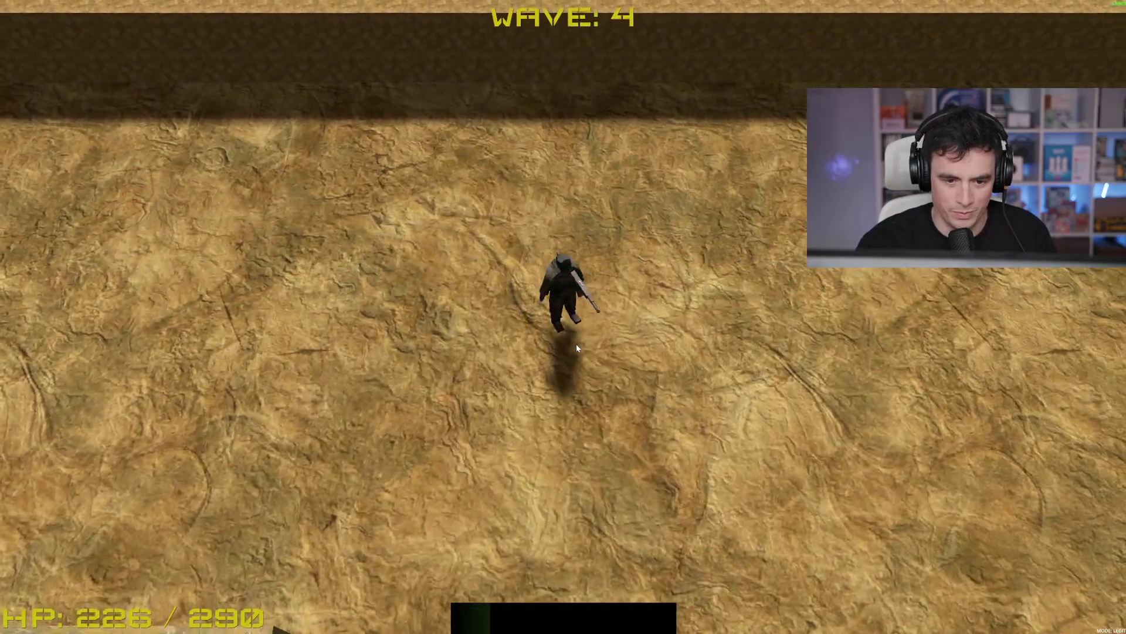
key("s")
key("d")
key("w")
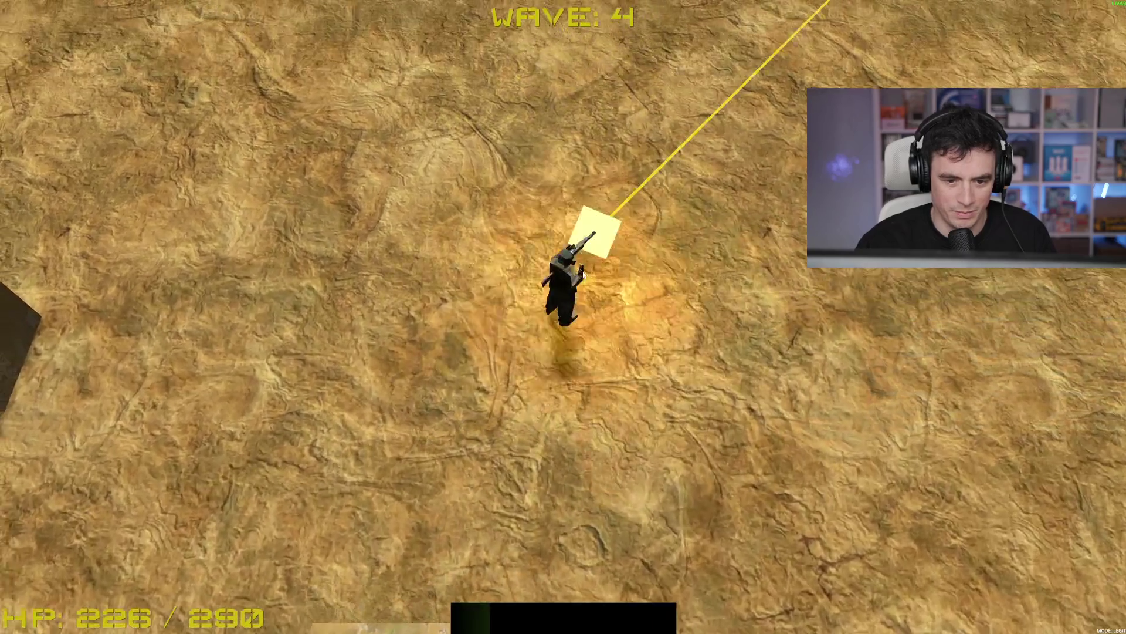
key("a")
key("w")
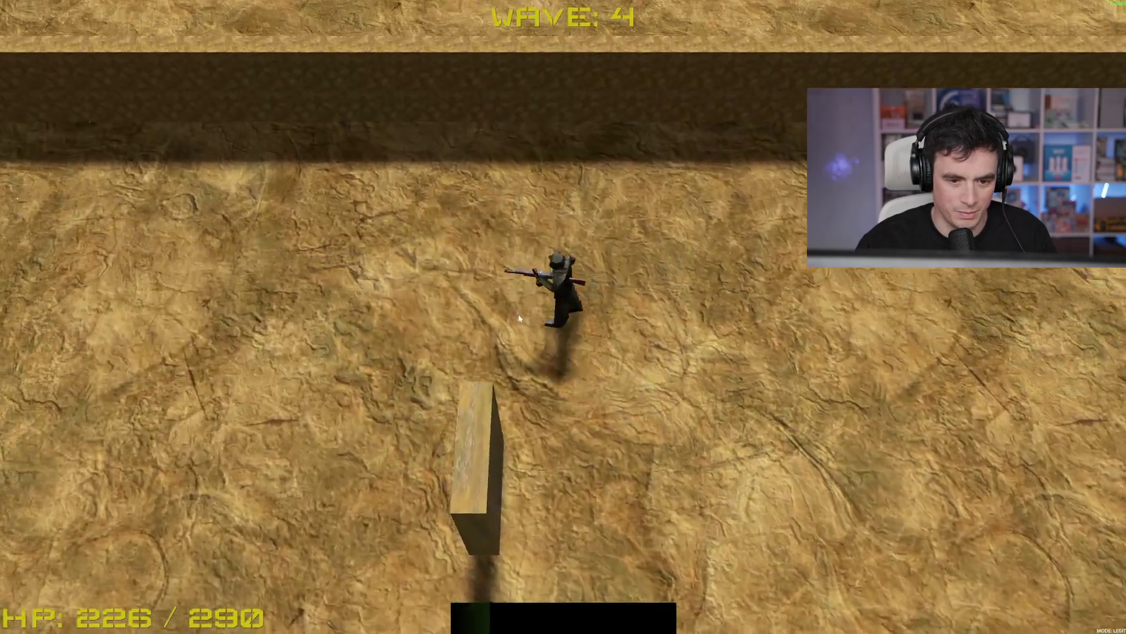
key("a")
key("s")
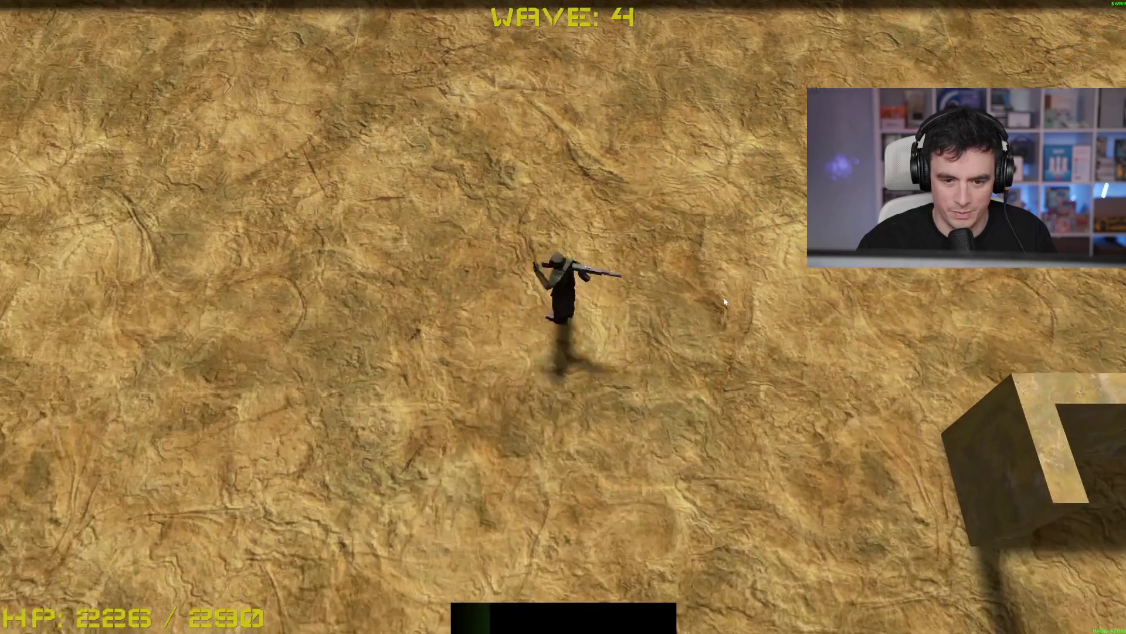
key("d")
key("d")
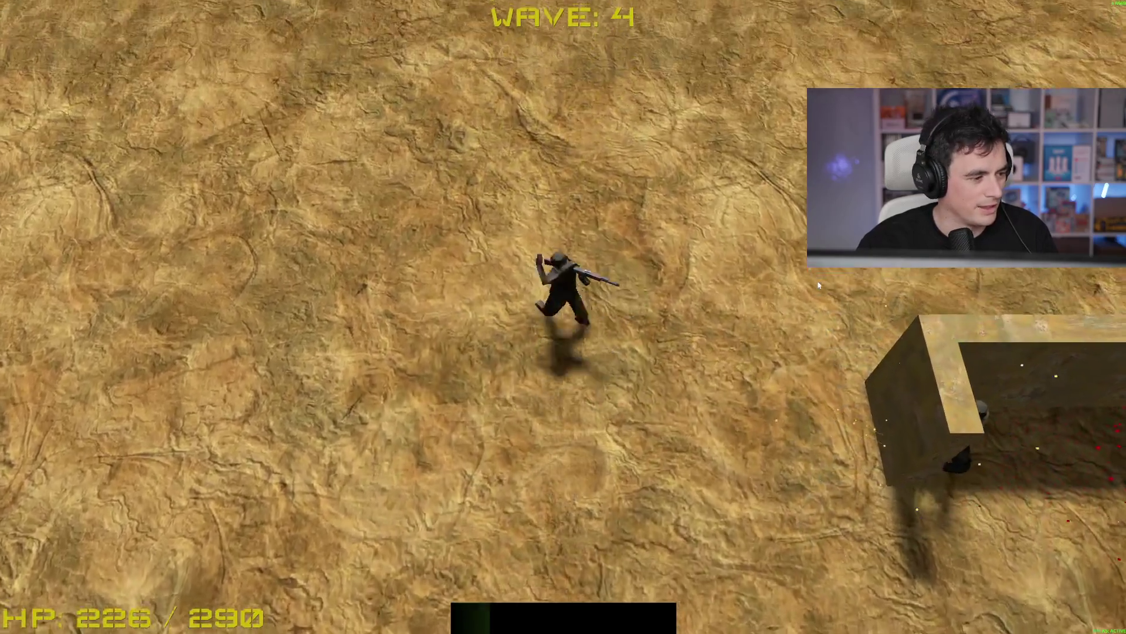
key("w")
key("s")
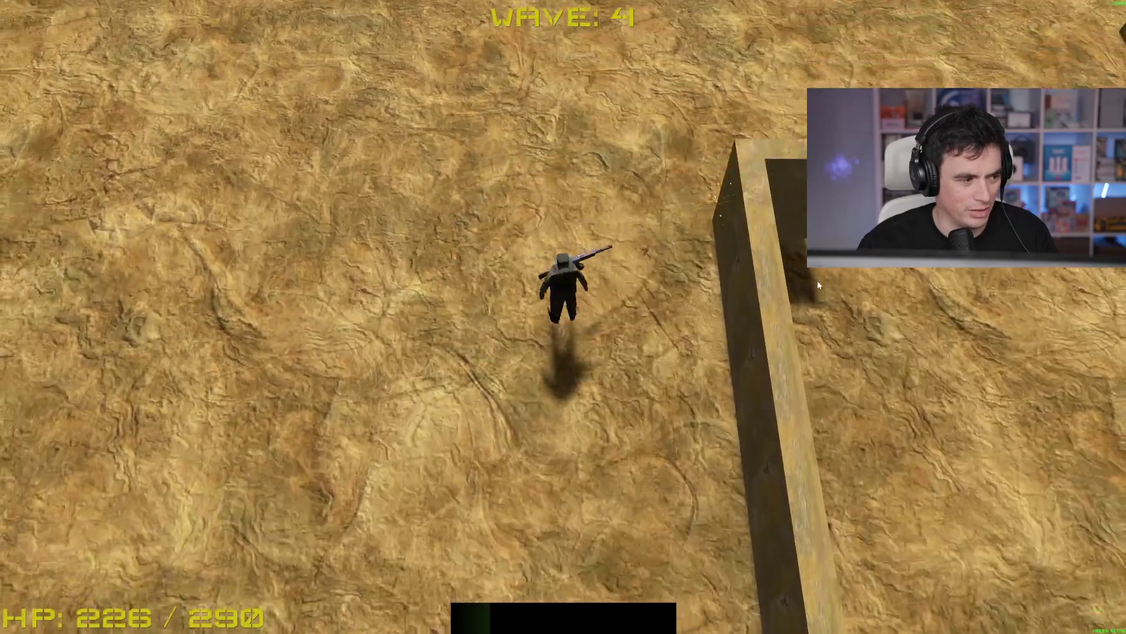
key("w")
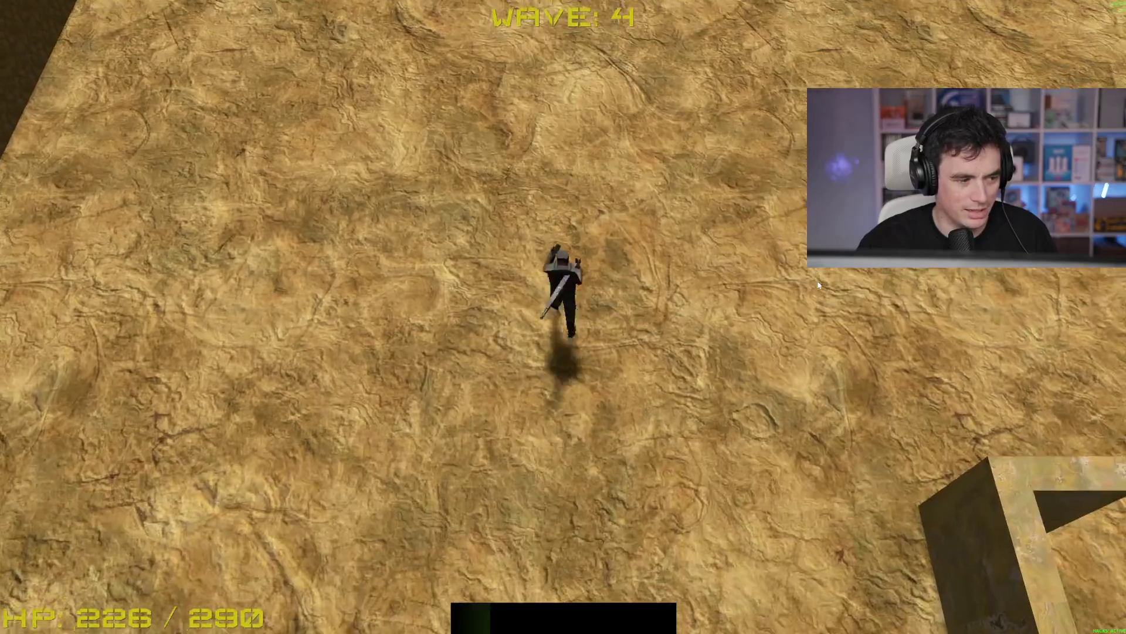
Run the character through the maze to finish wave 5 and take the Rapid FireTrigger upgrade
key("a")
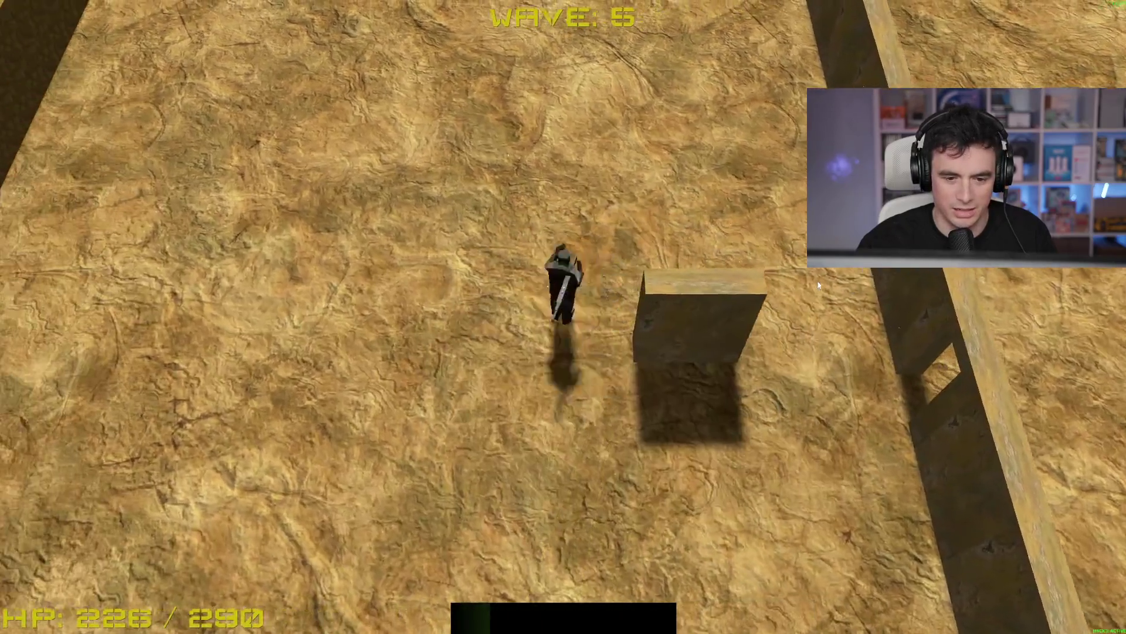
key("s")
key("a")
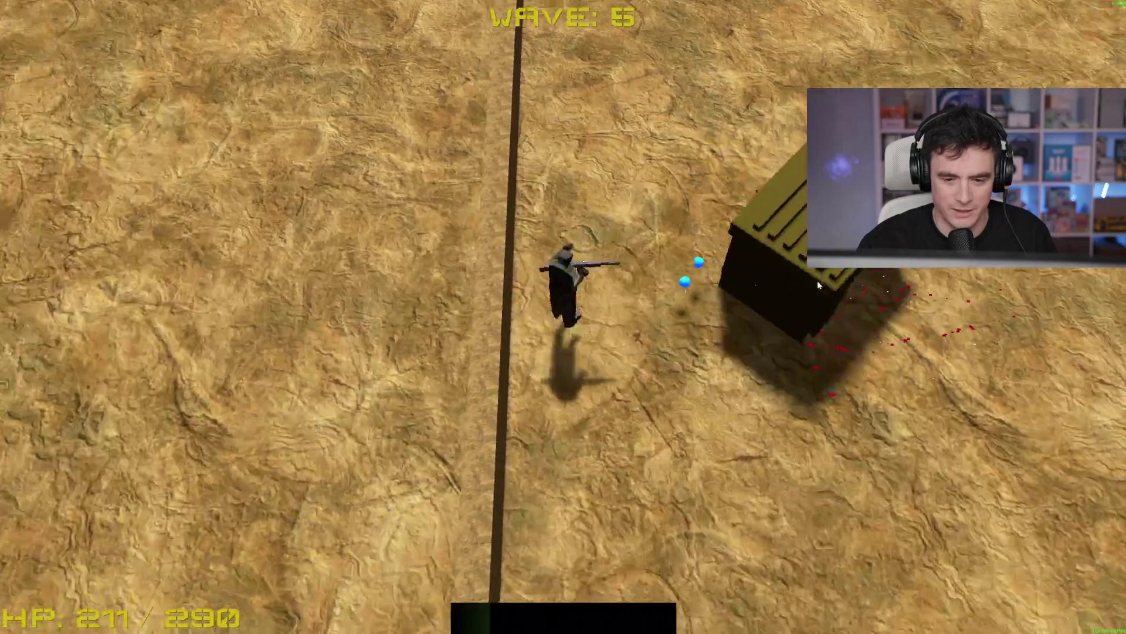
key("d")
key("w")
key("d")
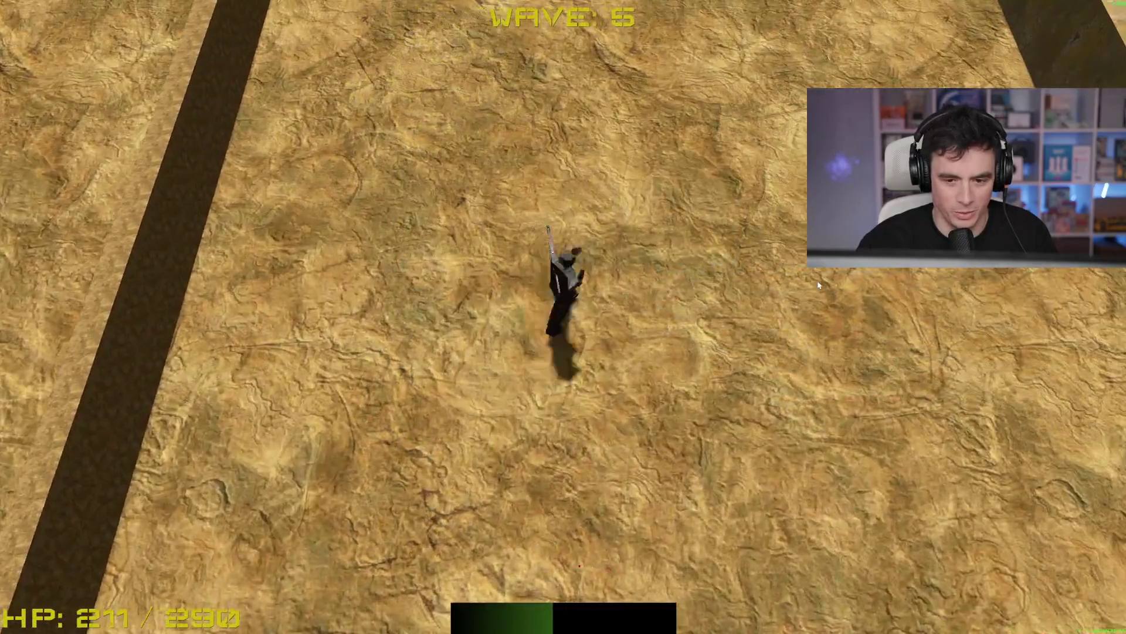
key("w")
key("d")
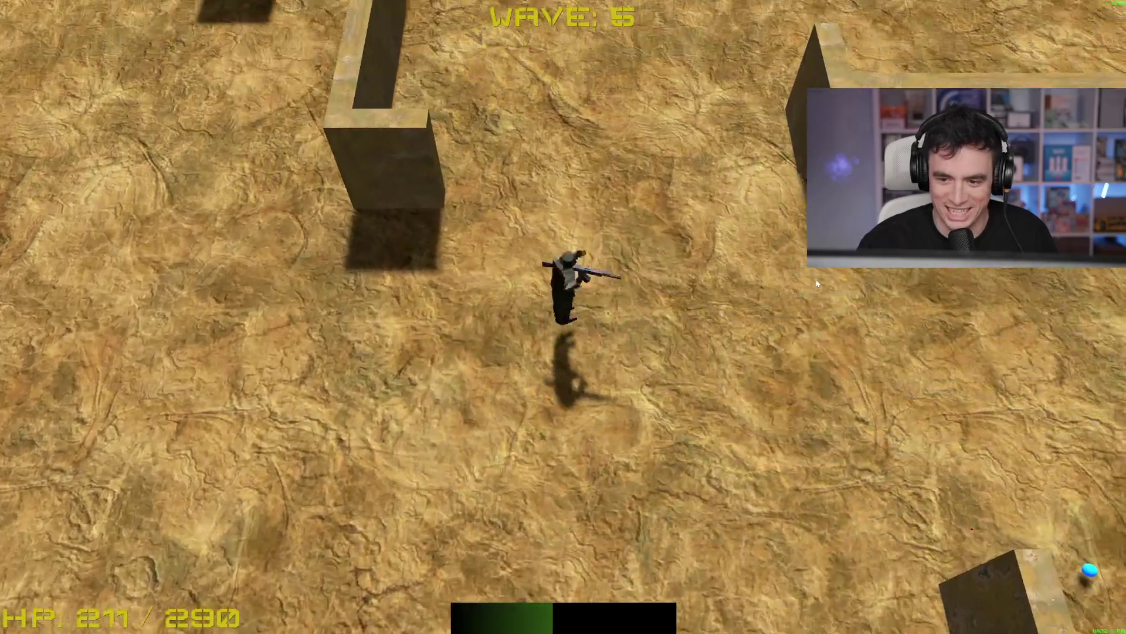
key("s")
key("s")
key("d")
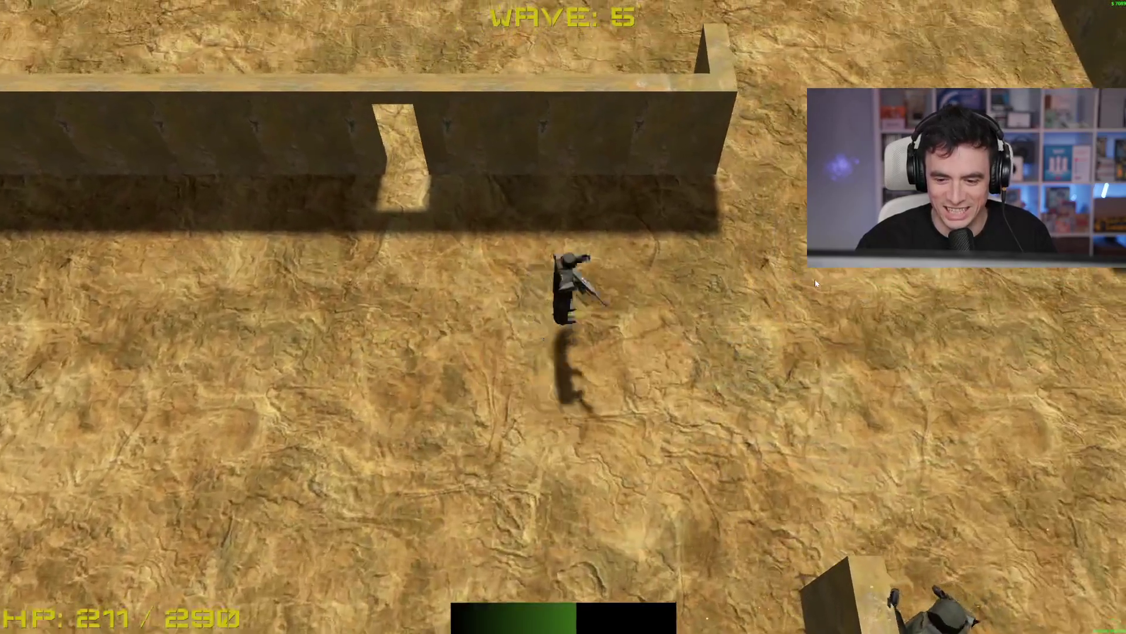
key("d")
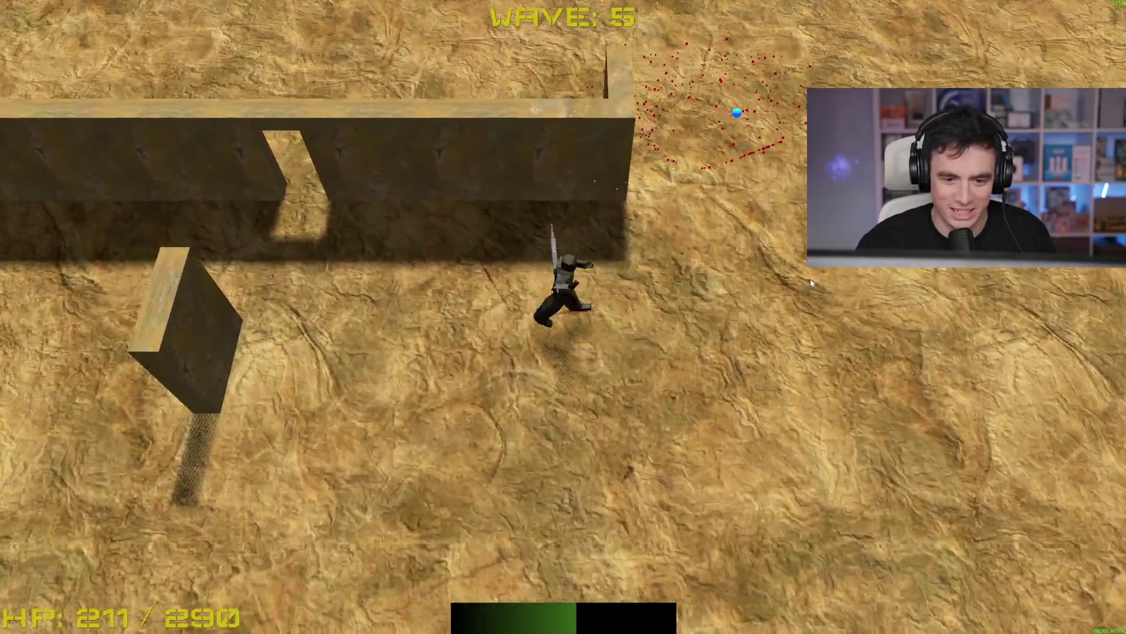
key("w")
key("s")
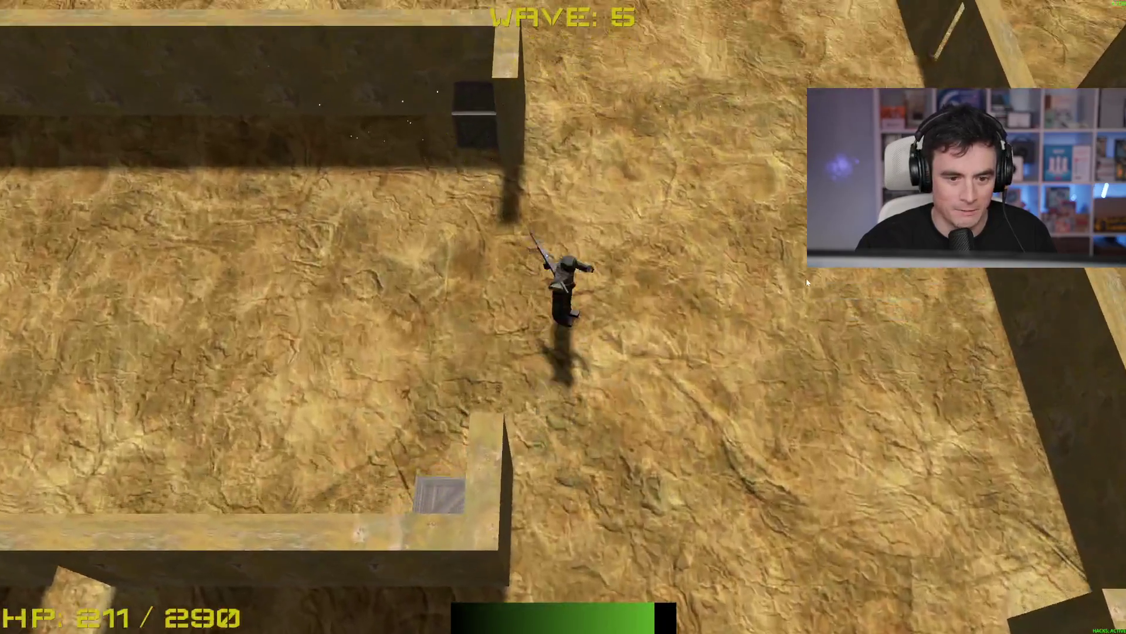
key("s")
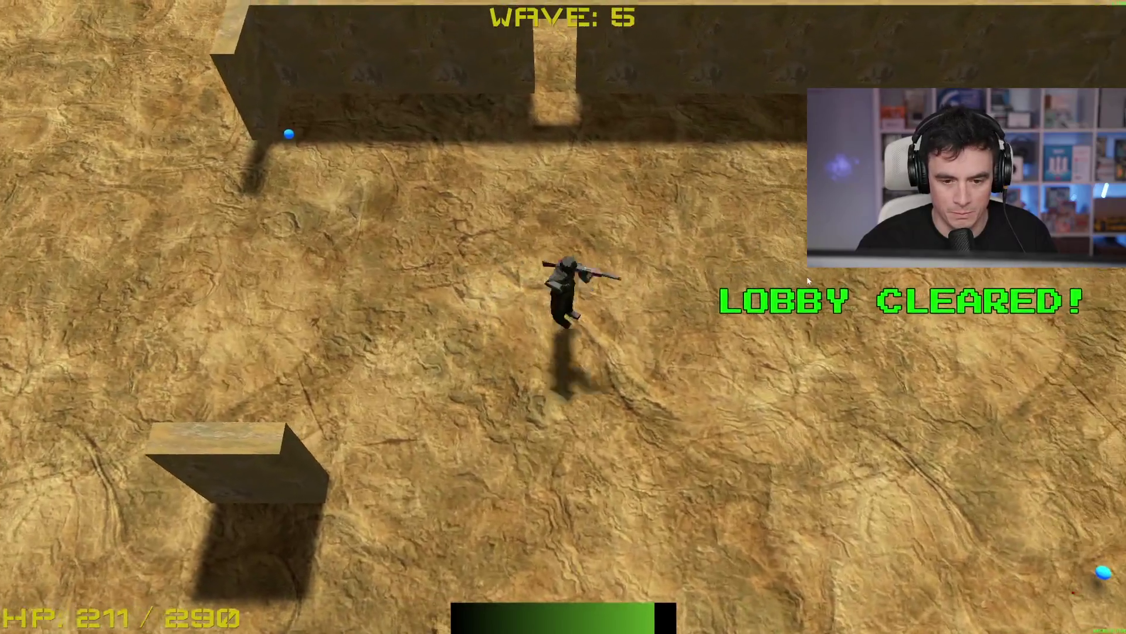
key("s")
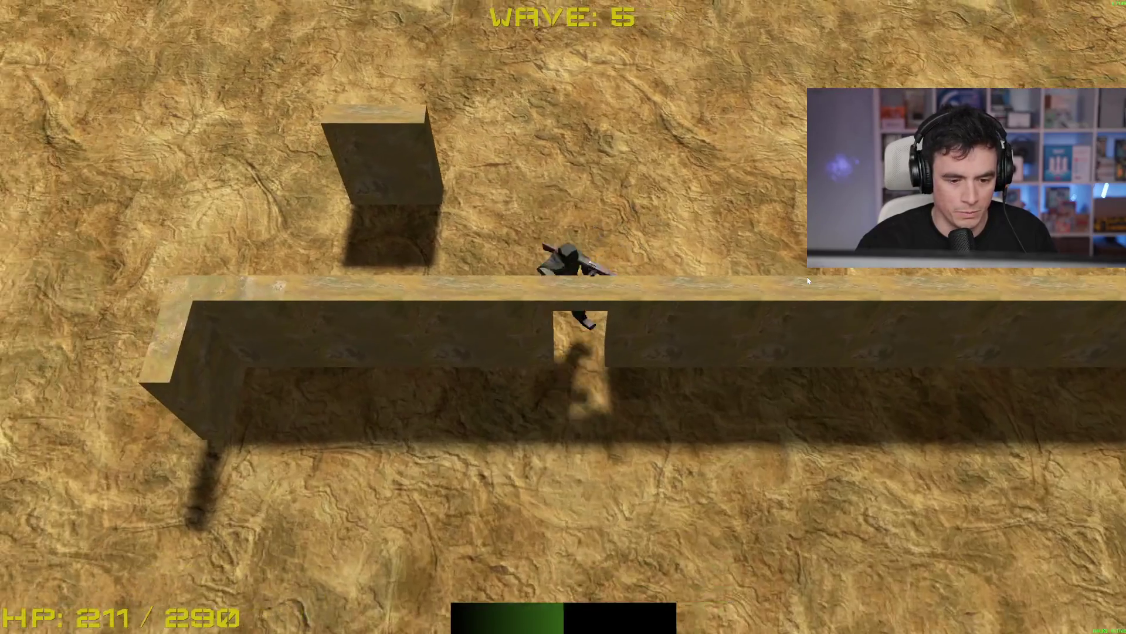
left_click(434, 340)
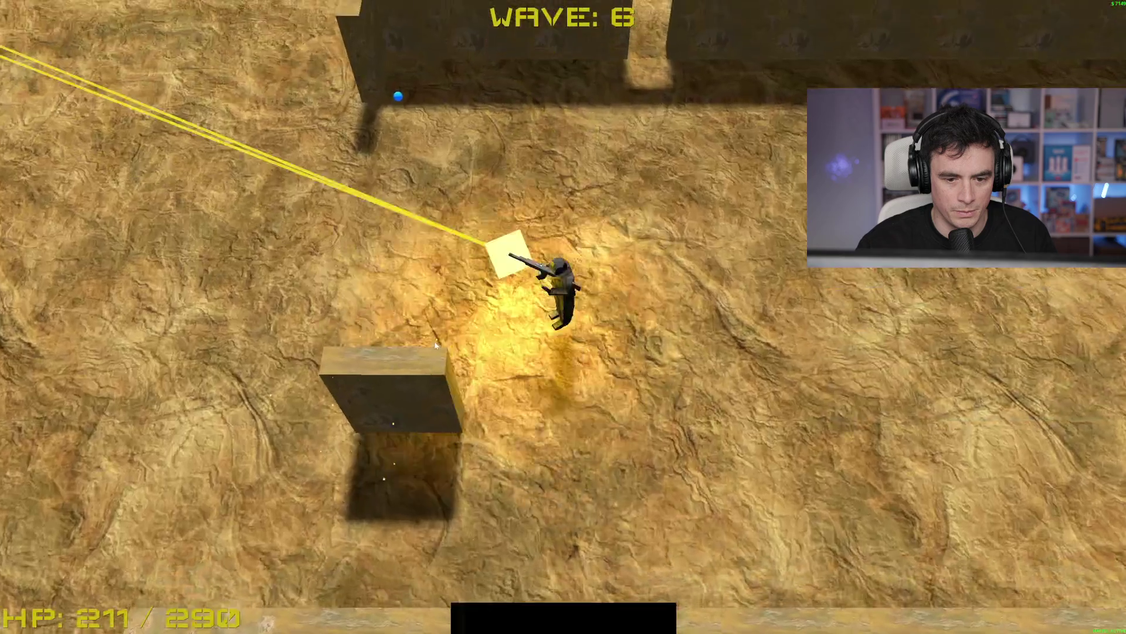
Fight the enemies up-left, then visit the shop on the green pad
key("w")
key("a")
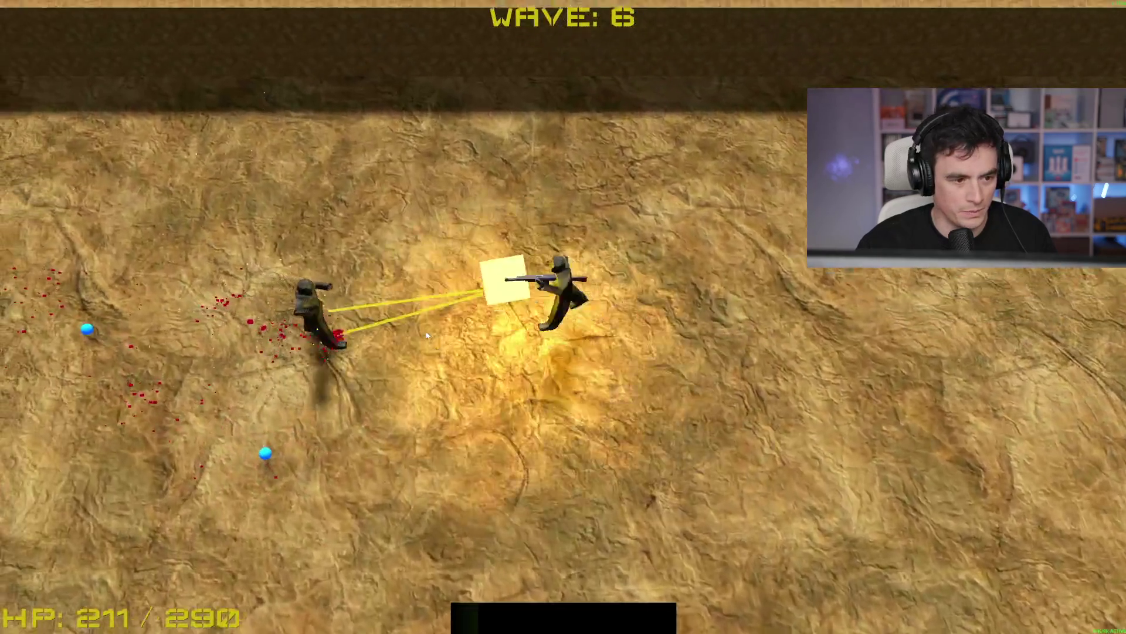
key("s")
key("w")
key("a")
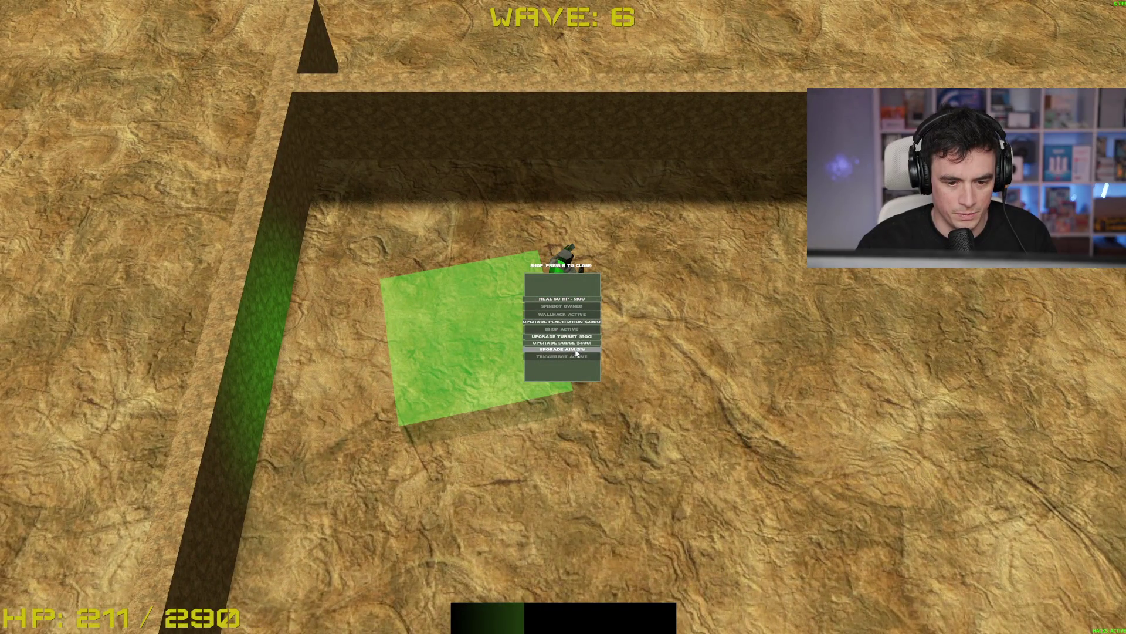
key("s")
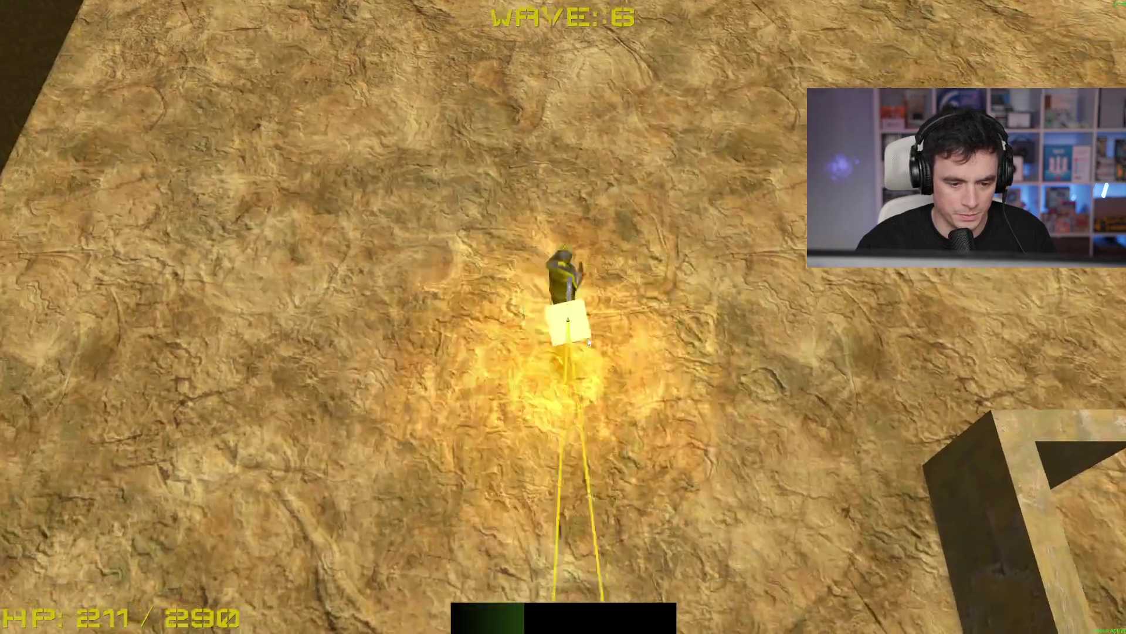
Clear wave 6 by running and firing across the arena, then pick an upgrade to begin wave 7
key("s")
key("d")
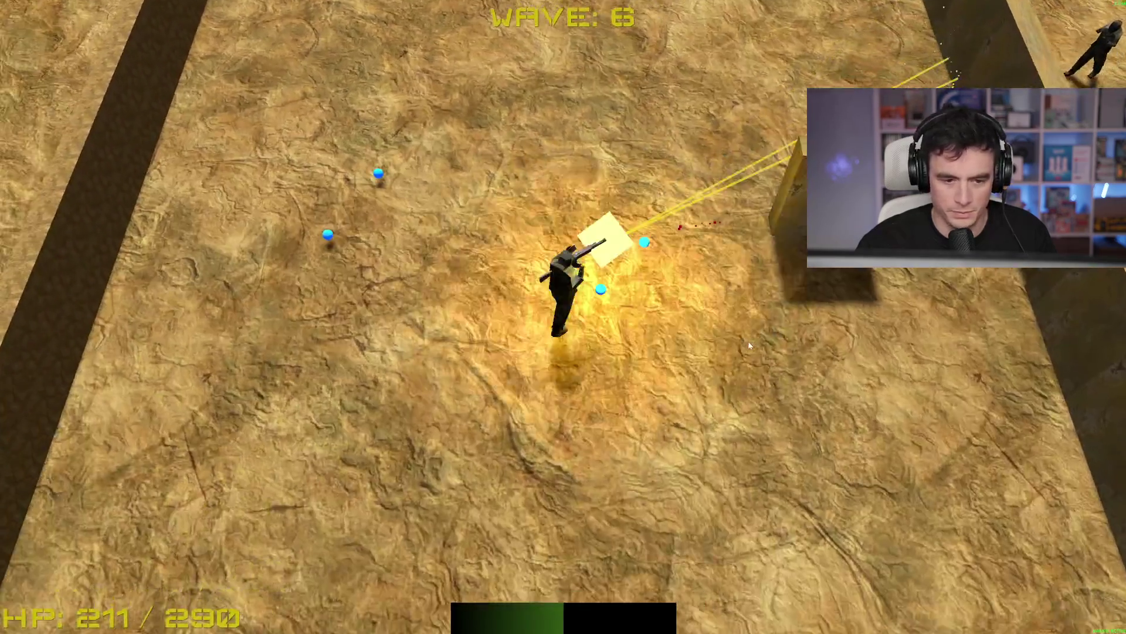
key("a")
key("s")
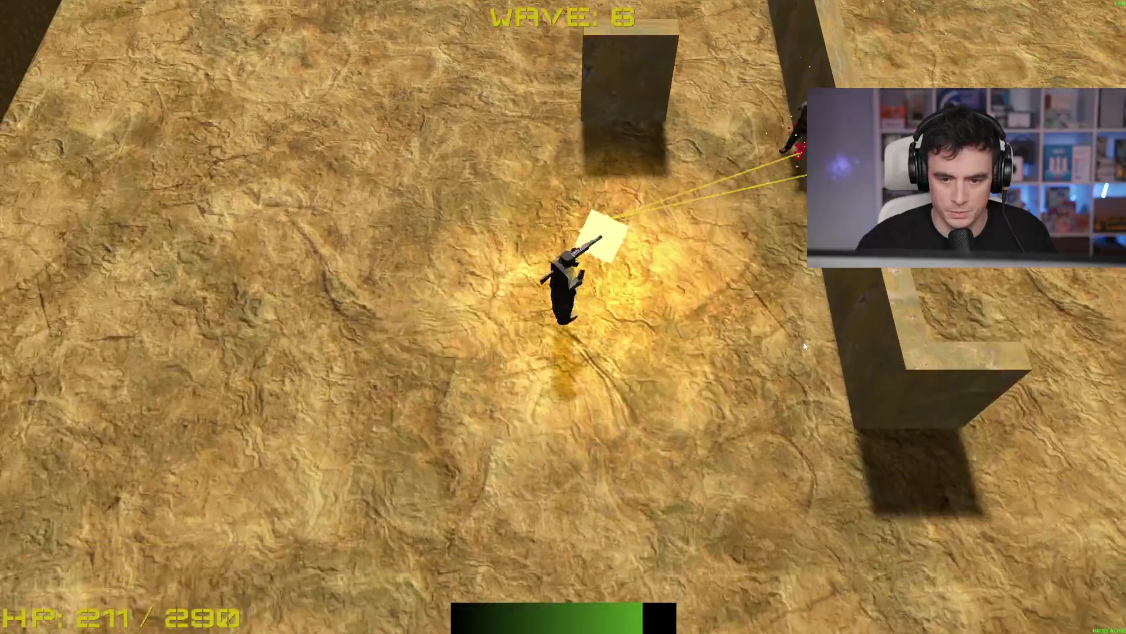
key("w")
key("d")
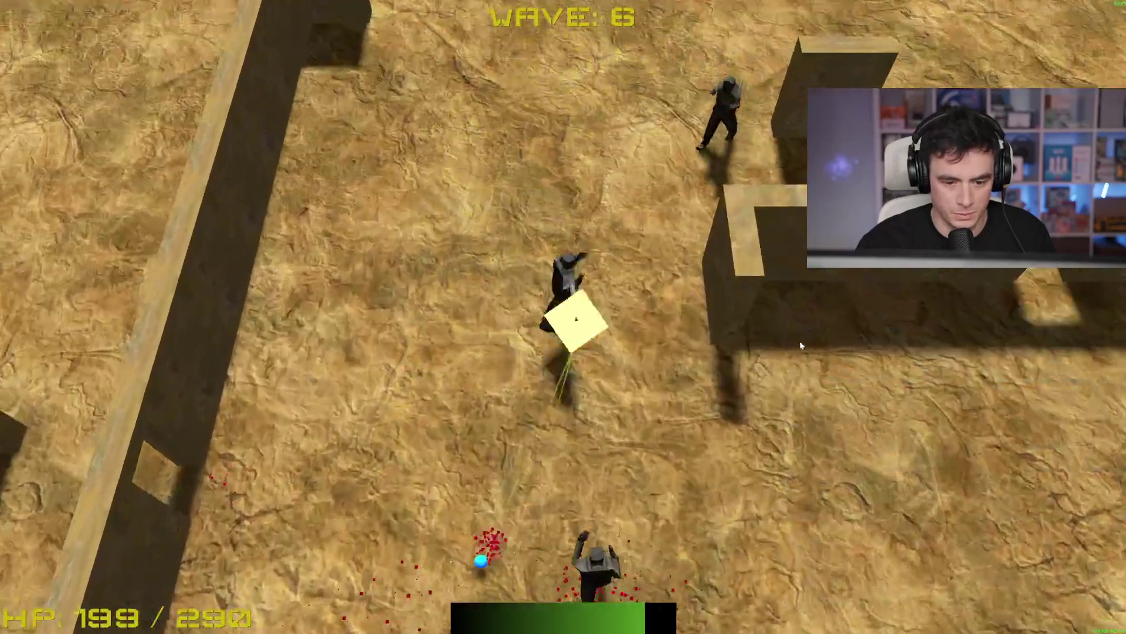
key("a")
key("w")
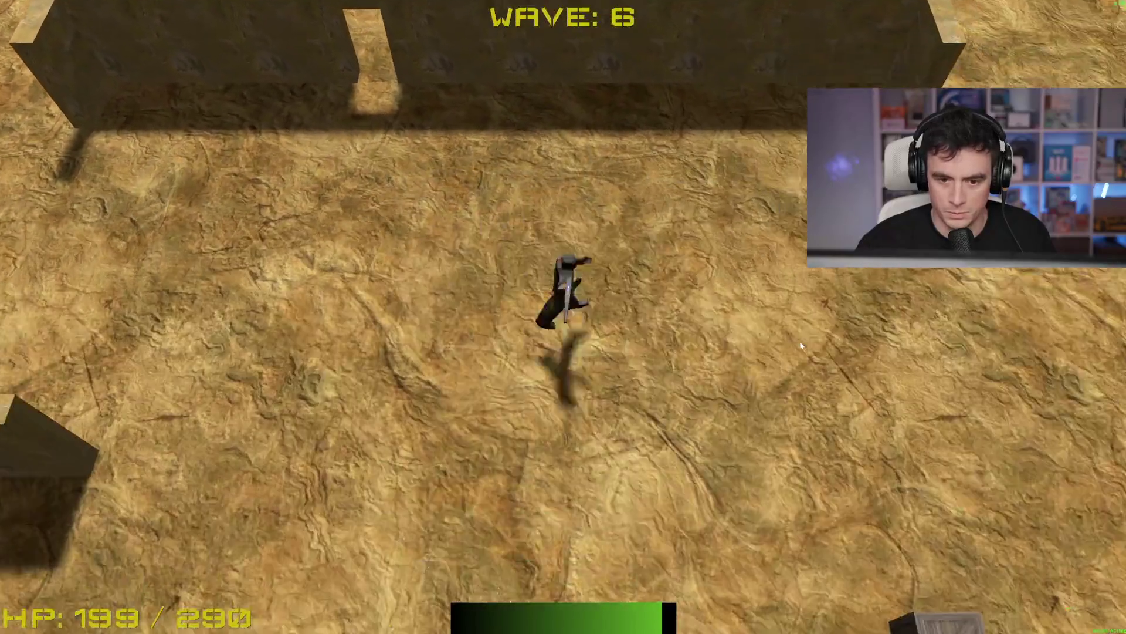
key("s")
key("w")
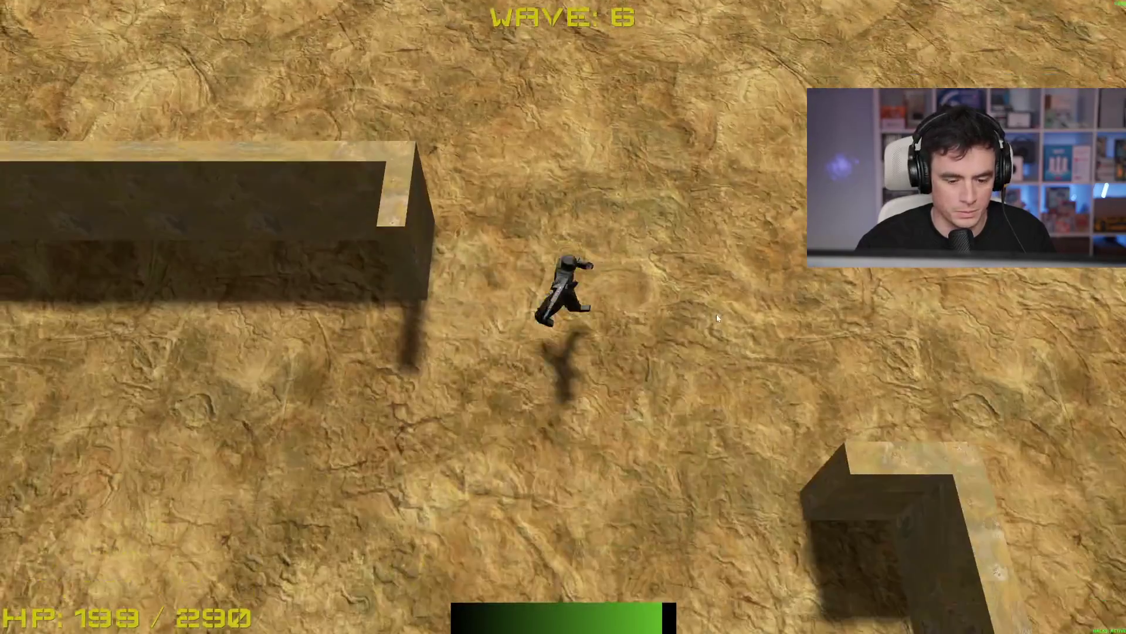
key("s")
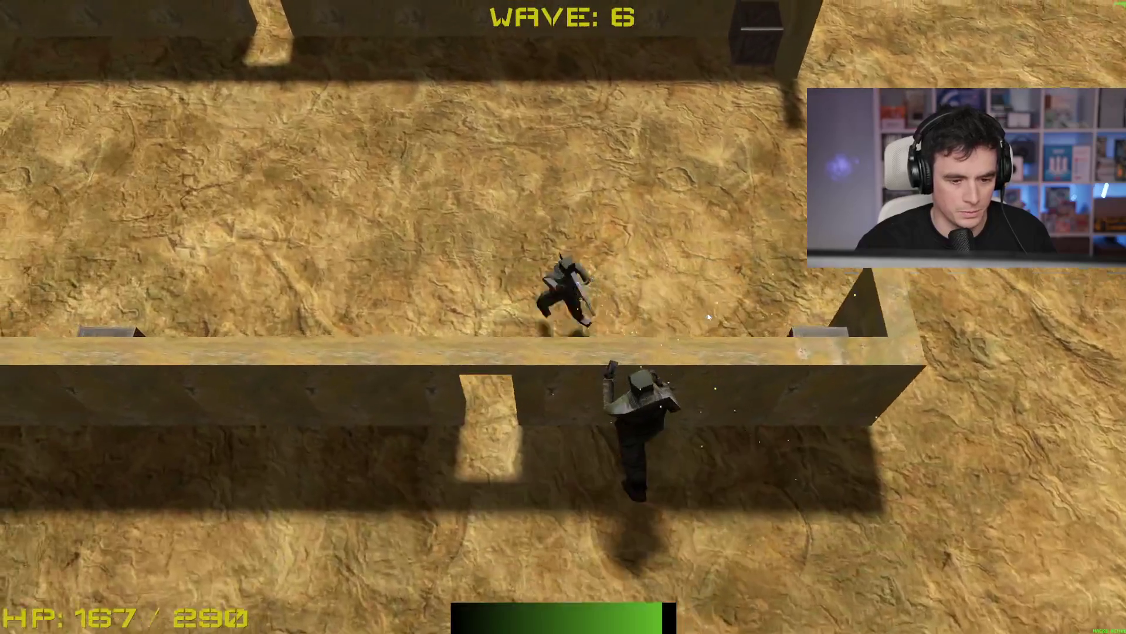
key("w")
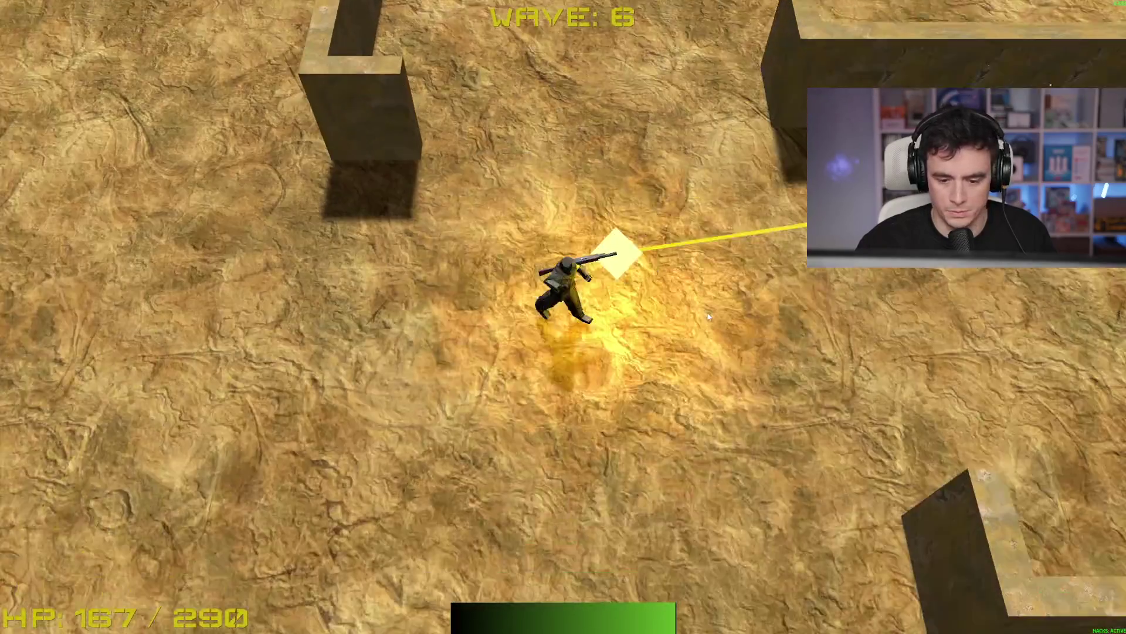
key("s")
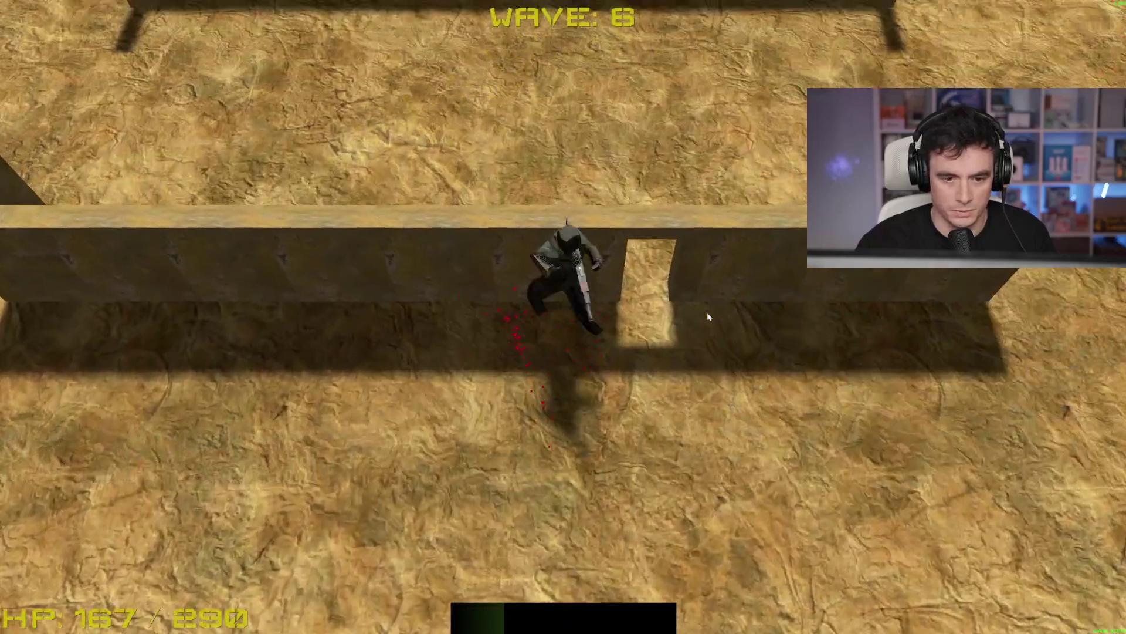
left_click(571, 325)
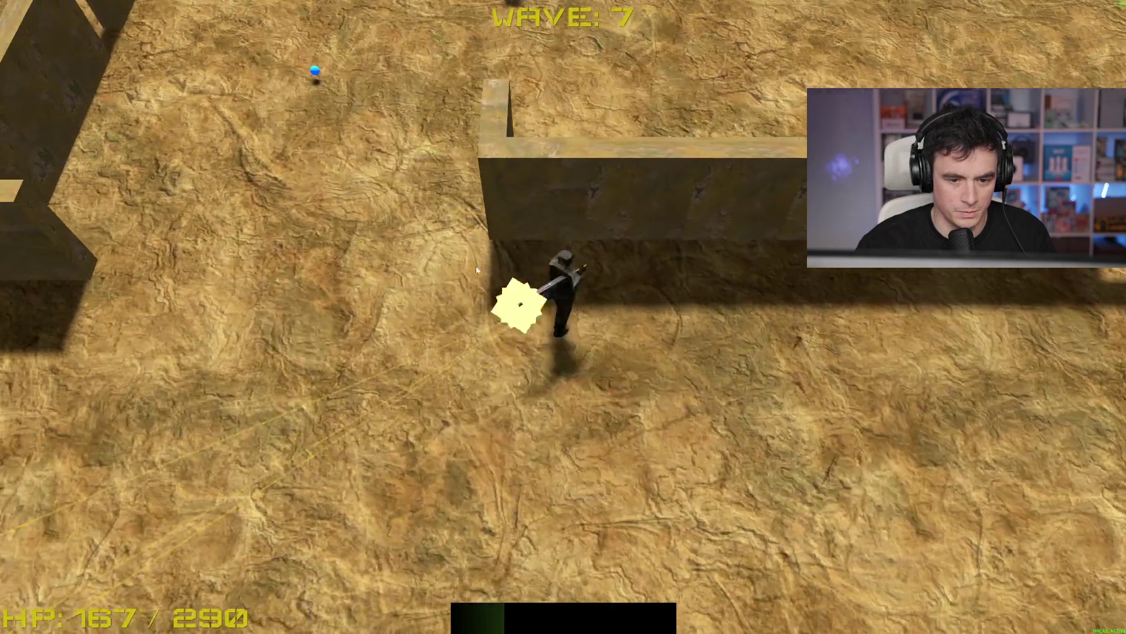
Finish wave 7 by running through the maze, then take the Double Barrel upgrade
key("a")
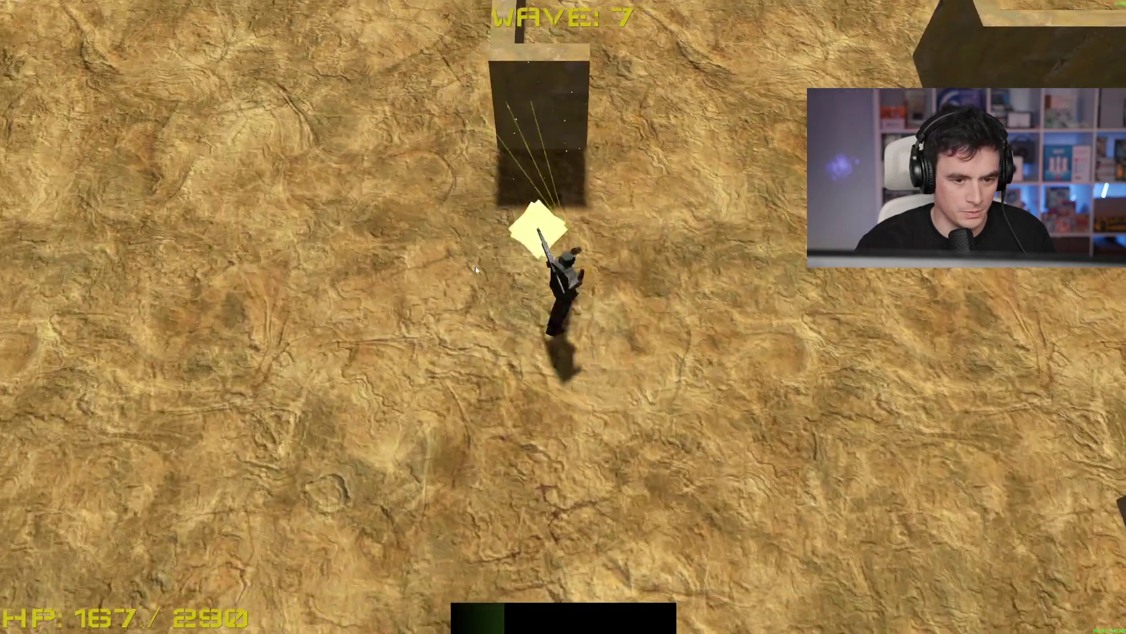
key("s")
key("a")
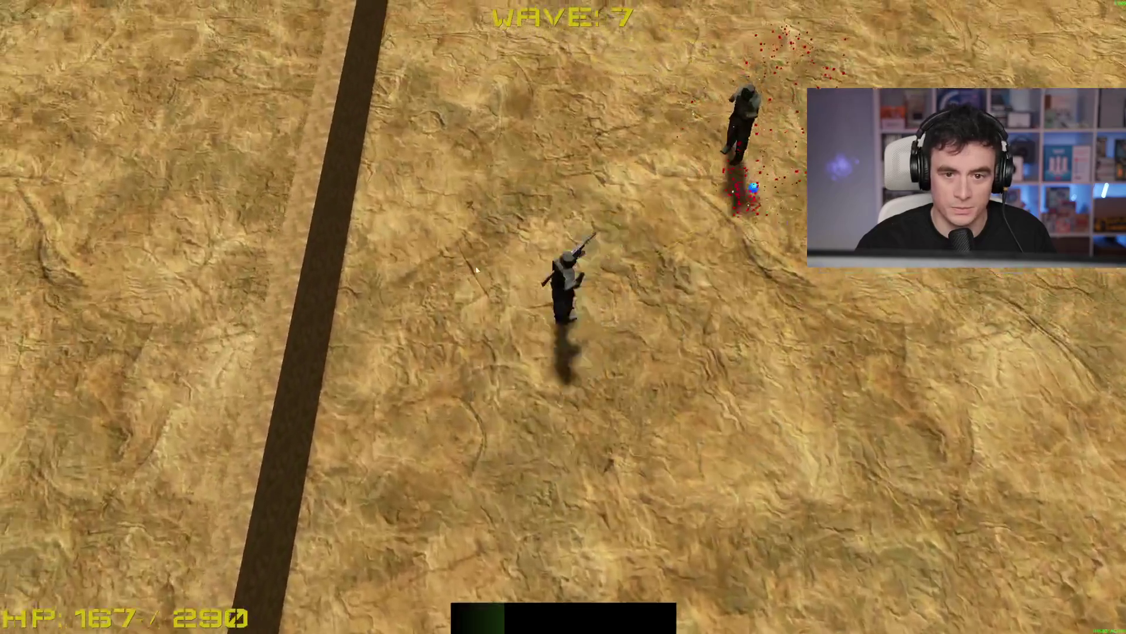
key("d")
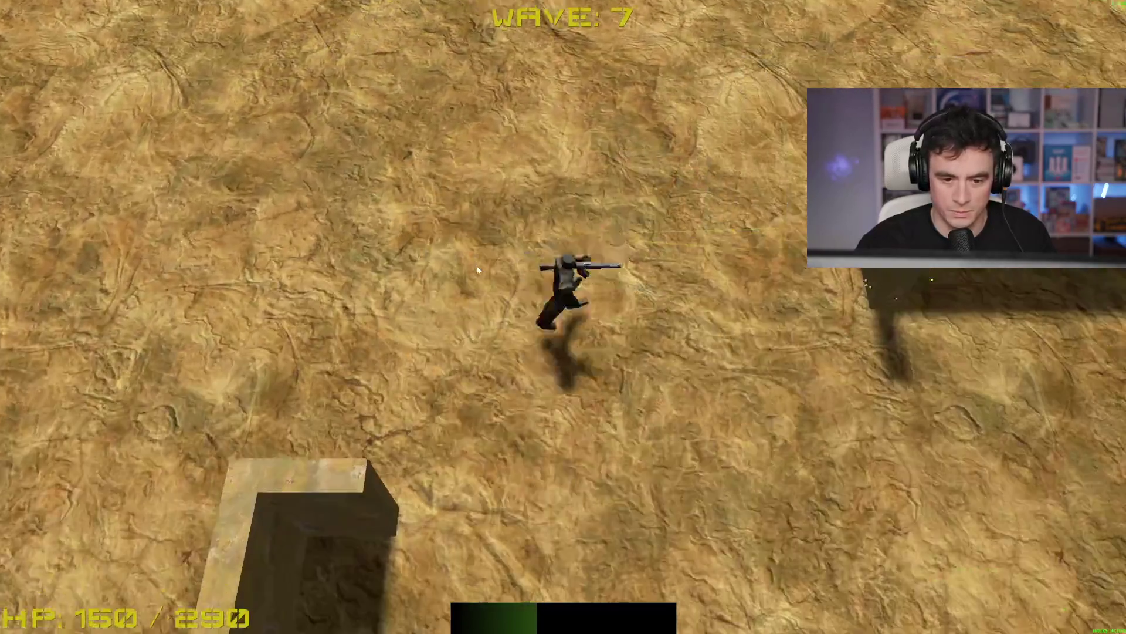
key("d")
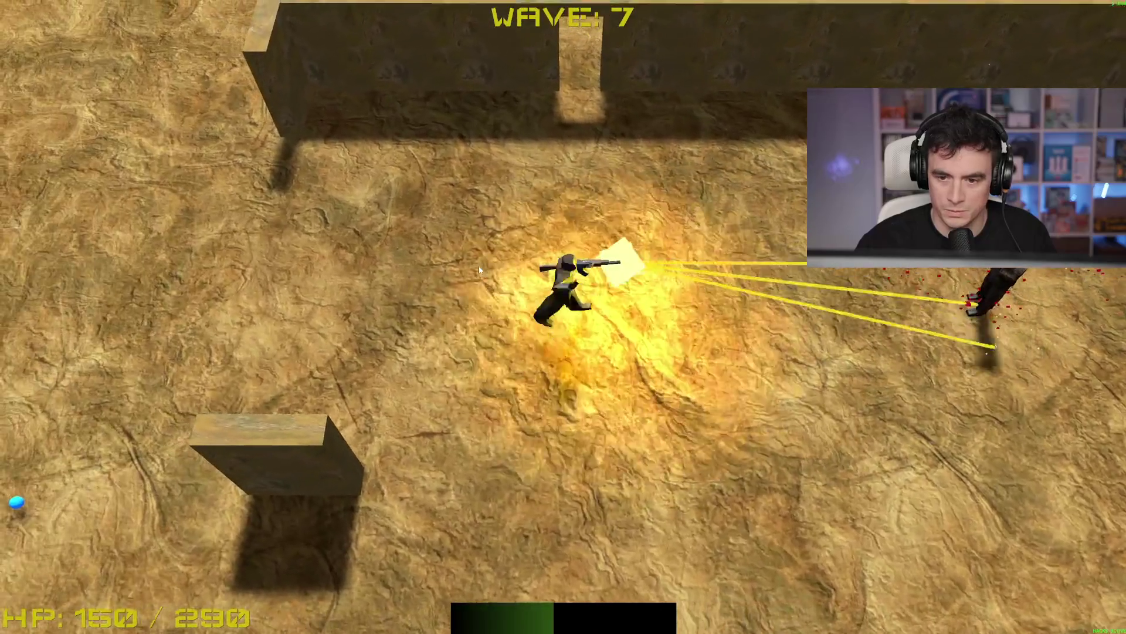
key("s")
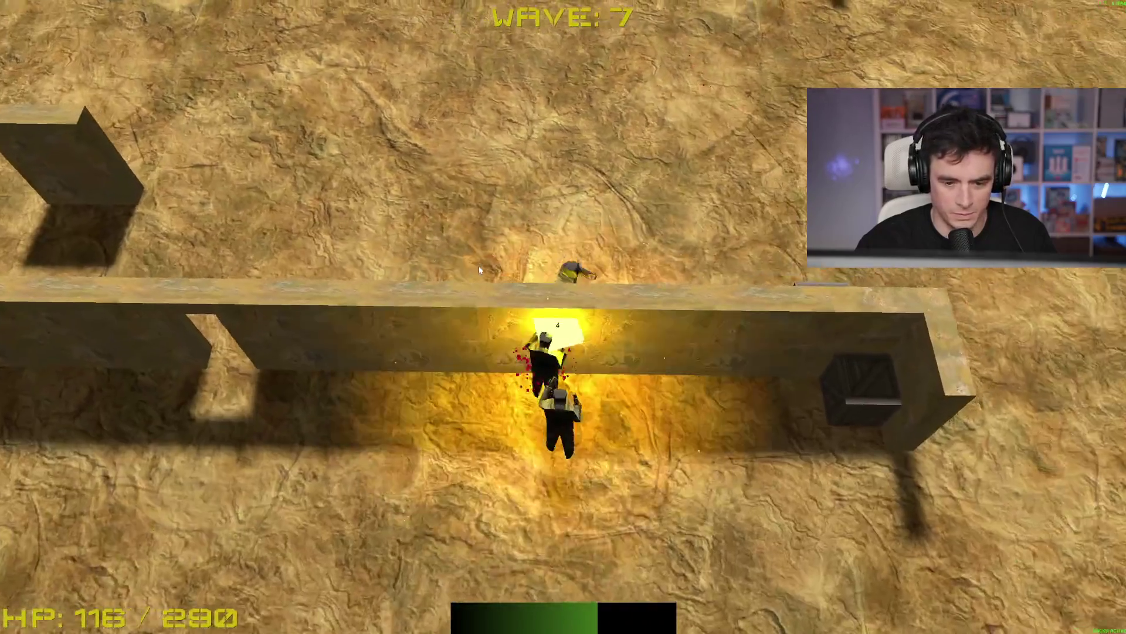
key("w")
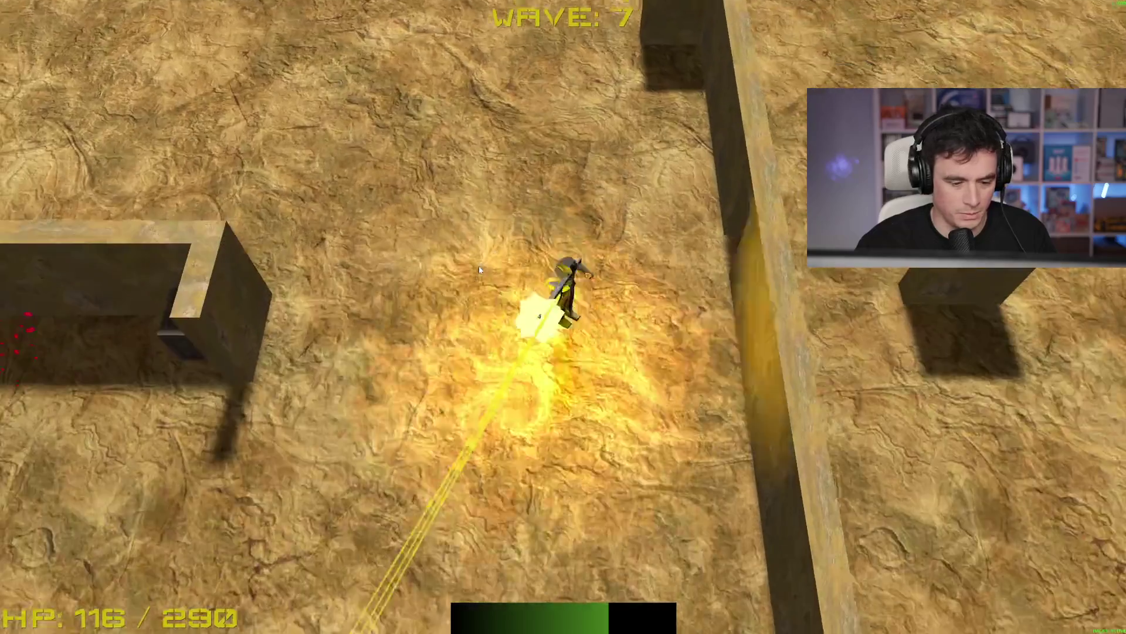
key("w")
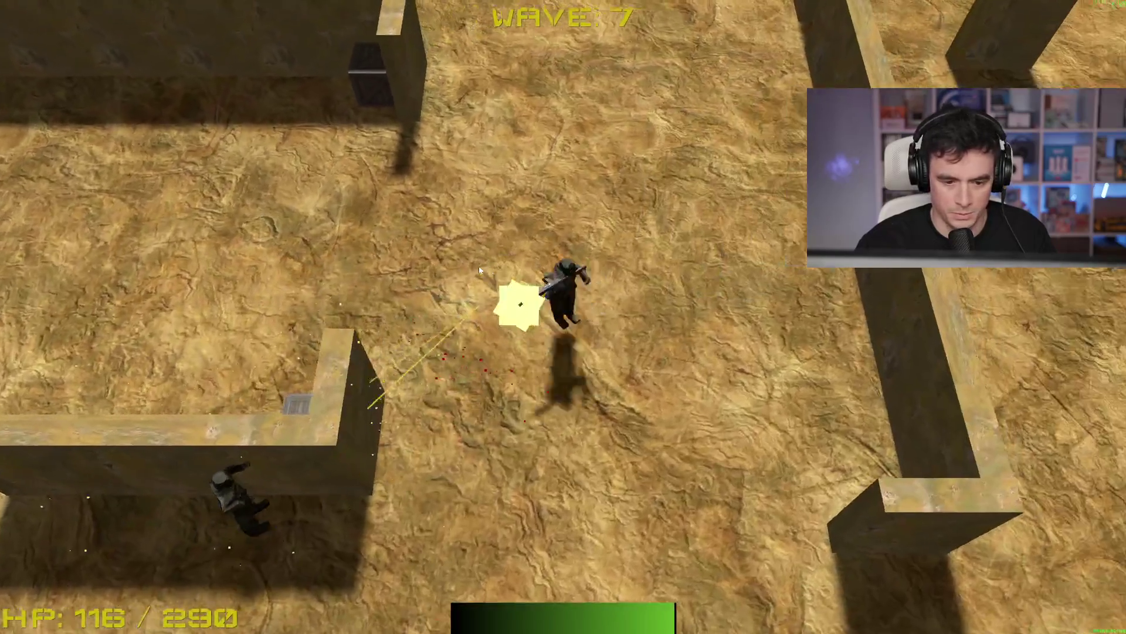
key("w")
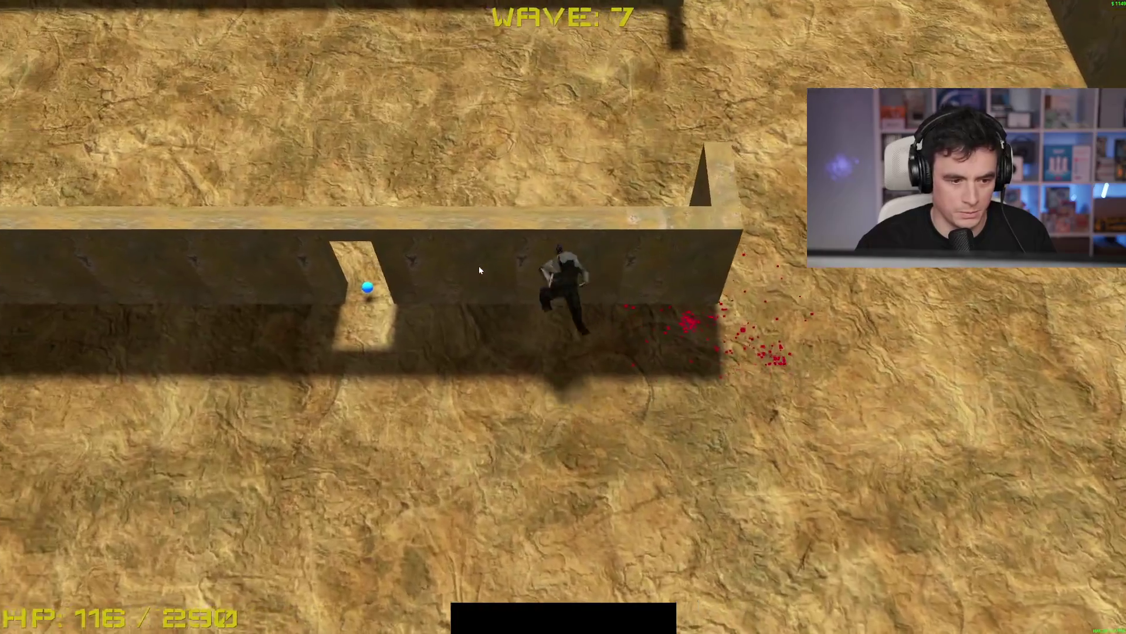
left_click(451, 359)
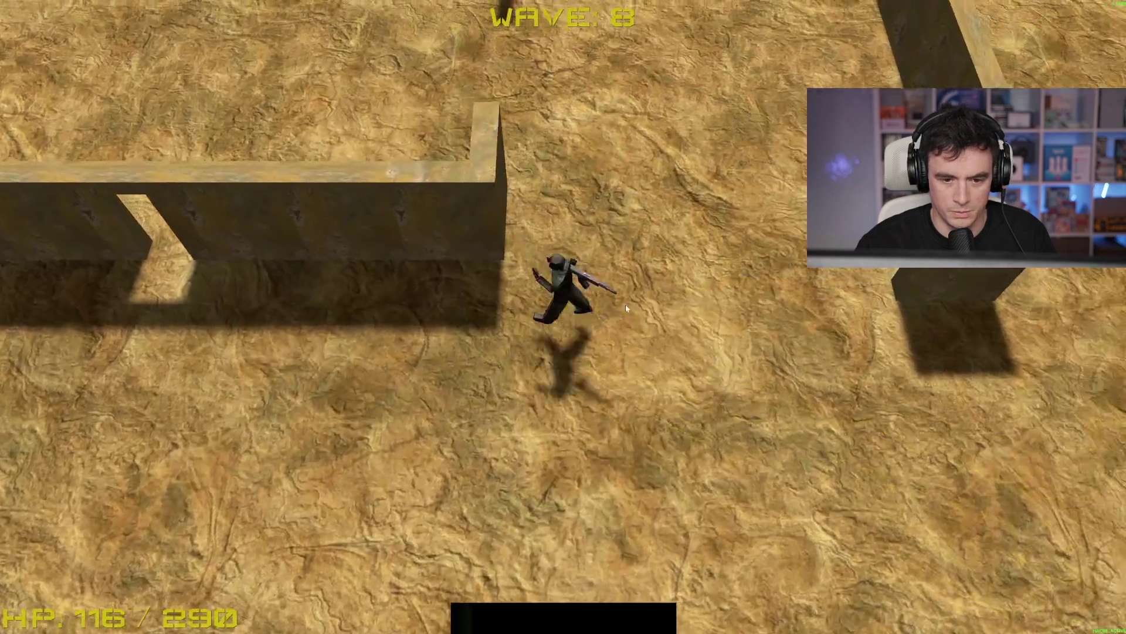
Reach the green pad and open and close the shop with B
key("w")
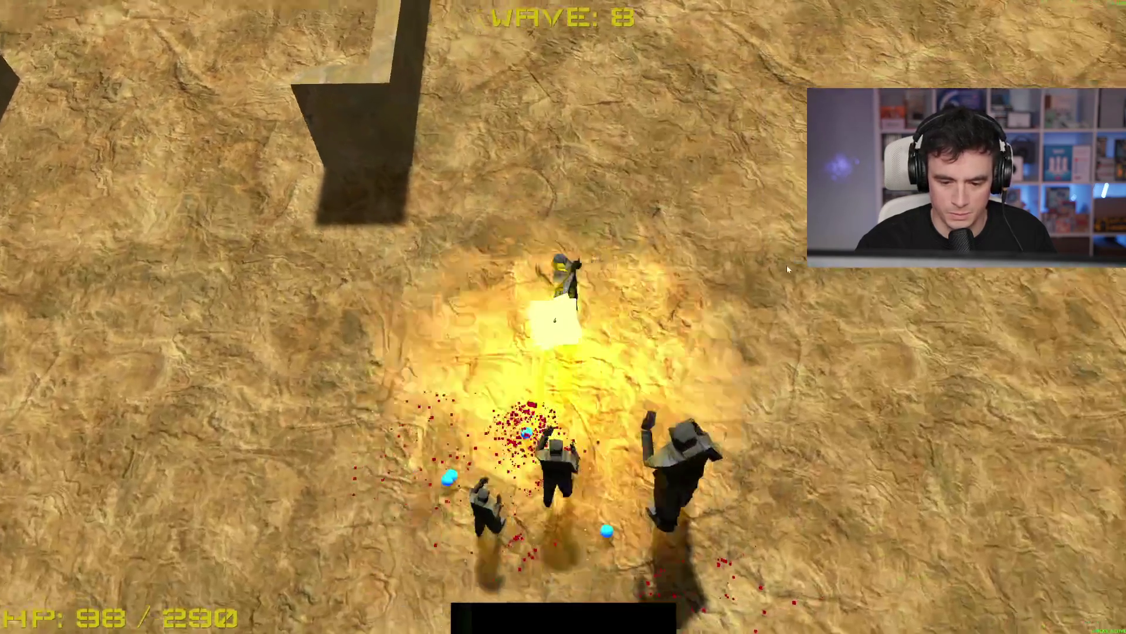
key("w")
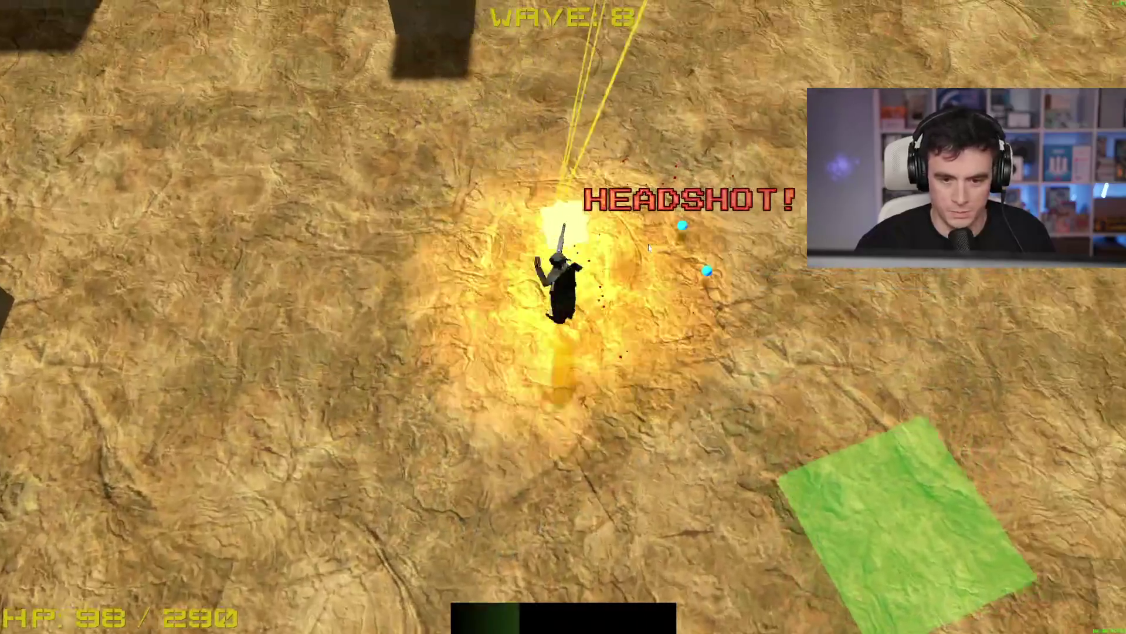
key("b")
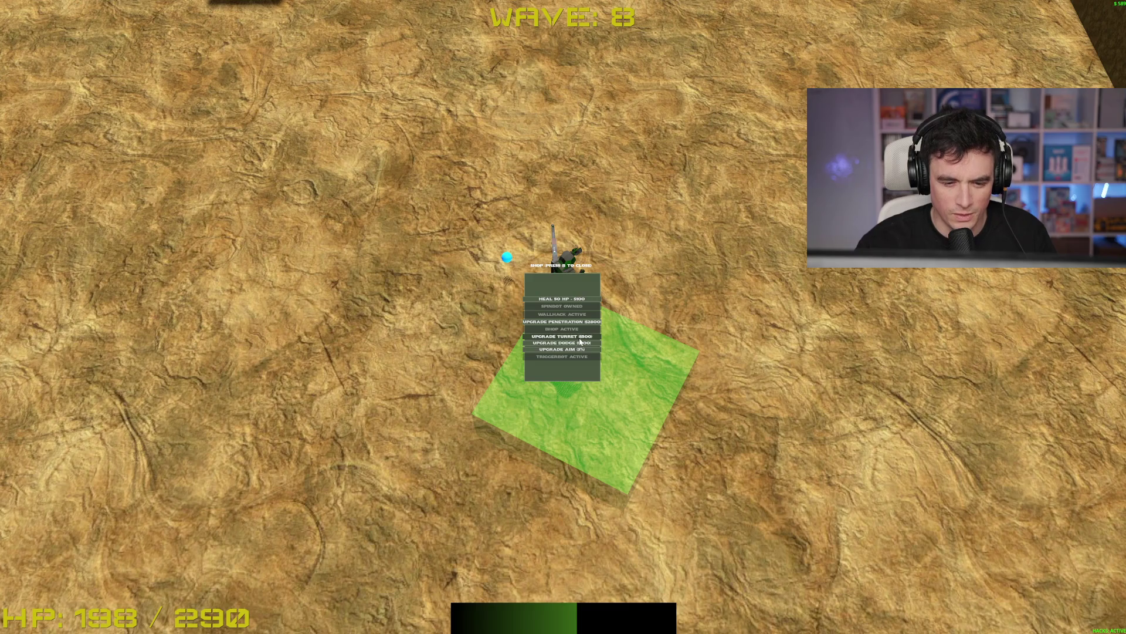
key("b")
key("w")
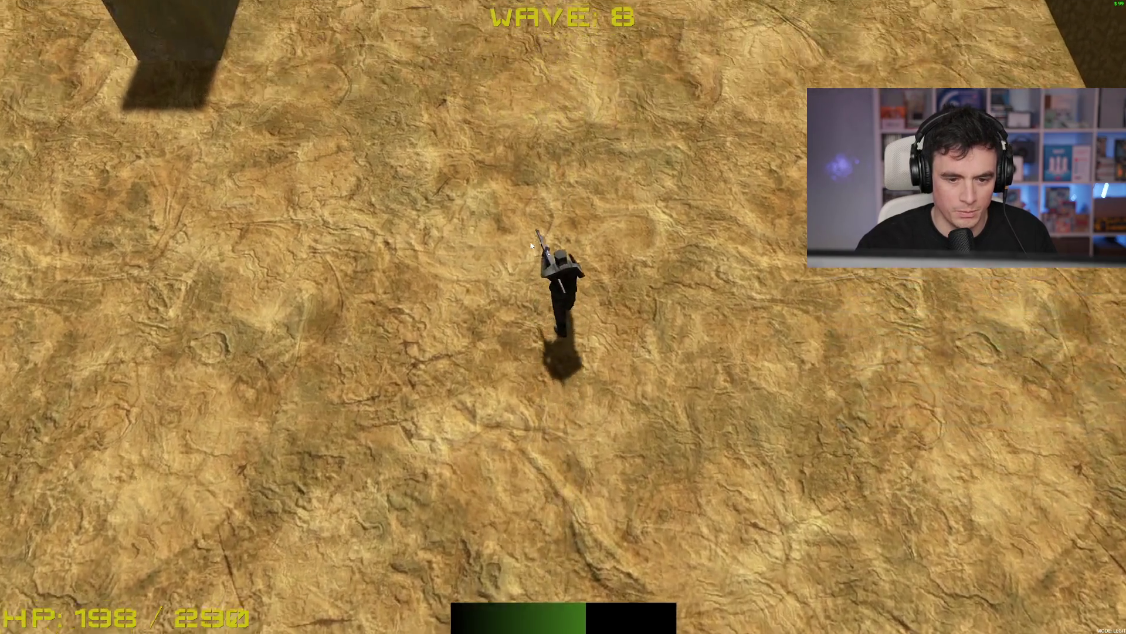
Fight through wave 8, shooting the approaching enemies while retreating until the wave ends
key("w")
left_click(525, 253)
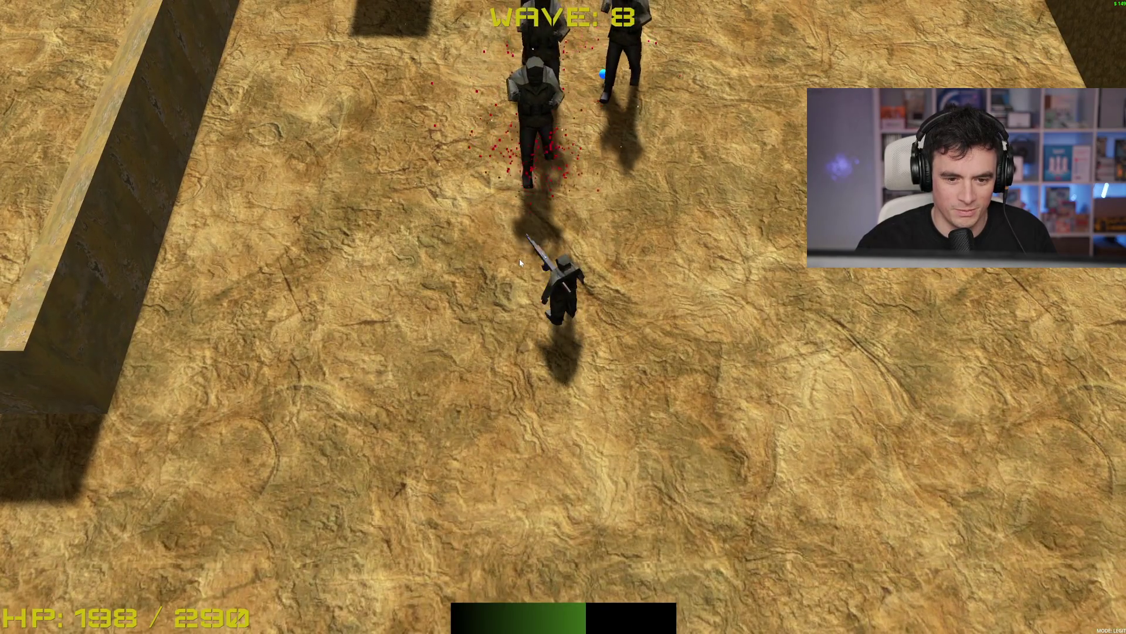
left_click(519, 258)
key("s")
left_click(521, 263)
left_click(526, 258)
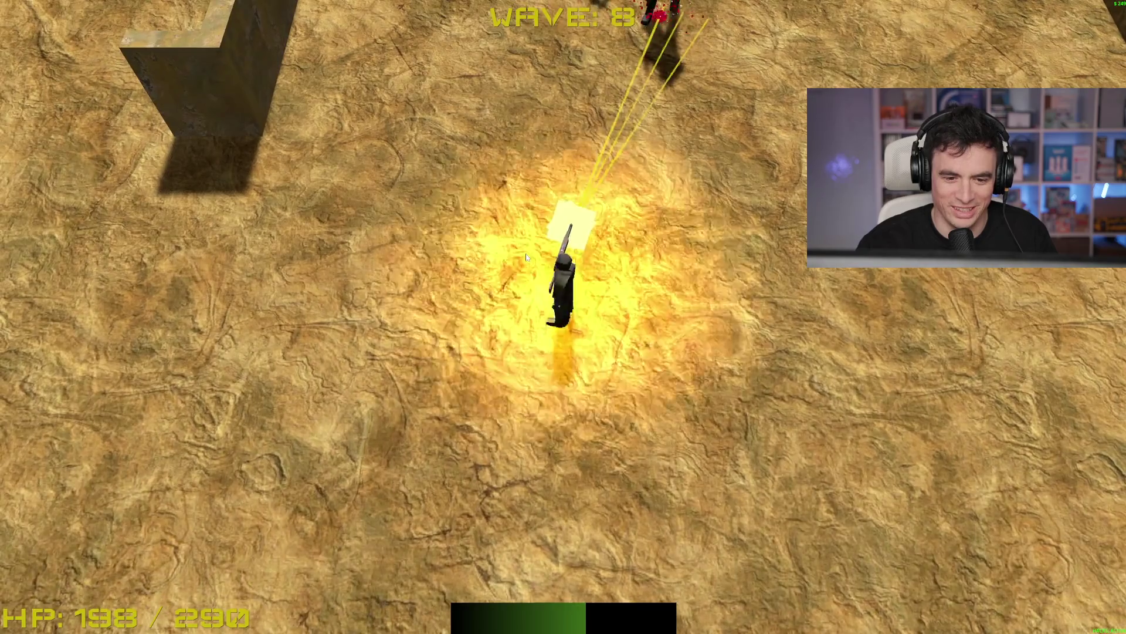
left_click(526, 257)
left_click(526, 258)
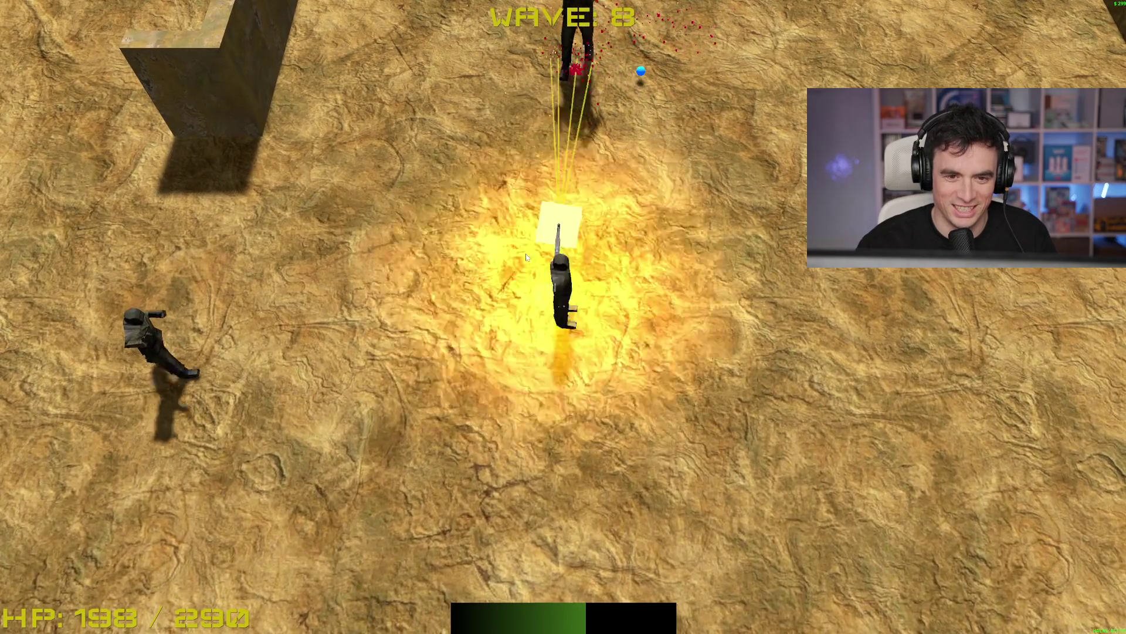
left_click(525, 253)
key("s")
key("a")
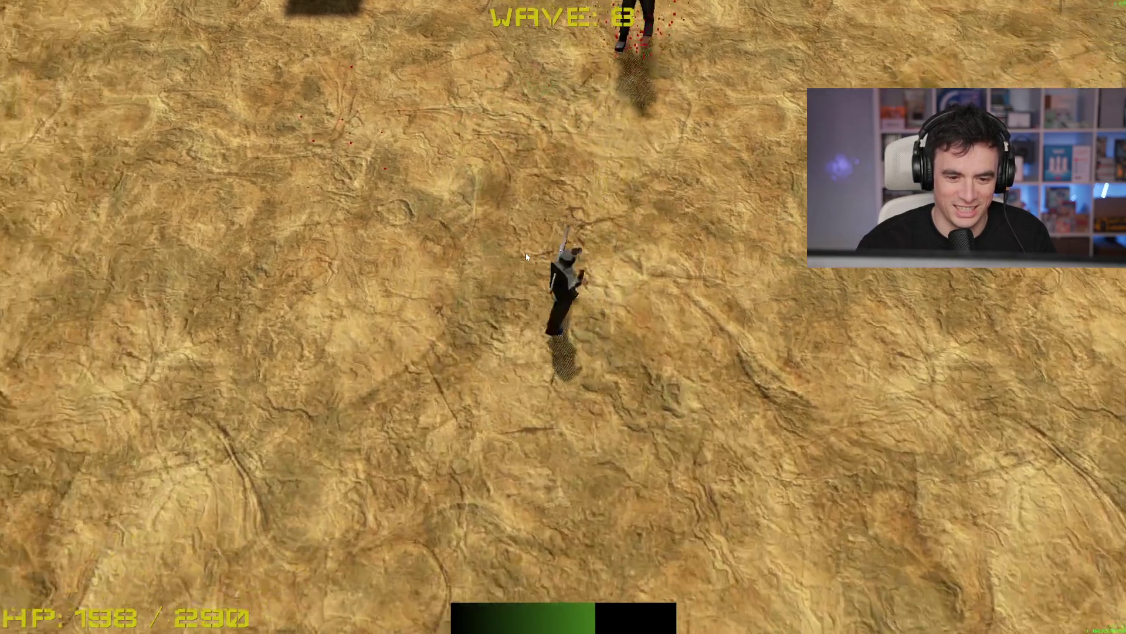
left_click(526, 257)
left_click(526, 257)
key("w")
left_click(478, 241)
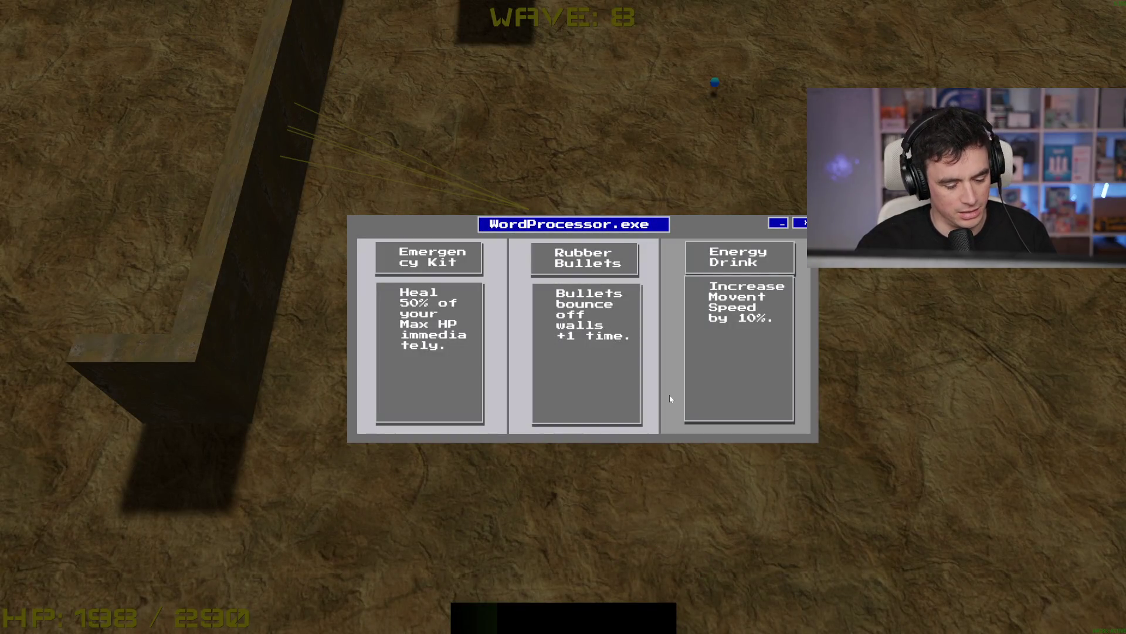
Stop the playtest with F8 and relaunch with F5 to view the main menu's four upgrade panels
key("F8")
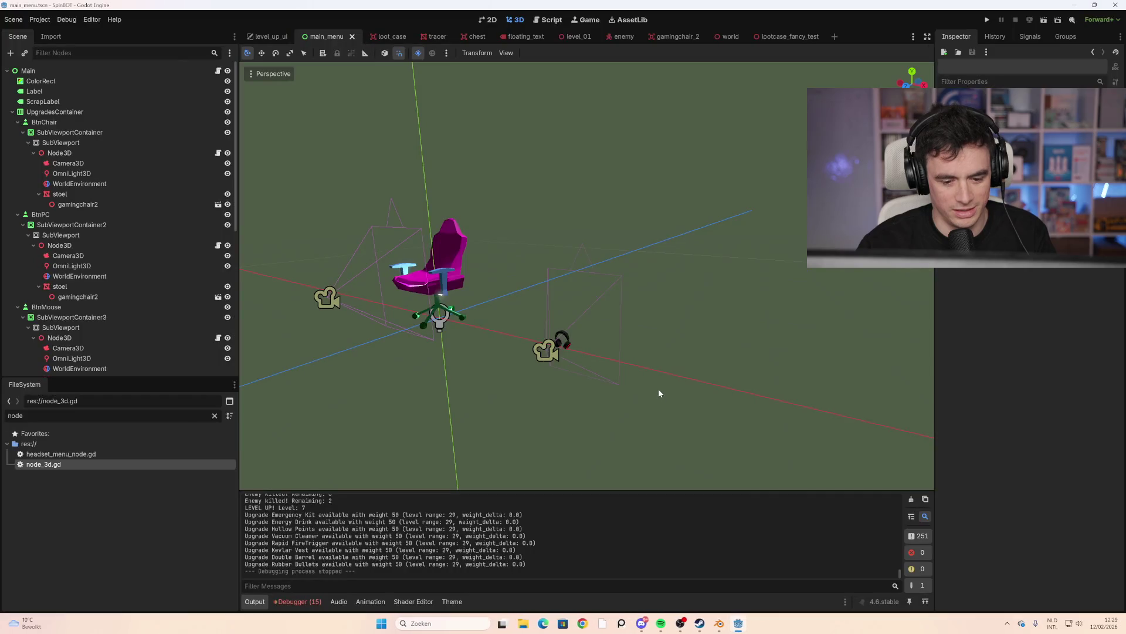
key("F5")
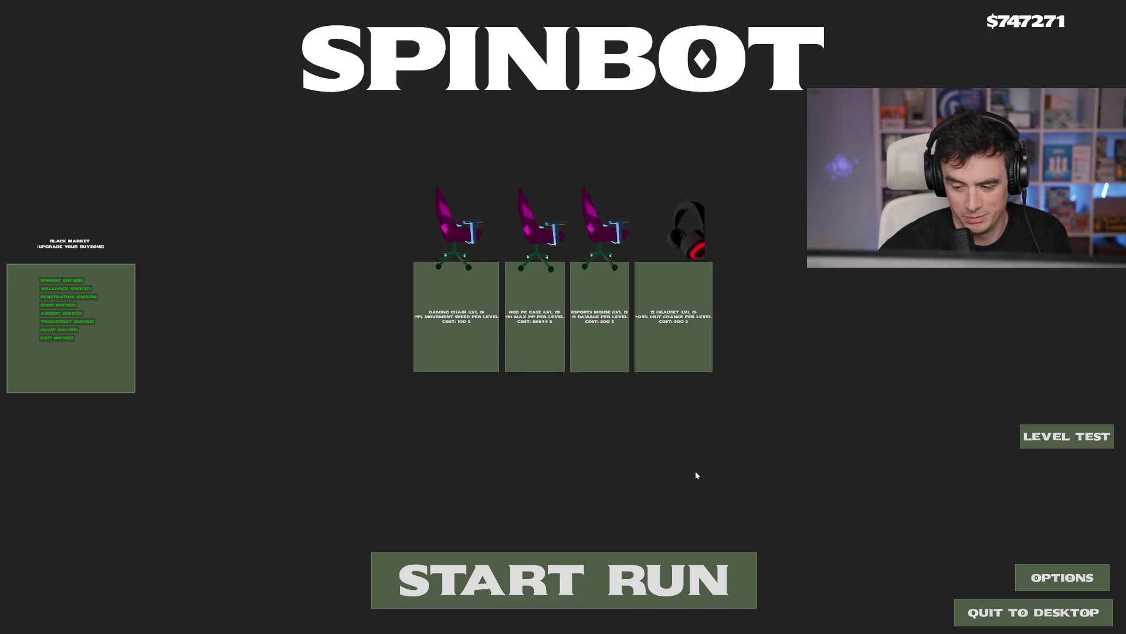
Stop the game, then switch to Blender and orbit the headset model to a front view
key("F8")
mouse_move(460, 332)
middle_mouse_down()
mouse_move(547, 337)
mouse_move(648, 288)
mouse_move(639, 340)
mouse_move(540, 294)
mouse_move(568, 257)
mouse_move(452, 251)
mouse_move(424, 269)
mouse_move(487, 287)
mouse_move(498, 209)
mouse_move(550, 288)
middle_mouse_up()
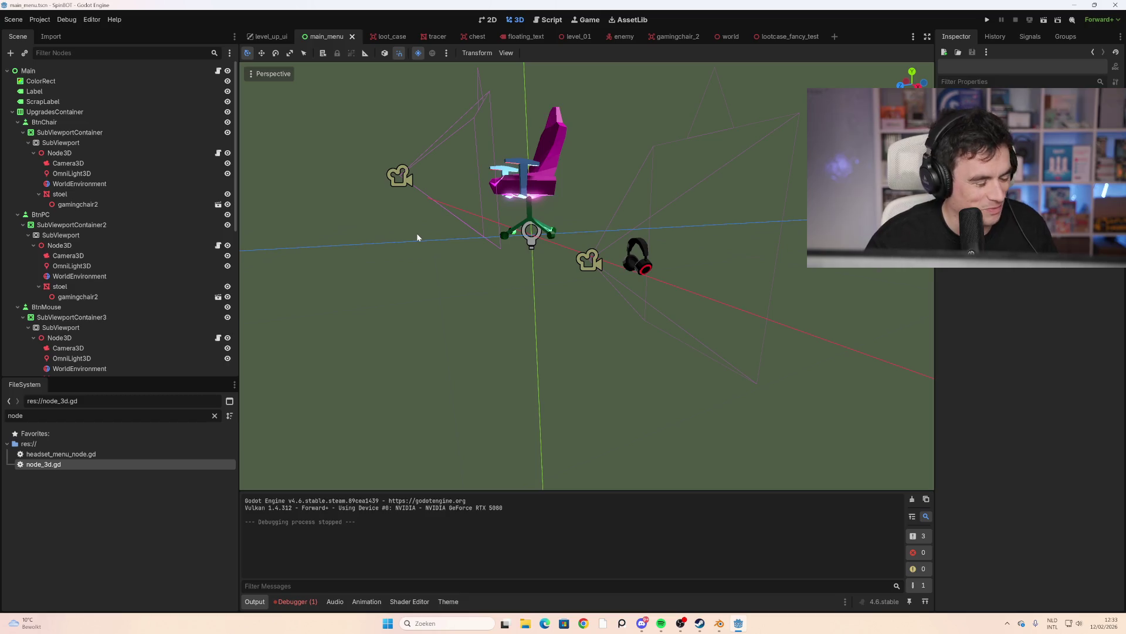
left_click(719, 623)
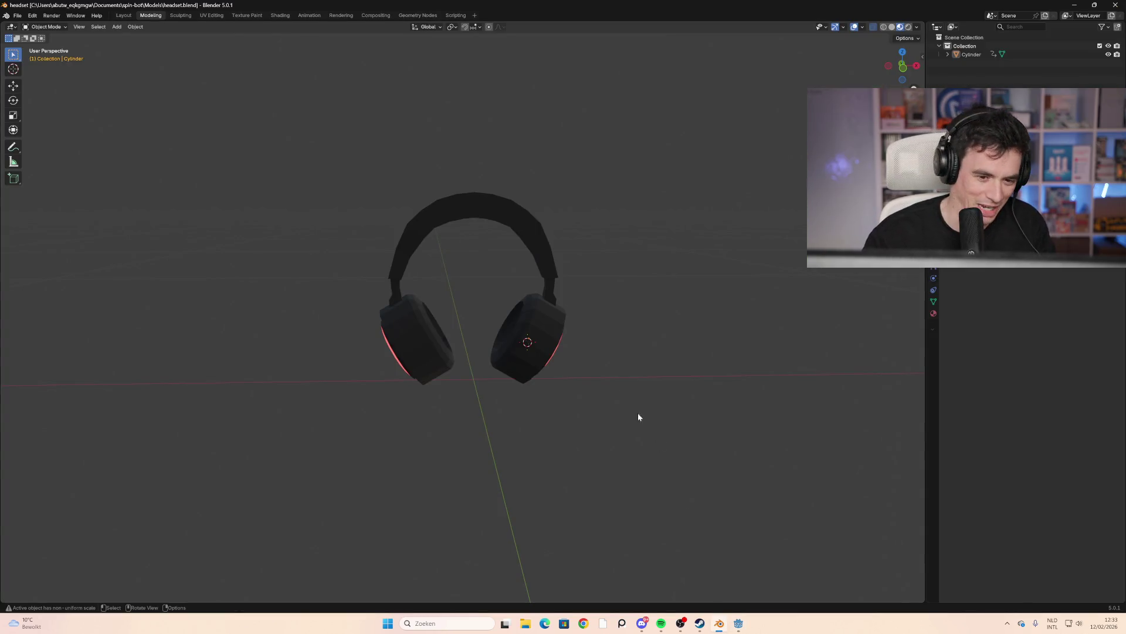
mouse_move(423, 307)
middle_mouse_down()
mouse_move(487, 299)
mouse_move(420, 336)
middle_mouse_up()
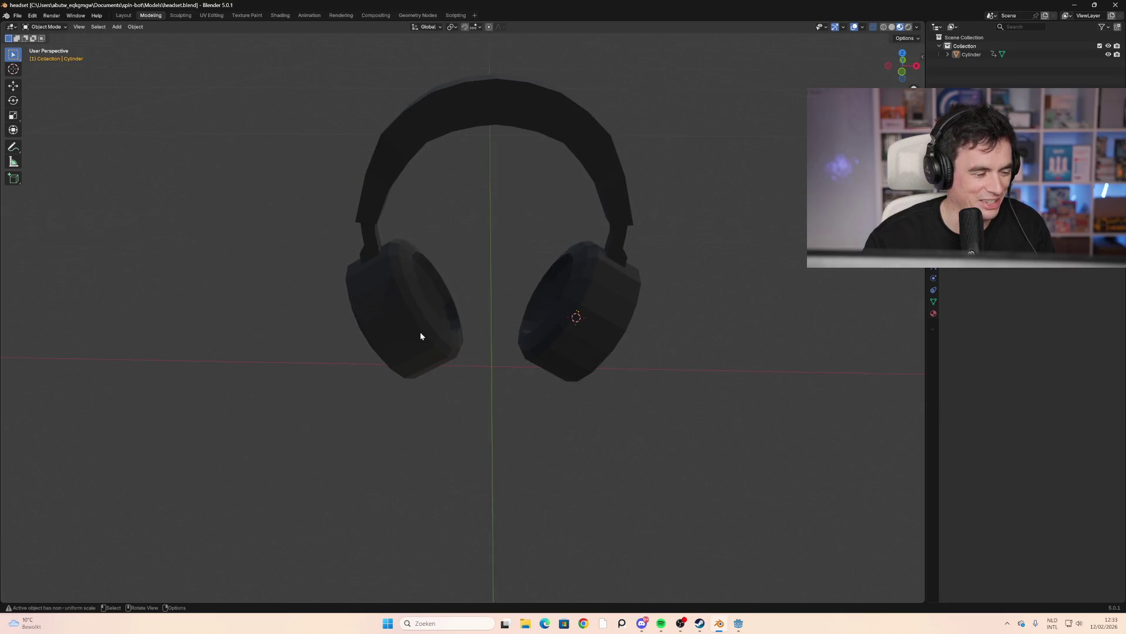